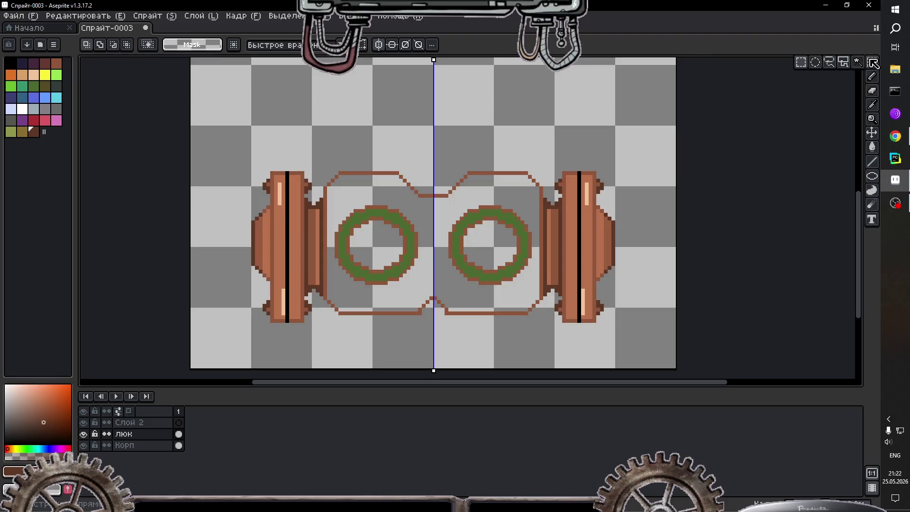
Step: Hide the люк layer so only the Корп body layer is visible
{"action": "left_click_drag", "start_coordinate": [191, 123], "coordinate": [679, 368]}
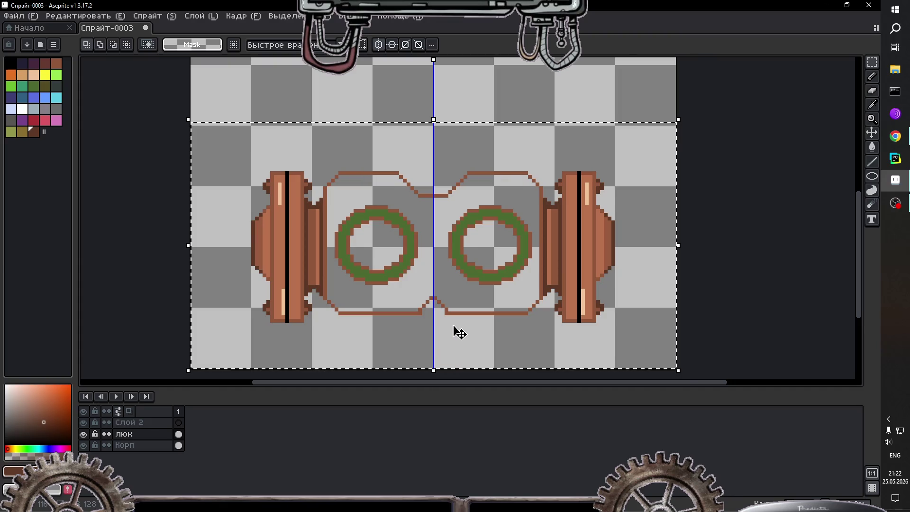
{"action": "left_click", "coordinate": [179, 446]}
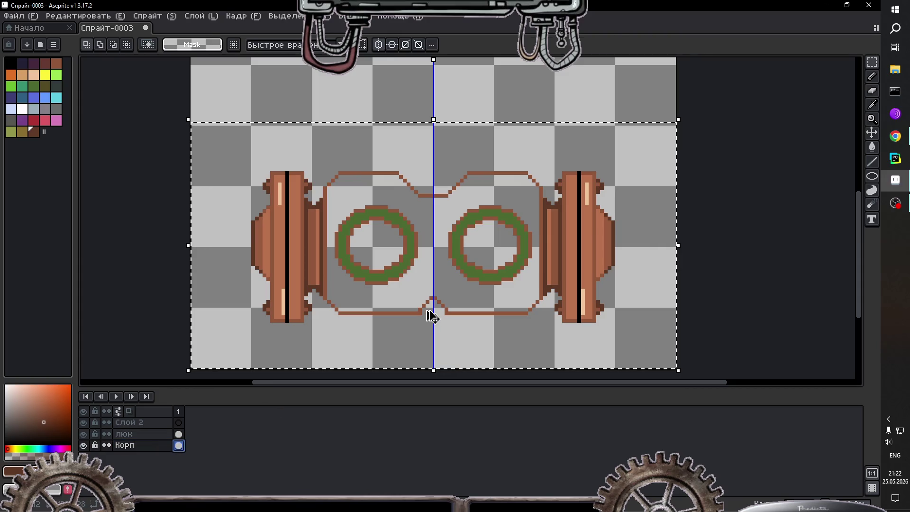
{"action": "left_click", "coordinate": [454, 158]}
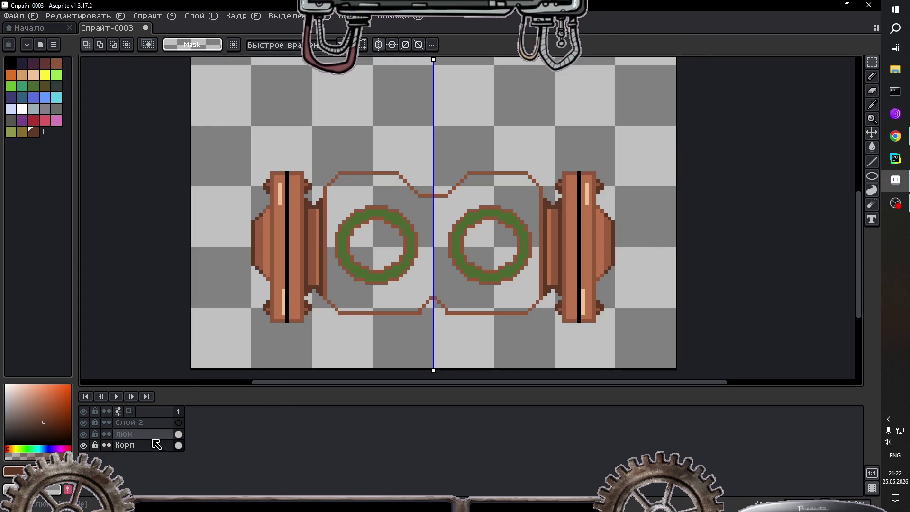
{"action": "left_click", "coordinate": [179, 434]}
{"action": "scroll", "coordinate": [330, 281], "scroll_direction": "up", "scroll_amount": 1}
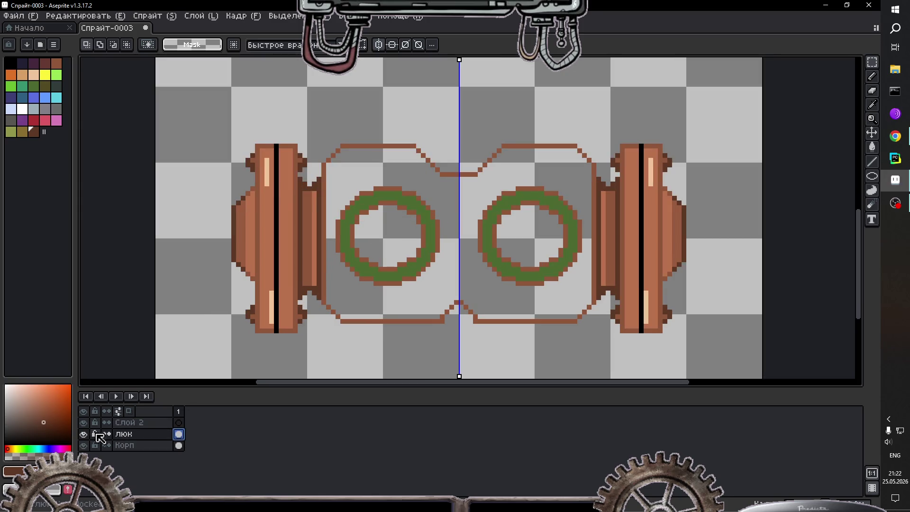
{"action": "left_click", "coordinate": [84, 434]}
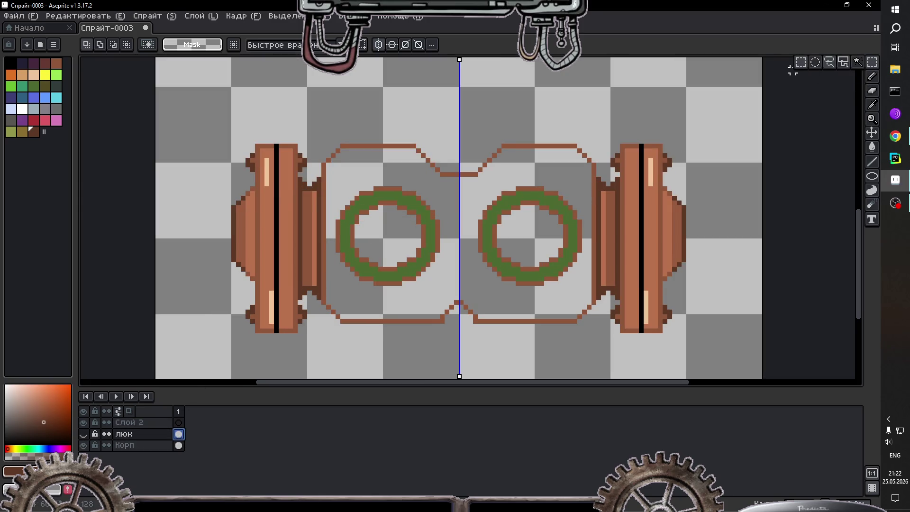
Step: Marquee both green rings on Корп, delete them, and show люк again
{"action": "left_click_drag", "start_coordinate": [334, 170], "coordinate": [441, 290]}
{"action": "left_click_drag", "start_coordinate": [333, 189], "coordinate": [450, 291]}
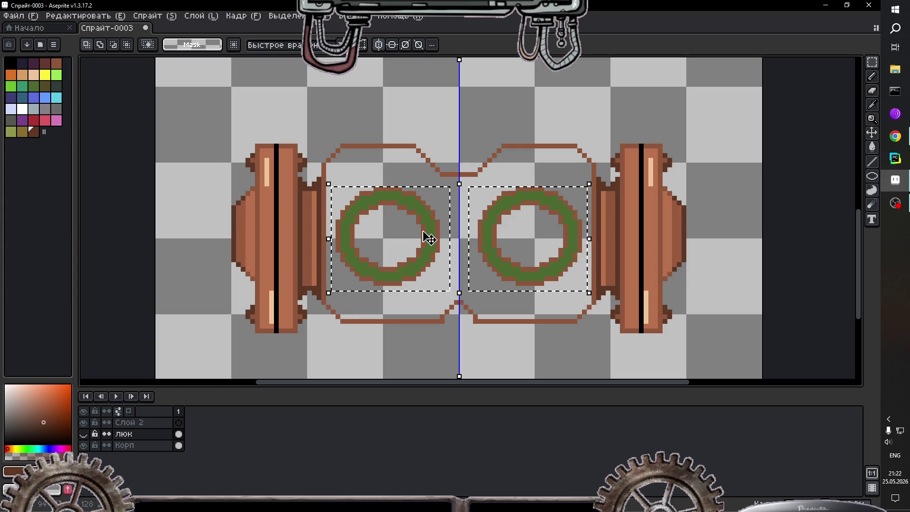
{"action": "left_click", "coordinate": [178, 434]}
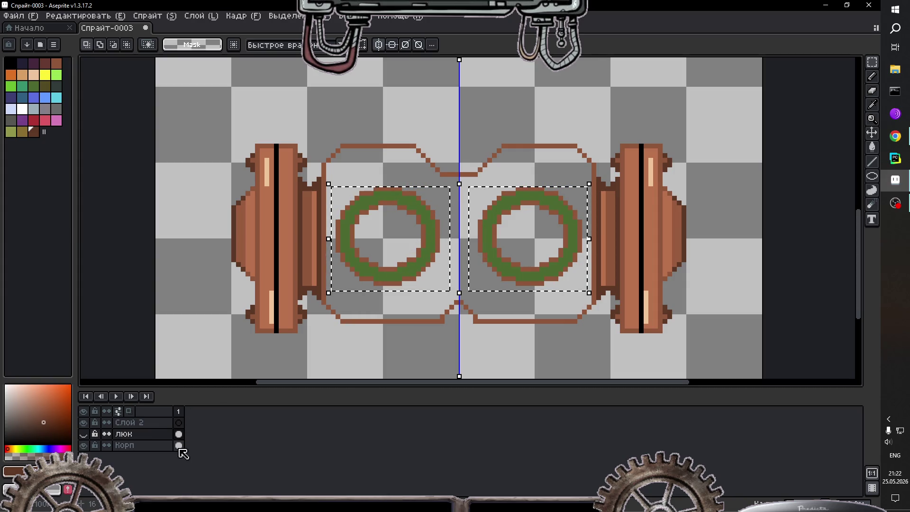
{"action": "left_click", "coordinate": [390, 274]}
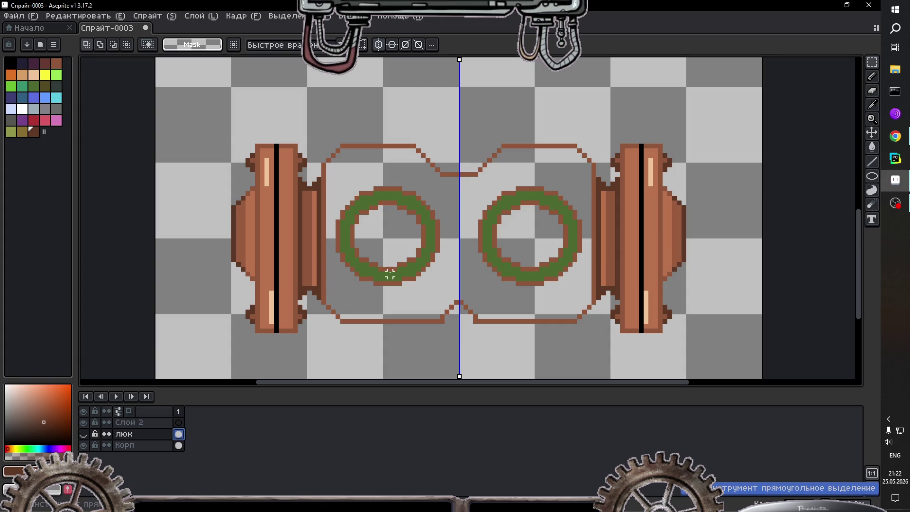
{"action": "left_click", "coordinate": [179, 445]}
{"action": "left_click_drag", "start_coordinate": [330, 180], "coordinate": [444, 291]}
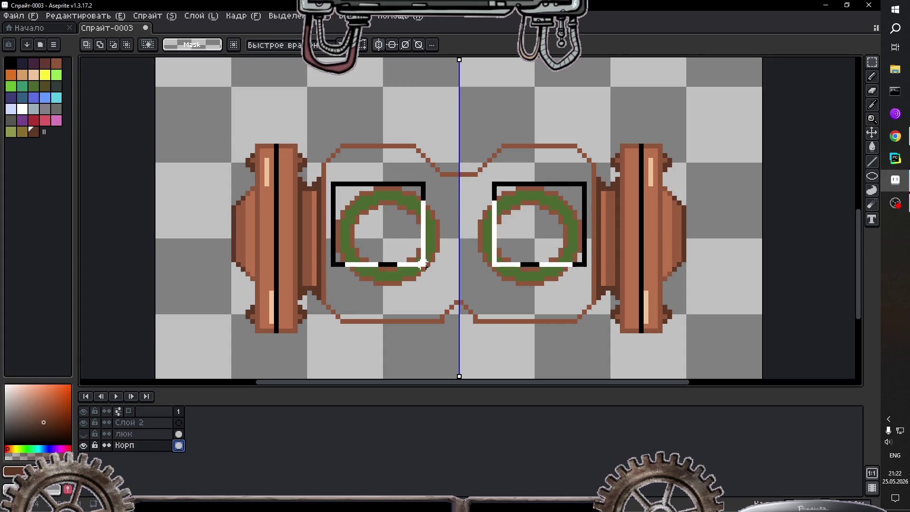
{"action": "key", "text": "Delete"}
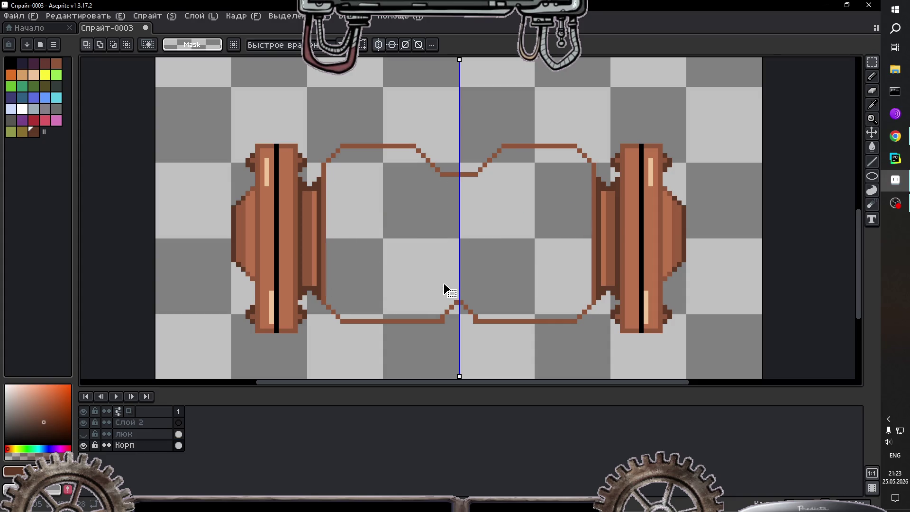
{"action": "left_click", "coordinate": [85, 434]}
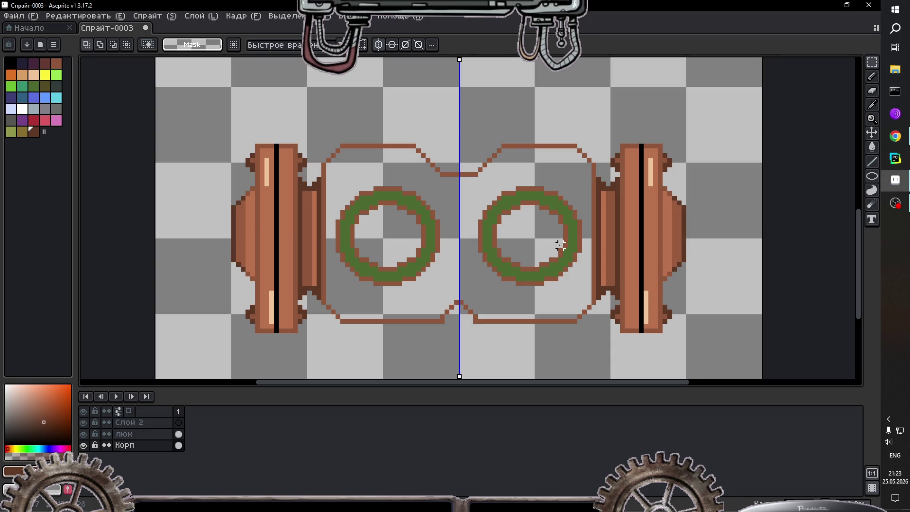
Step: Look over the sprite and make the empty Слой 2 layer active
{"action": "scroll", "coordinate": [532, 178], "scroll_direction": "down", "scroll_amount": 4}
{"action": "scroll", "coordinate": [532, 179], "scroll_direction": "down", "scroll_amount": 2}
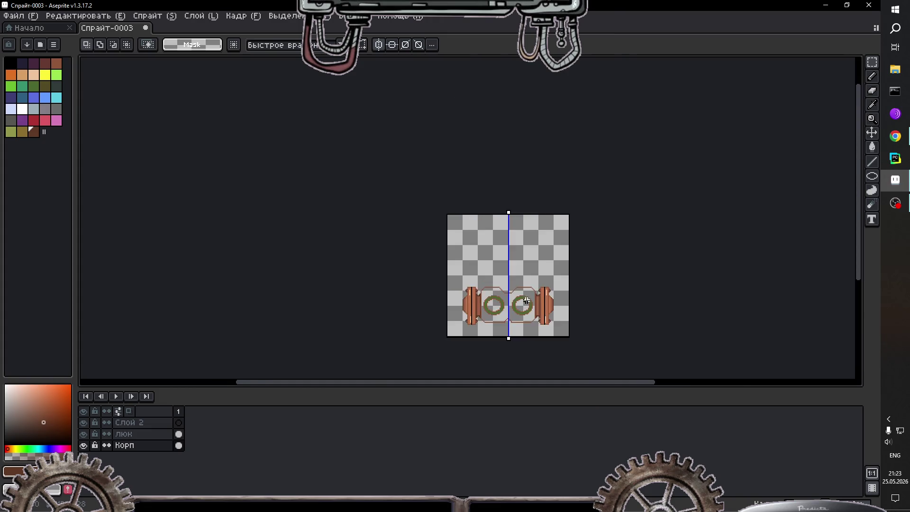
{"action": "scroll", "coordinate": [532, 179], "scroll_direction": "up", "scroll_amount": 6}
{"action": "scroll", "coordinate": [431, 219], "scroll_direction": "down", "scroll_amount": 1}
{"action": "scroll", "coordinate": [379, 211], "scroll_direction": "up", "scroll_amount": 1}
{"action": "scroll", "coordinate": [325, 203], "scroll_direction": "down", "scroll_amount": 1}
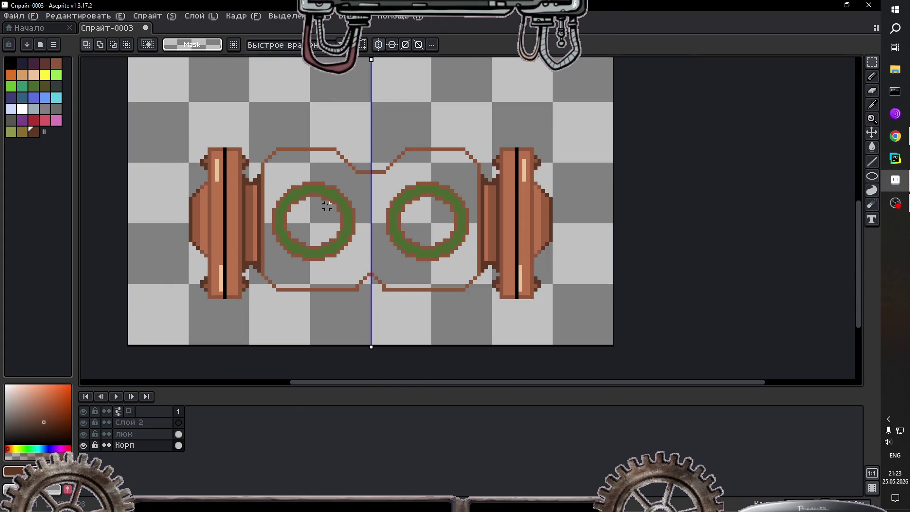
{"action": "scroll", "coordinate": [300, 210], "scroll_direction": "up", "scroll_amount": 1}
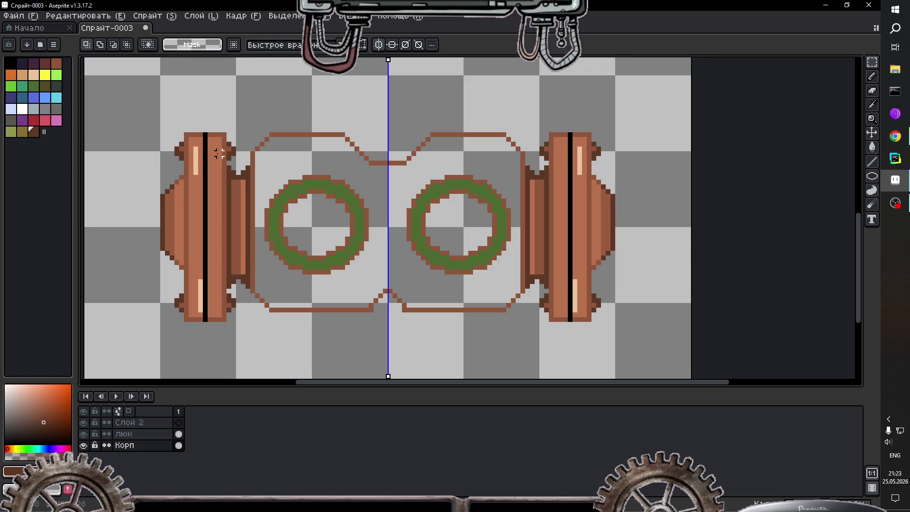
{"action": "scroll", "coordinate": [266, 263], "scroll_direction": "down", "scroll_amount": 1}
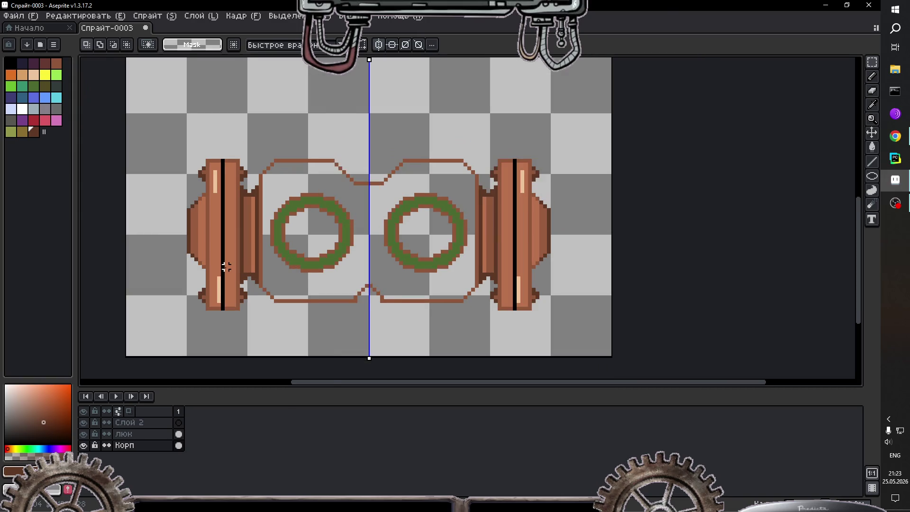
{"action": "scroll", "coordinate": [209, 265], "scroll_direction": "up", "scroll_amount": 1}
{"action": "scroll", "coordinate": [189, 265], "scroll_direction": "down", "scroll_amount": 1}
{"action": "scroll", "coordinate": [180, 268], "scroll_direction": "up", "scroll_amount": 1}
{"action": "scroll", "coordinate": [411, 200], "scroll_direction": "down", "scroll_amount": 1}
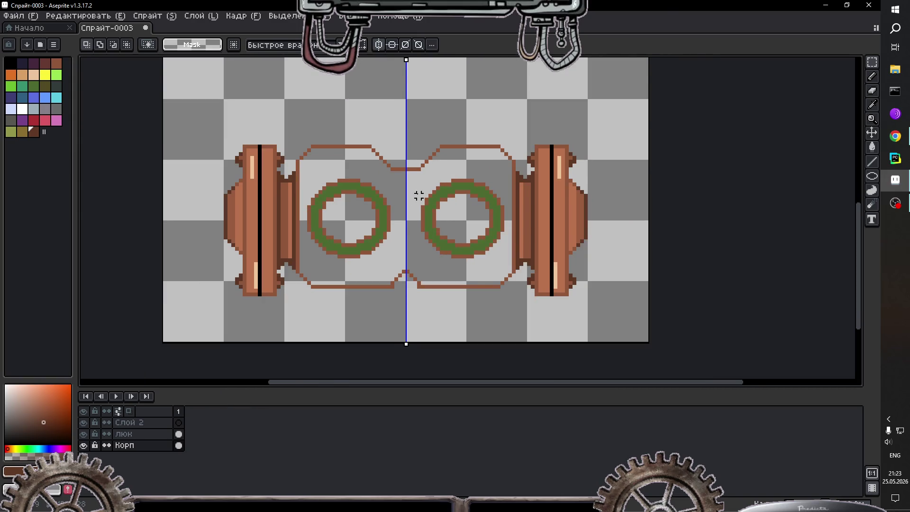
{"action": "scroll", "coordinate": [376, 147], "scroll_direction": "down", "scroll_amount": 1}
{"action": "scroll", "coordinate": [361, 214], "scroll_direction": "up", "scroll_amount": 1}
{"action": "scroll", "coordinate": [358, 263], "scroll_direction": "up", "scroll_amount": 1}
{"action": "scroll", "coordinate": [362, 209], "scroll_direction": "up", "scroll_amount": 1}
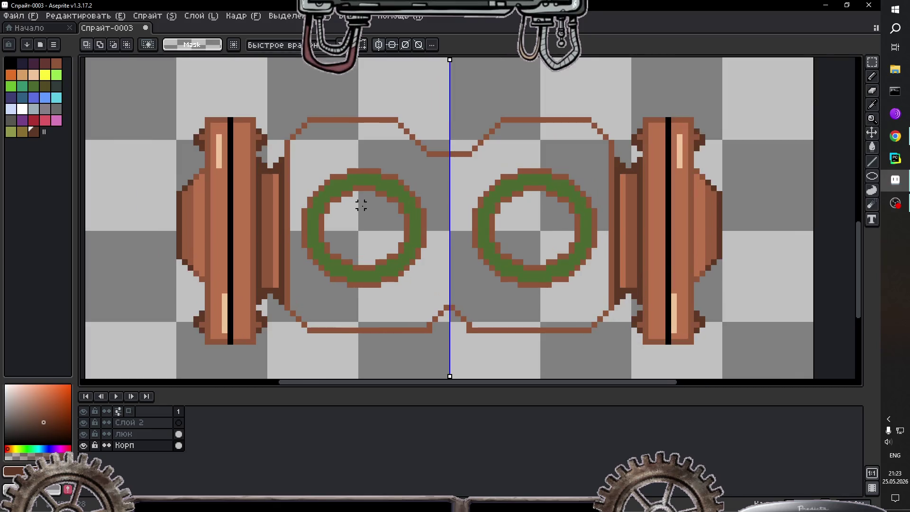
{"action": "scroll", "coordinate": [359, 142], "scroll_direction": "down", "scroll_amount": 2}
{"action": "left_click", "coordinate": [156, 423]}
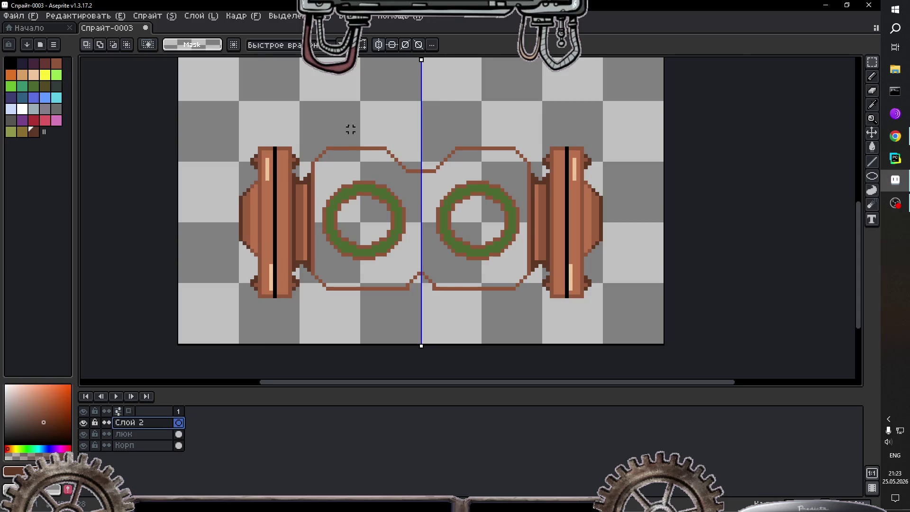
Step: Zoom in on the sprite's top edge and set the drawing colour to transparent
{"action": "scroll", "coordinate": [351, 130], "scroll_direction": "up", "scroll_amount": 1}
{"action": "scroll", "coordinate": [346, 118], "scroll_direction": "up", "scroll_amount": 1}
{"action": "scroll", "coordinate": [345, 118], "scroll_direction": "up", "scroll_amount": 1}
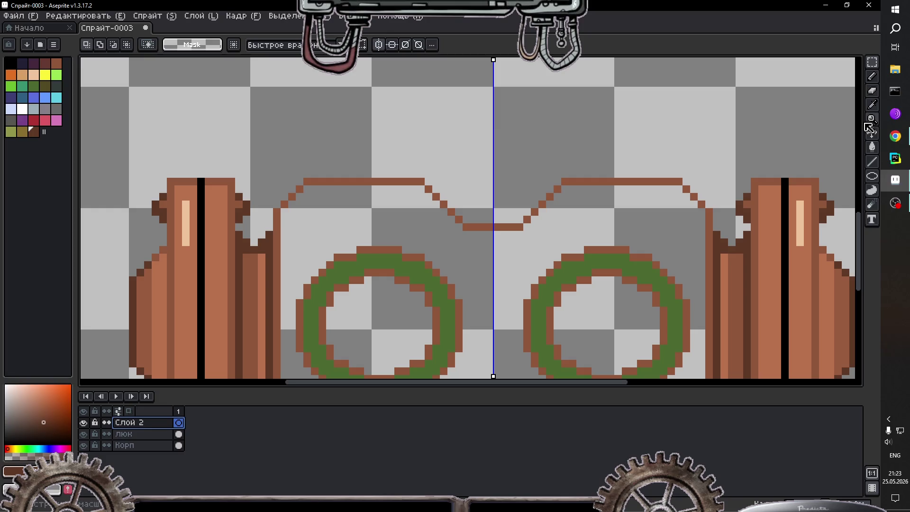
{"action": "left_click", "coordinate": [11, 63]}
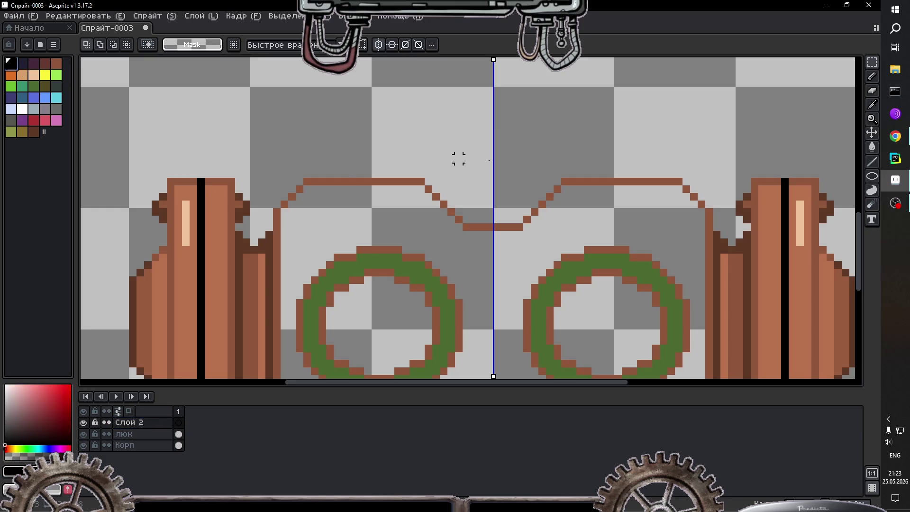
Step: Pencil two dark-brown bars above each lens as the valve base
{"action": "key", "text": "b"}
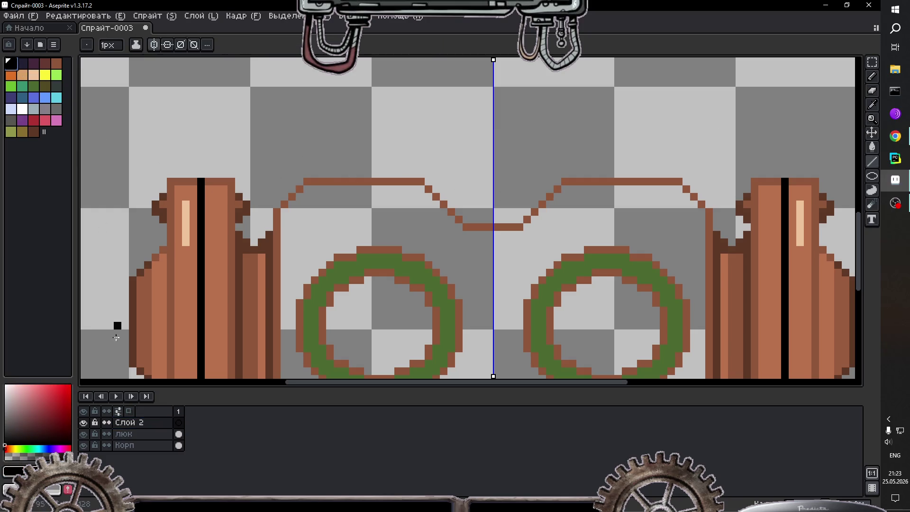
{"action": "left_click", "coordinate": [33, 131]}
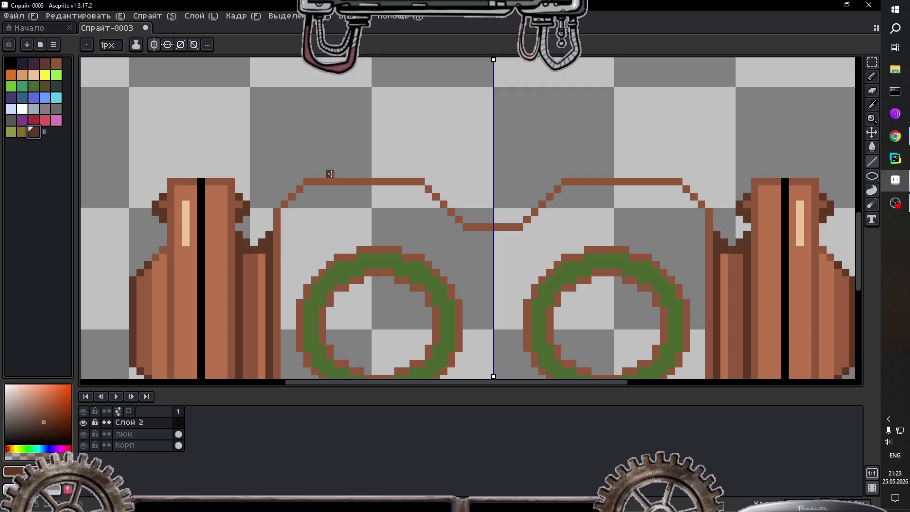
{"action": "left_click_drag", "start_coordinate": [324, 175], "coordinate": [398, 174]}
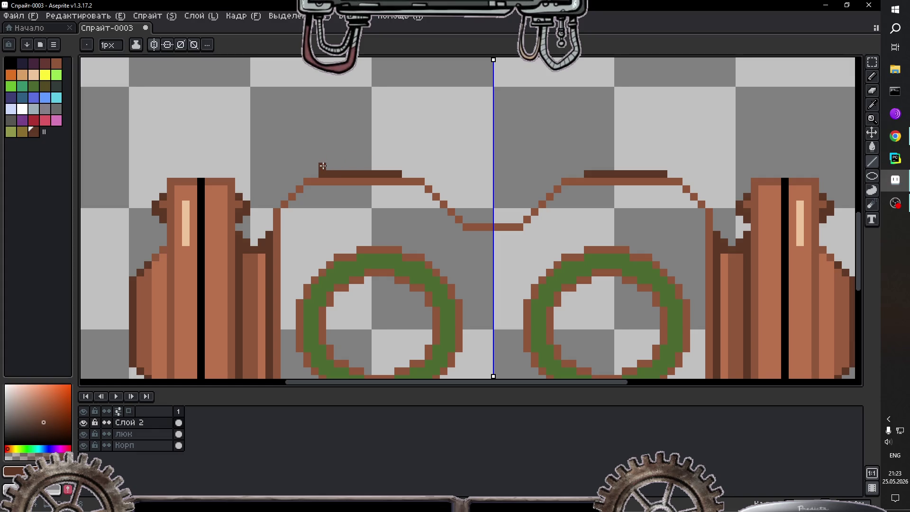
{"action": "left_click_drag", "start_coordinate": [323, 166], "coordinate": [397, 167]}
Step: Add two rows of the body's medium brown on top, plus small pegs on each block
{"action": "key", "text": "i"}
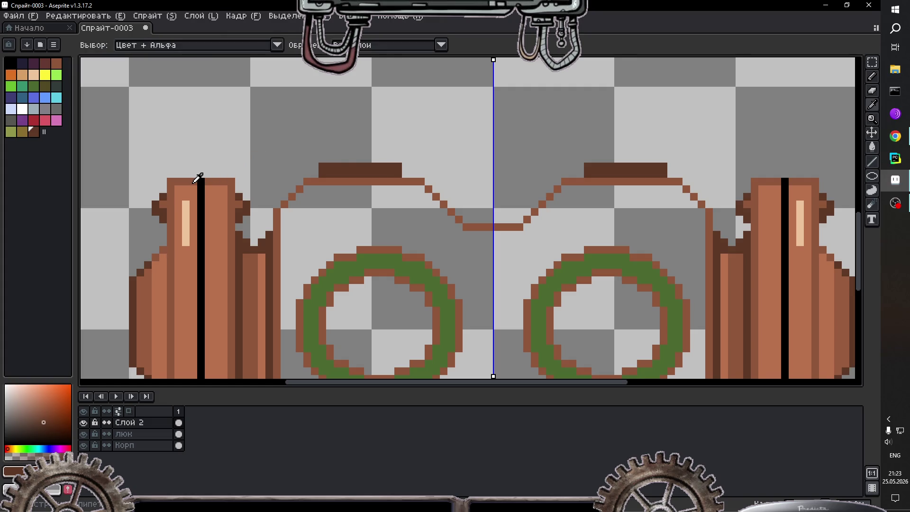
{"action": "left_click", "coordinate": [195, 183]}
{"action": "key", "text": "b"}
{"action": "left_click_drag", "start_coordinate": [320, 159], "coordinate": [400, 159]}
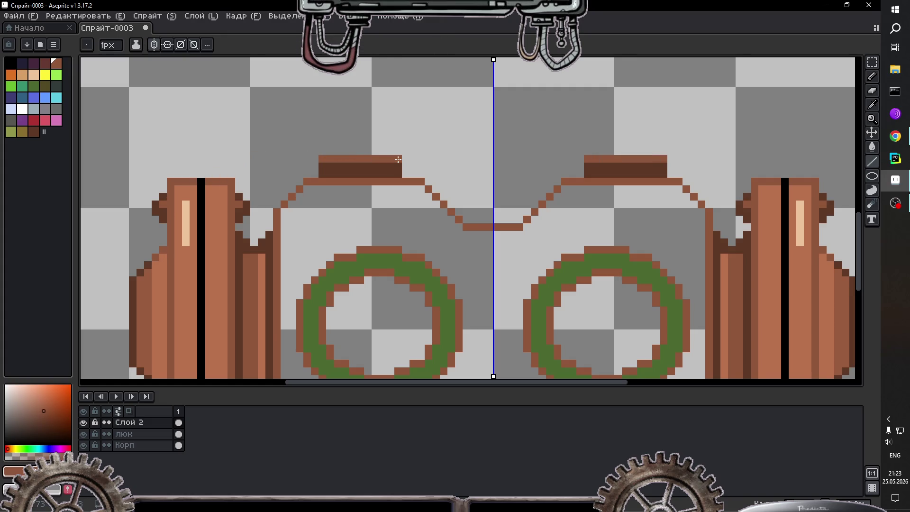
{"action": "left_click_drag", "start_coordinate": [322, 152], "coordinate": [400, 151]}
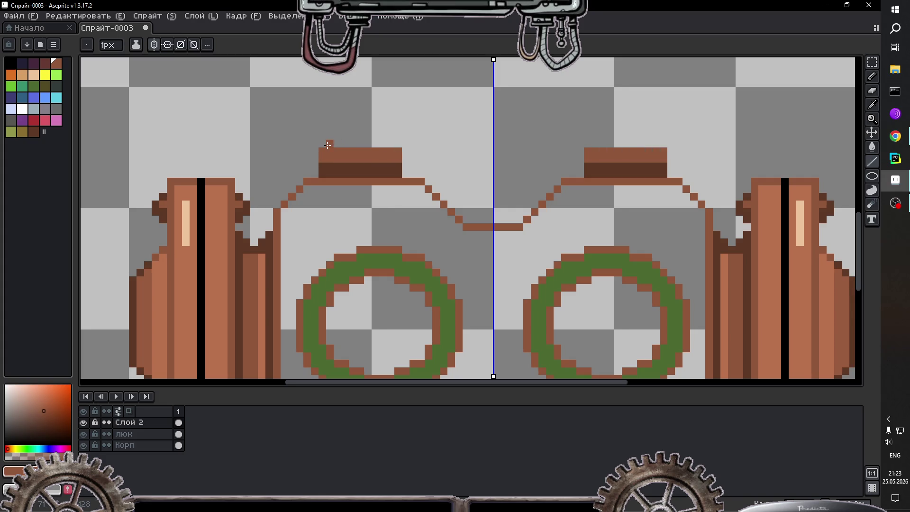
{"action": "left_click", "coordinate": [335, 156], "text": "alt"}
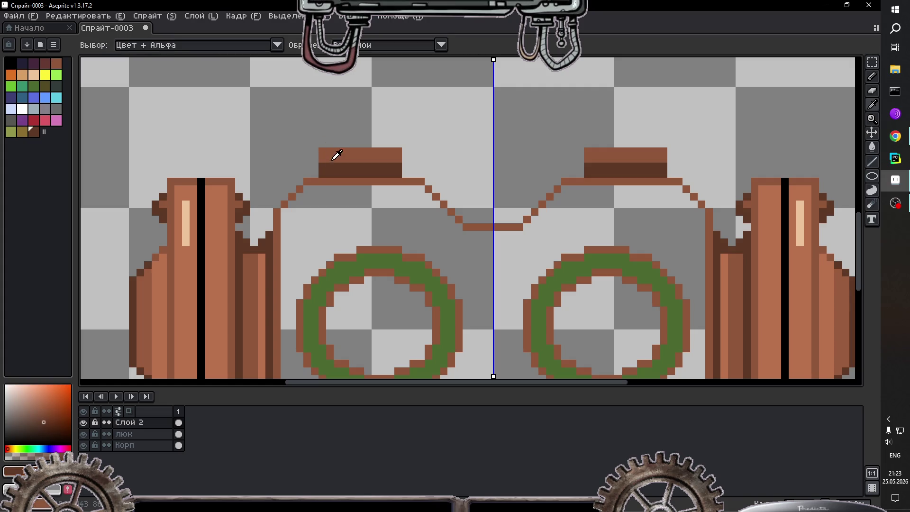
{"action": "left_click", "coordinate": [330, 144]}
{"action": "left_click", "coordinate": [390, 144]}
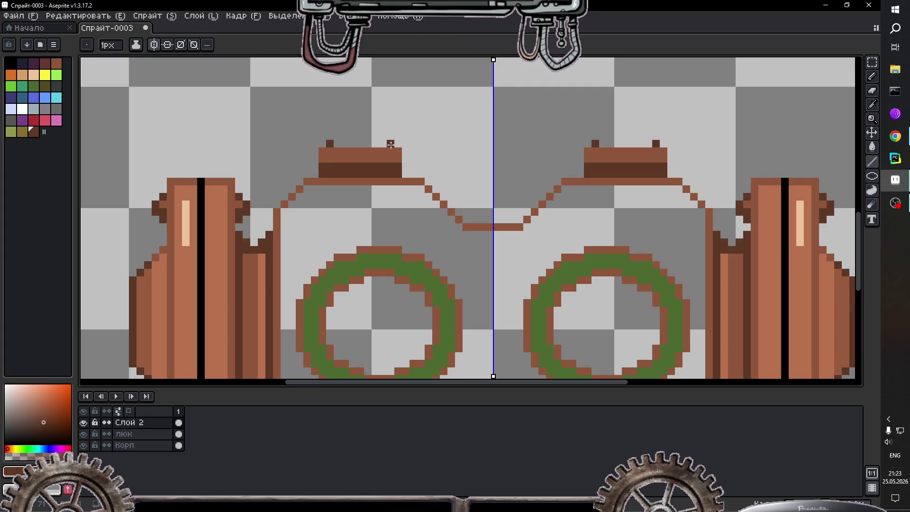
Step: Draw a dark-brown handle above the block and zoom out to check the valves
{"action": "scroll", "coordinate": [381, 137], "scroll_direction": "down", "scroll_amount": 1}
{"action": "scroll", "coordinate": [381, 137], "scroll_direction": "down", "scroll_amount": 1}
{"action": "scroll", "coordinate": [352, 119], "scroll_direction": "up", "scroll_amount": 2}
{"action": "scroll", "coordinate": [340, 152], "scroll_direction": "up", "scroll_amount": 2}
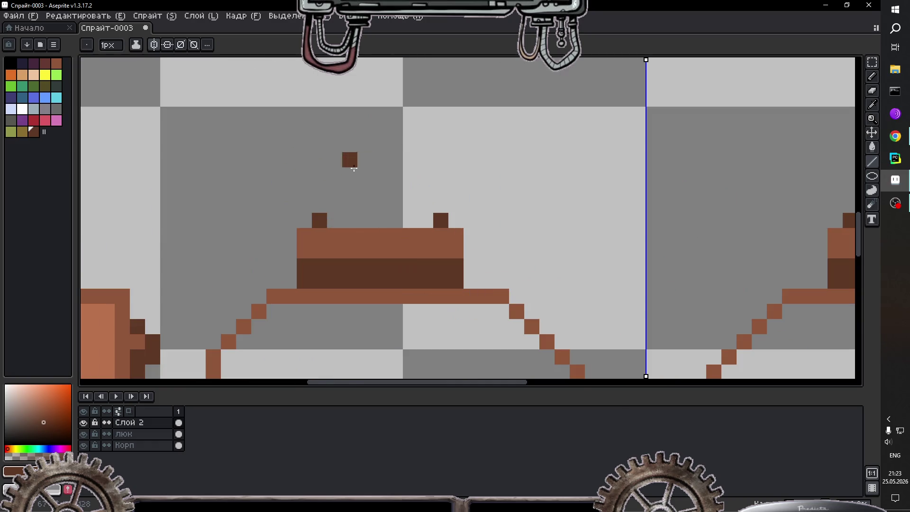
{"action": "mouse_move", "coordinate": [349, 220]}
{"action": "left_mouse_down"}
{"action": "mouse_move", "coordinate": [399, 209]}
{"action": "mouse_move", "coordinate": [365, 222]}
{"action": "left_mouse_up"}
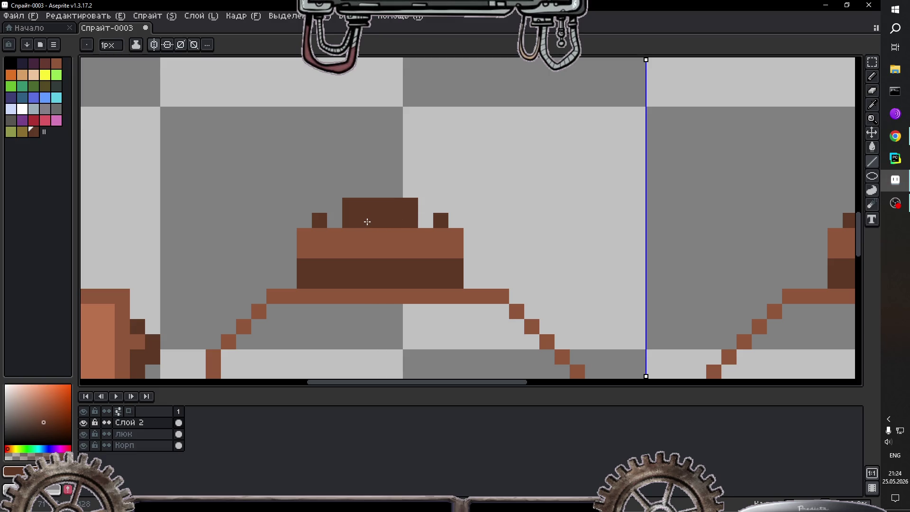
{"action": "scroll", "coordinate": [368, 221], "scroll_direction": "down", "scroll_amount": 2}
{"action": "scroll", "coordinate": [539, 228], "scroll_direction": "down", "scroll_amount": 1}
{"action": "scroll", "coordinate": [538, 228], "scroll_direction": "down", "scroll_amount": 1}
{"action": "scroll", "coordinate": [230, 348], "scroll_direction": "up", "scroll_amount": 1}
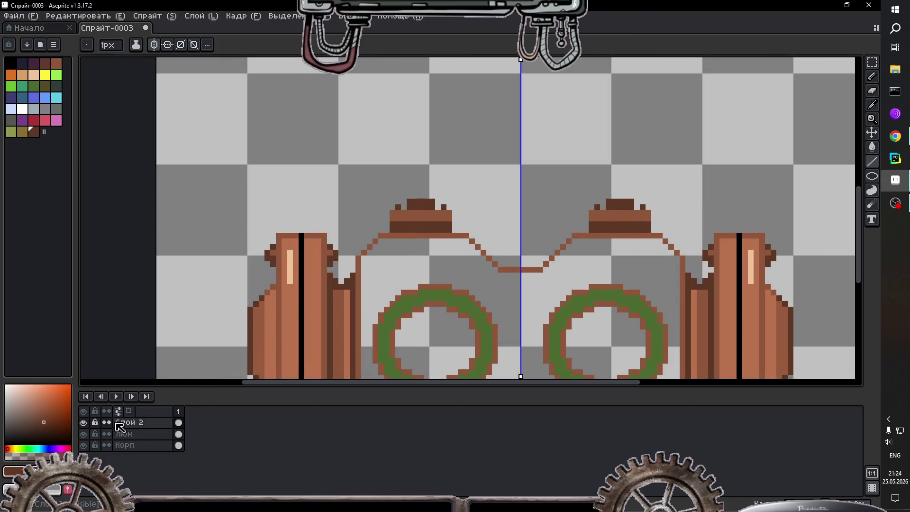
Step: Toggle Слой 2's visibility off and on to check its contents
{"action": "left_click", "coordinate": [84, 423]}
{"action": "left_click", "coordinate": [84, 423]}
{"action": "left_click", "coordinate": [84, 423]}
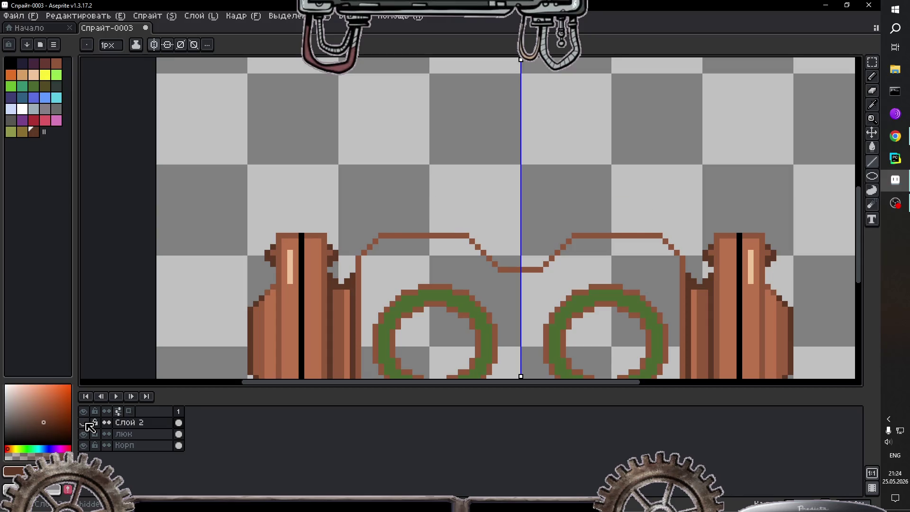
{"action": "left_click", "coordinate": [86, 424]}
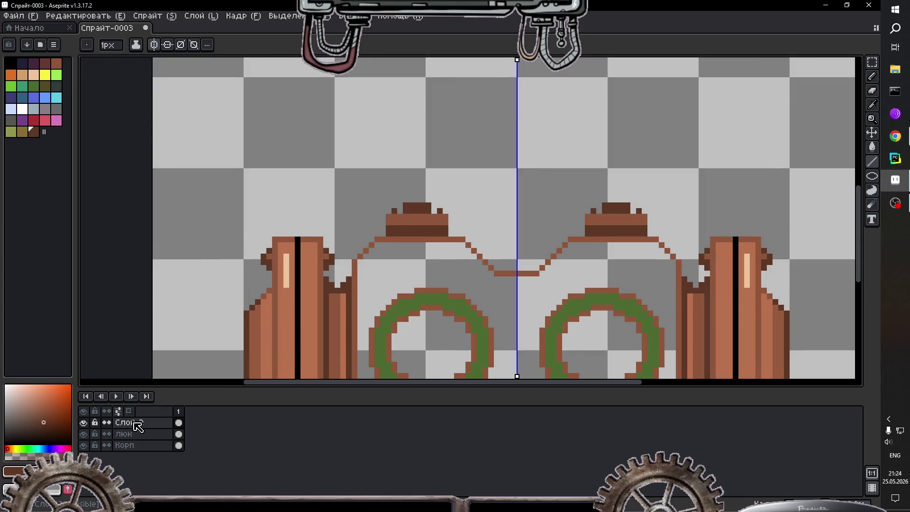
Step: Rename Слой 2 to 'Клапана' in Layer Properties
{"action": "double_click", "coordinate": [137, 423]}
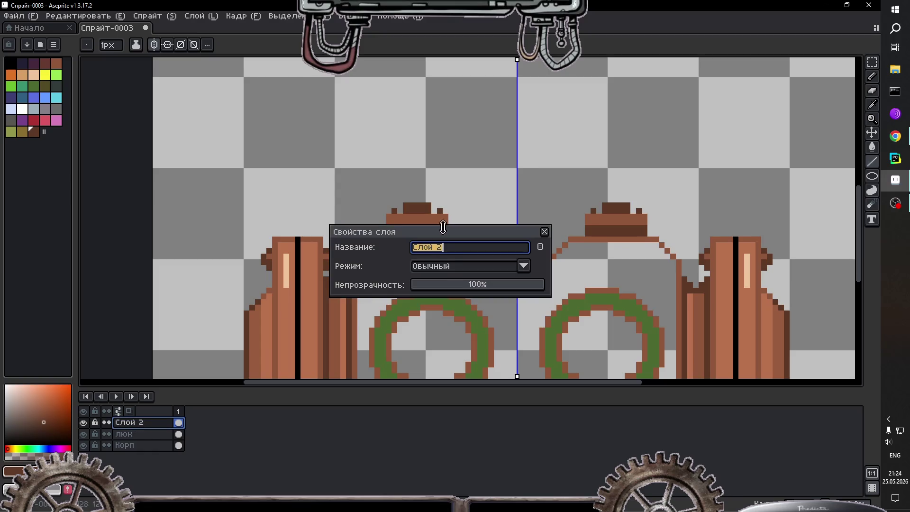
{"action": "type", "text": "Rkfgf"}
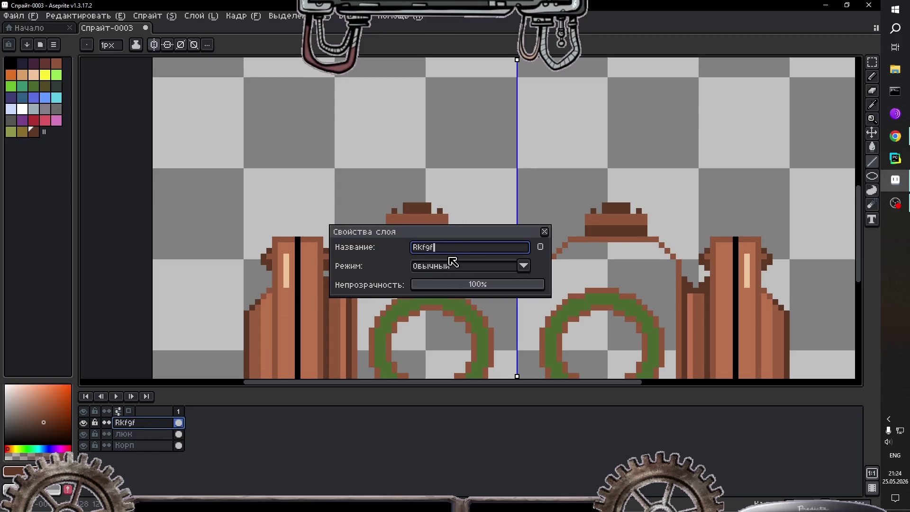
{"action": "key", "text": "BackSpace"}
{"action": "key", "text": "BackSpace"}
{"action": "key", "text": "BackSpace"}
{"action": "type", "text": "Клапан"}
{"action": "type", "text": "а"}
{"action": "key", "text": "Return"}
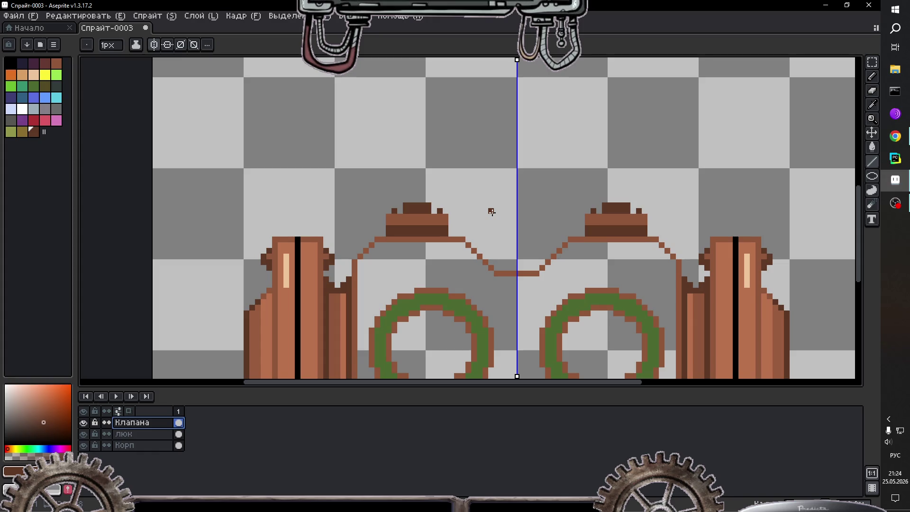
Step: Draw a light lavender vertical tube edge rising from the left valve, mirrored by symmetry
{"action": "scroll", "coordinate": [492, 212], "scroll_direction": "up", "scroll_amount": 1}
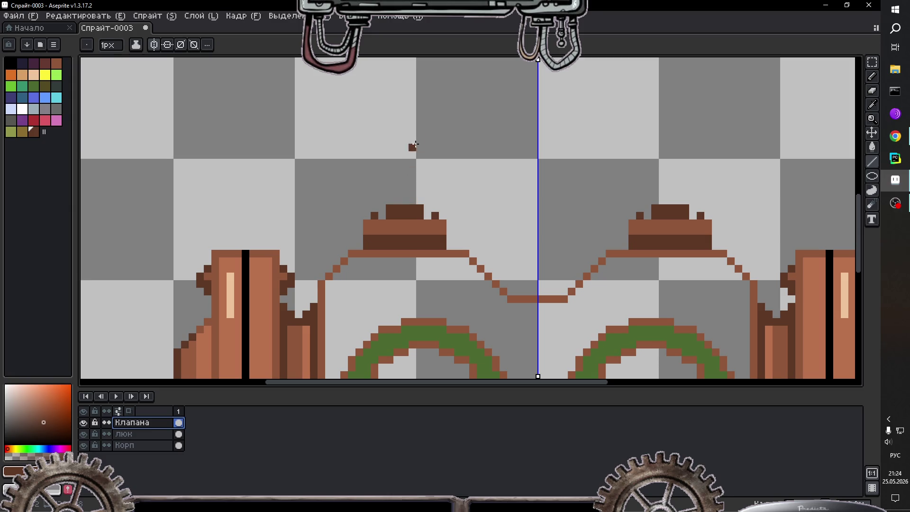
{"action": "scroll", "coordinate": [403, 147], "scroll_direction": "down", "scroll_amount": 1}
{"action": "scroll", "coordinate": [402, 148], "scroll_direction": "down", "scroll_amount": 1}
{"action": "scroll", "coordinate": [401, 150], "scroll_direction": "down", "scroll_amount": 1}
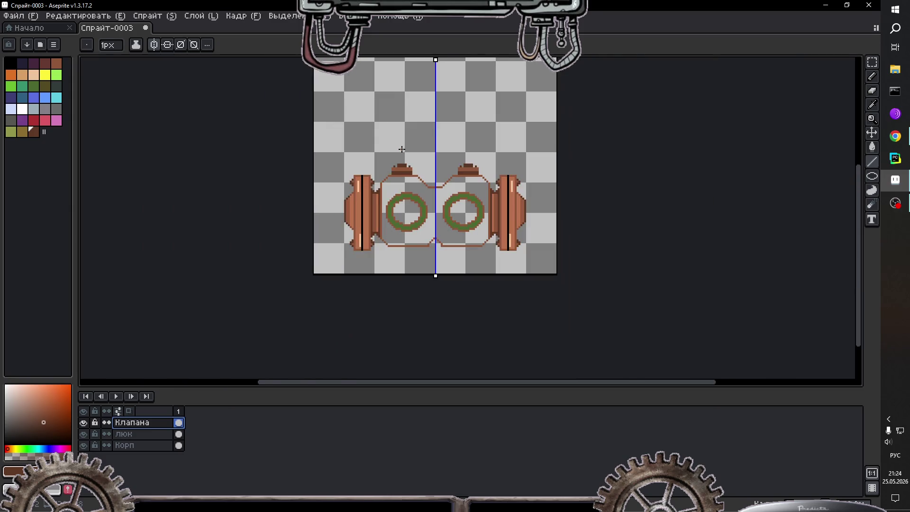
{"action": "scroll", "coordinate": [401, 145], "scroll_direction": "up", "scroll_amount": 3}
{"action": "scroll", "coordinate": [401, 147], "scroll_direction": "down", "scroll_amount": 5}
{"action": "scroll", "coordinate": [405, 157], "scroll_direction": "up", "scroll_amount": 4}
{"action": "scroll", "coordinate": [408, 161], "scroll_direction": "up", "scroll_amount": 1}
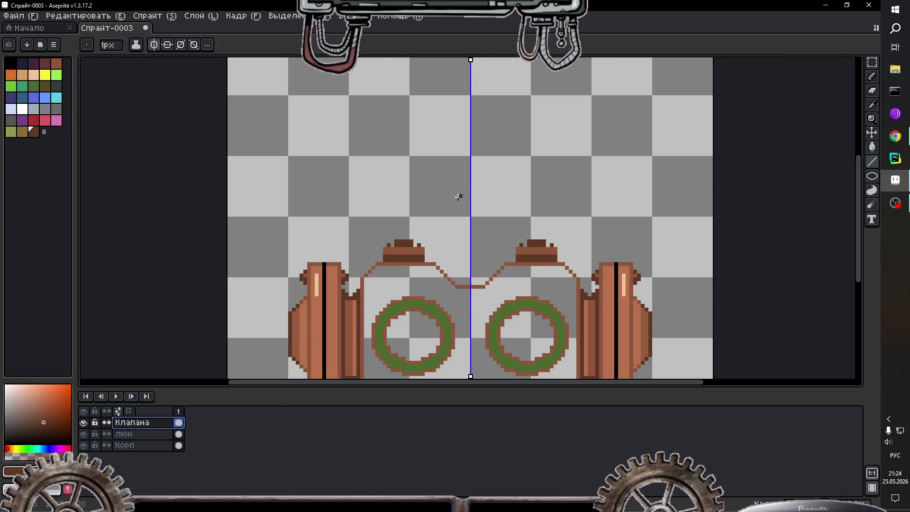
{"action": "scroll", "coordinate": [457, 198], "scroll_direction": "up", "scroll_amount": 1}
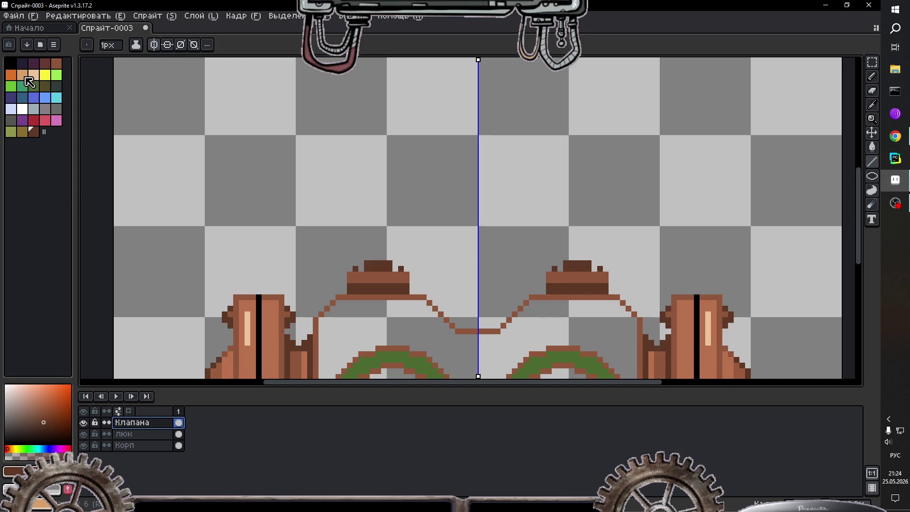
{"action": "left_click", "coordinate": [11, 109]}
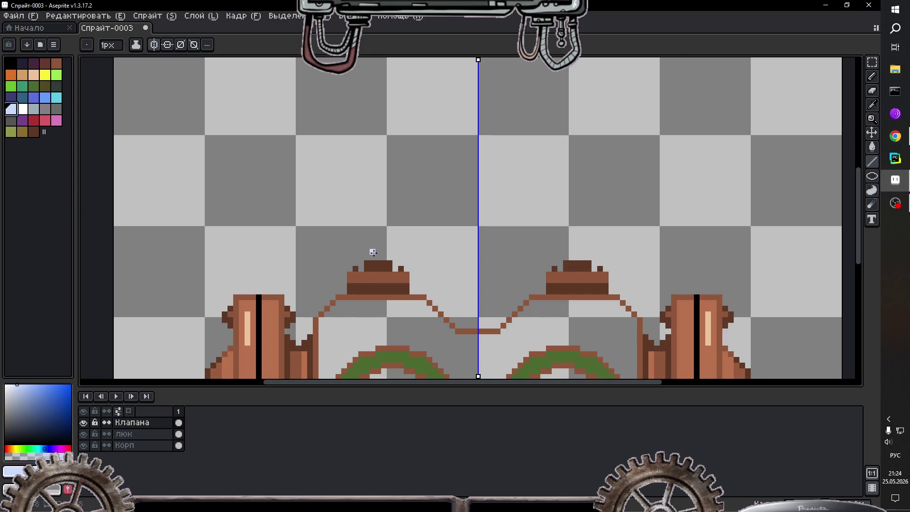
{"action": "left_click_drag", "start_coordinate": [373, 257], "coordinate": [373, 200]}
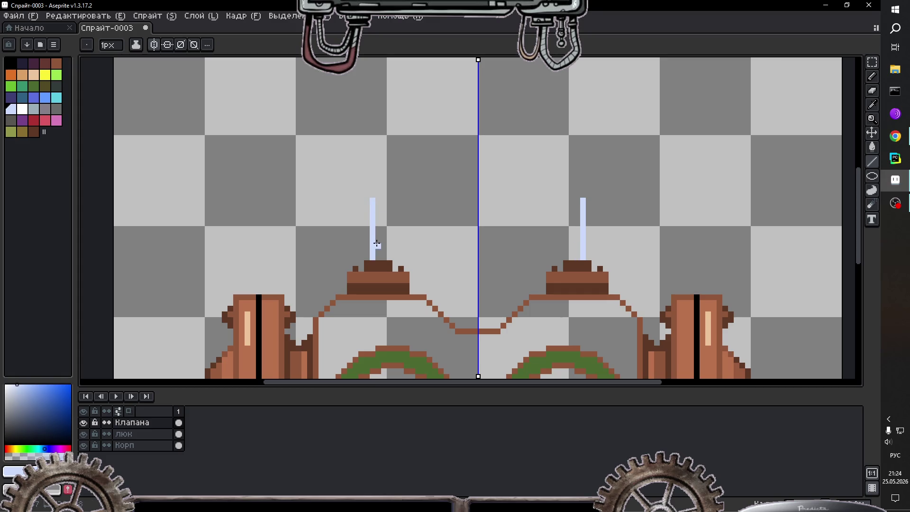
Step: Add the second lavender tube edge and fill the gap between edges with light blue
{"action": "left_click_drag", "start_coordinate": [384, 259], "coordinate": [386, 201]}
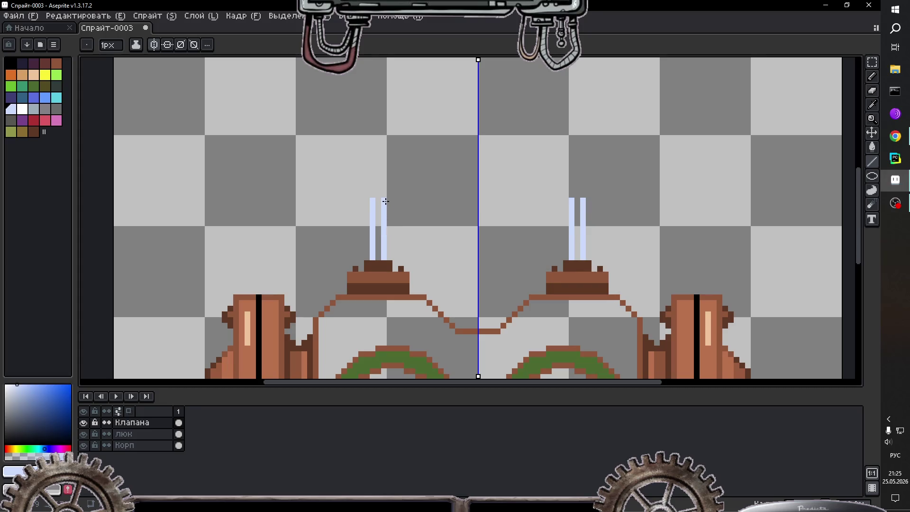
{"action": "left_click", "coordinate": [27, 385]}
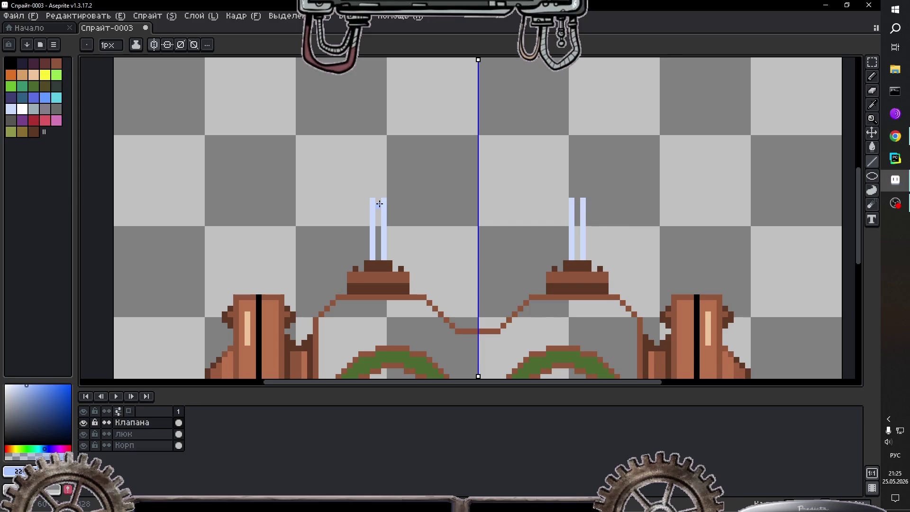
{"action": "left_click_drag", "start_coordinate": [380, 204], "coordinate": [380, 255]}
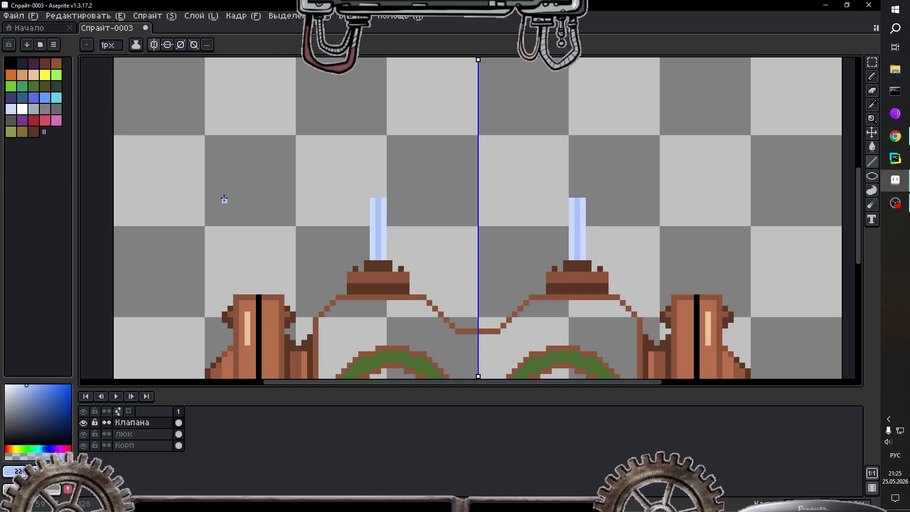
{"action": "scroll", "coordinate": [371, 165], "scroll_direction": "down", "scroll_amount": 1}
{"action": "scroll", "coordinate": [362, 163], "scroll_direction": "up", "scroll_amount": 1}
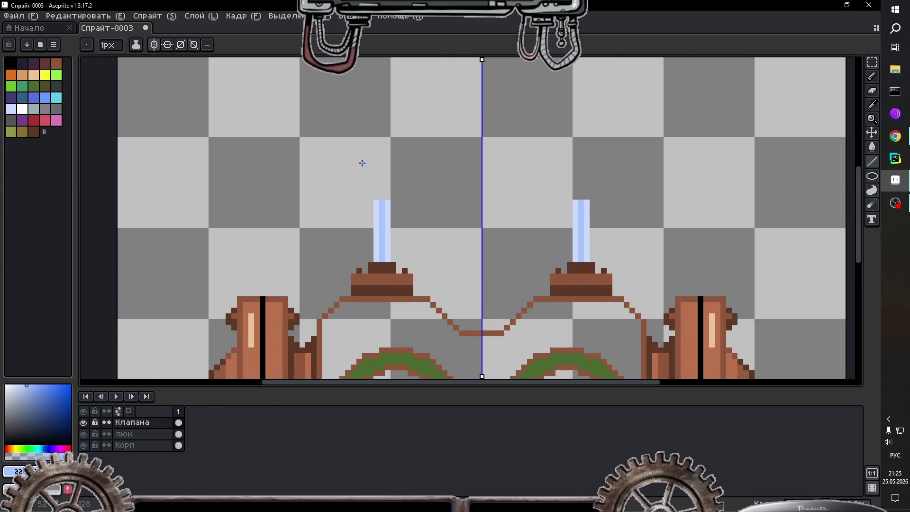
{"action": "scroll", "coordinate": [373, 187], "scroll_direction": "up", "scroll_amount": 1}
{"action": "scroll", "coordinate": [380, 207], "scroll_direction": "down", "scroll_amount": 1}
{"action": "scroll", "coordinate": [406, 229], "scroll_direction": "down", "scroll_amount": 2}
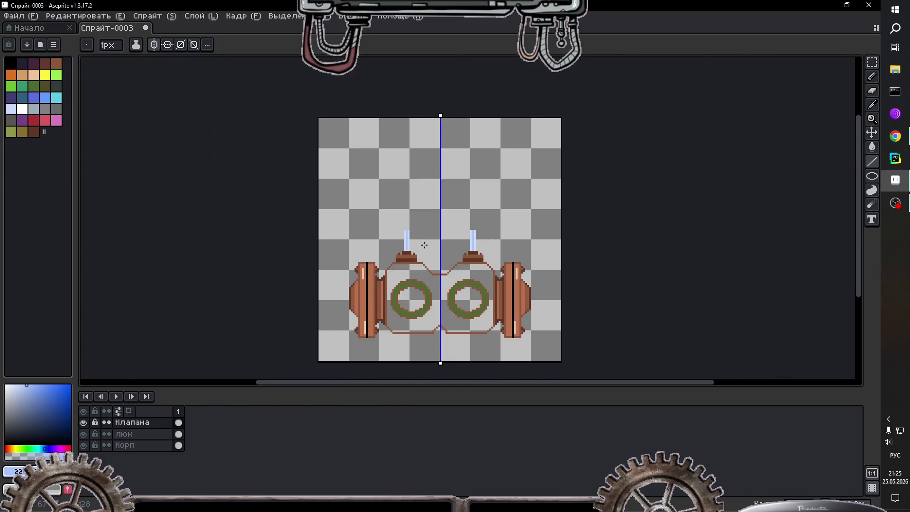
{"action": "scroll", "coordinate": [406, 237], "scroll_direction": "up", "scroll_amount": 1}
{"action": "scroll", "coordinate": [339, 194], "scroll_direction": "up", "scroll_amount": 1}
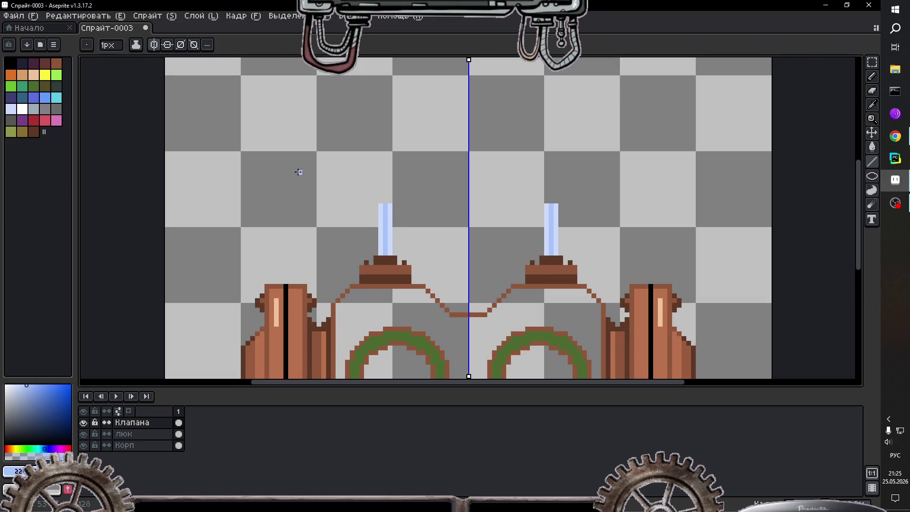
{"action": "left_click", "coordinate": [45, 63]}
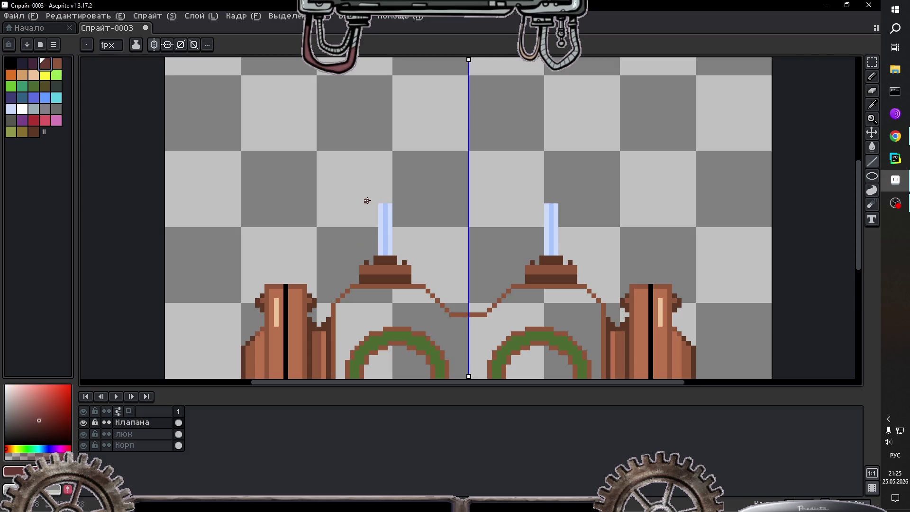
Step: Draw a thin dark reddish-brown cap and a wider valve-brown band atop each tube
{"action": "left_click_drag", "start_coordinate": [372, 201], "coordinate": [399, 201]}
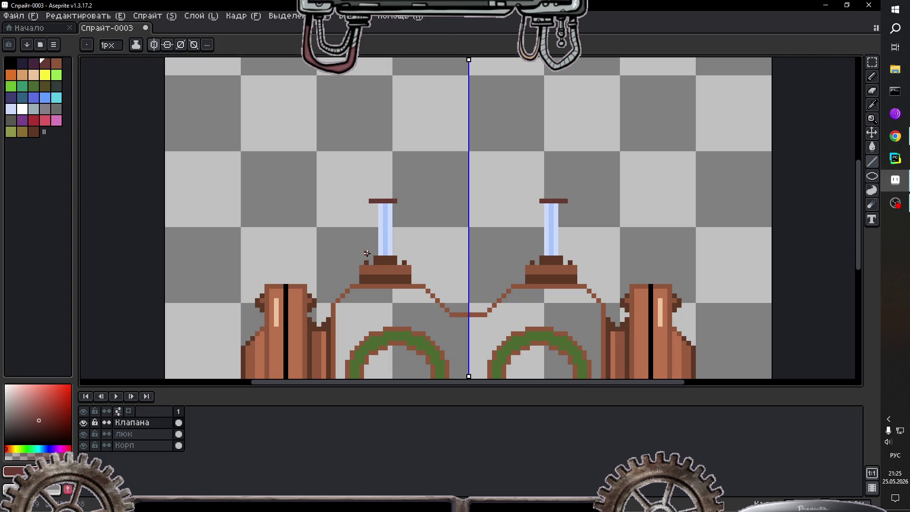
{"action": "key", "text": "i"}
{"action": "left_click", "coordinate": [383, 273]}
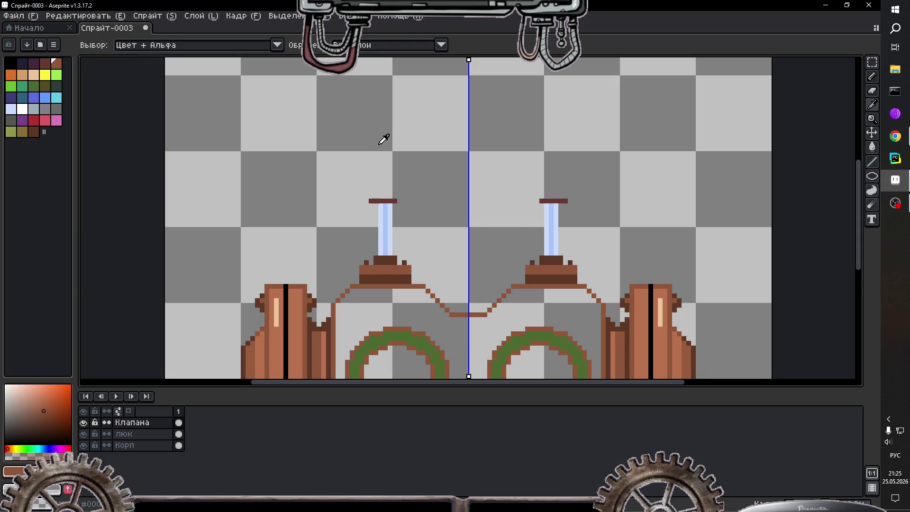
{"action": "key", "text": "b"}
{"action": "left_click_drag", "start_coordinate": [366, 196], "coordinate": [402, 195]}
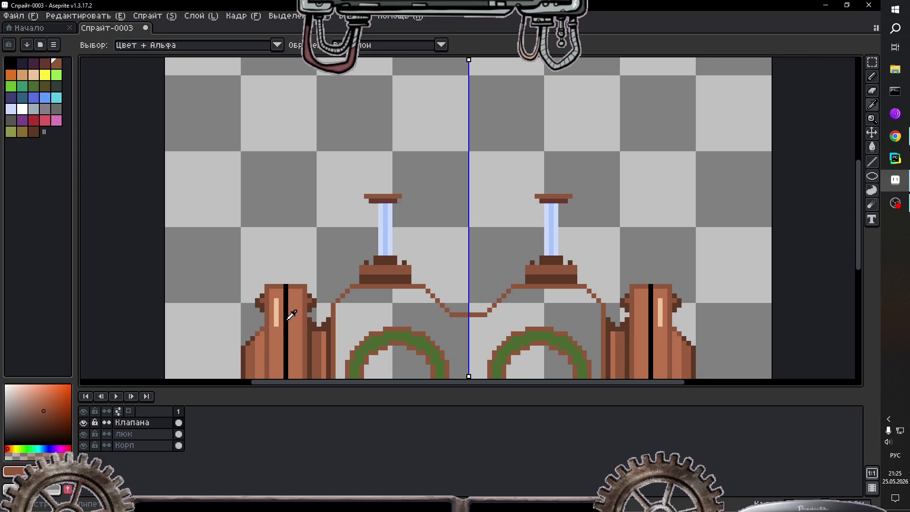
Step: Add a lighter copper rim on top of the tube caps and zoom around to check
{"action": "left_click", "coordinate": [290, 291], "text": "alt"}
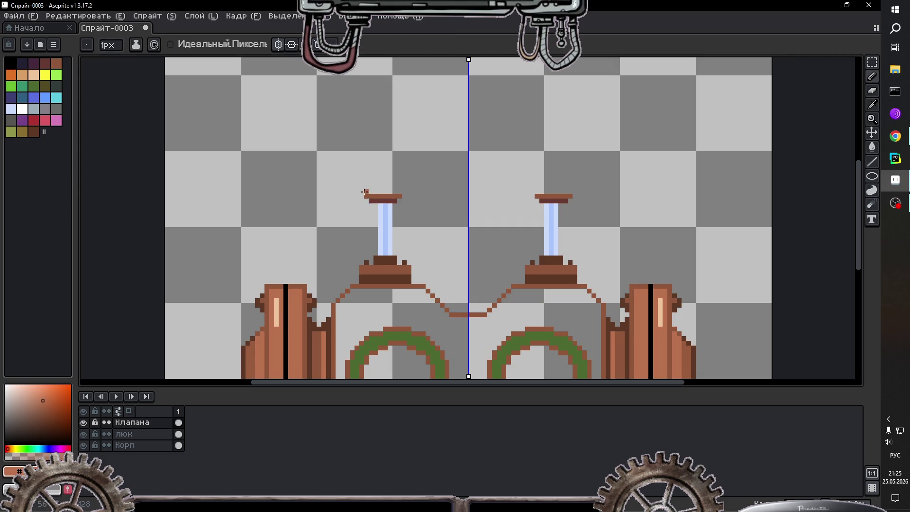
{"action": "left_click_drag", "start_coordinate": [360, 192], "coordinate": [400, 192]}
{"action": "scroll", "coordinate": [404, 191], "scroll_direction": "down", "scroll_amount": 1}
{"action": "scroll", "coordinate": [408, 194], "scroll_direction": "down", "scroll_amount": 1}
{"action": "scroll", "coordinate": [412, 195], "scroll_direction": "up", "scroll_amount": 1}
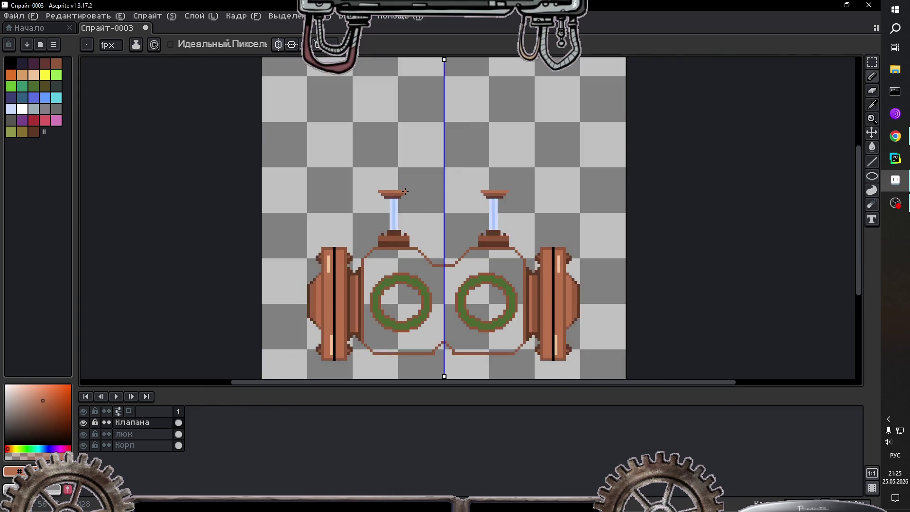
{"action": "scroll", "coordinate": [417, 198], "scroll_direction": "down", "scroll_amount": 1}
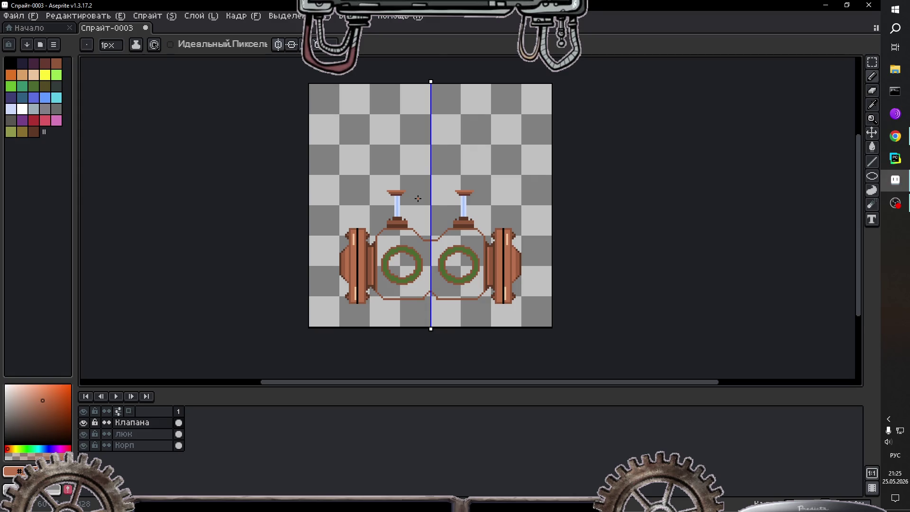
{"action": "scroll", "coordinate": [418, 199], "scroll_direction": "up", "scroll_amount": 1}
{"action": "scroll", "coordinate": [422, 218], "scroll_direction": "up", "scroll_amount": 1}
{"action": "scroll", "coordinate": [430, 244], "scroll_direction": "up", "scroll_amount": 1}
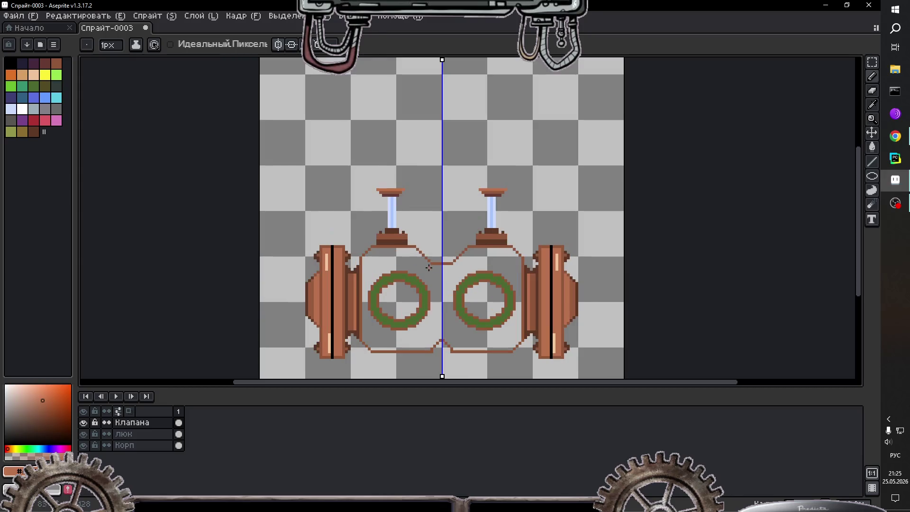
{"action": "scroll", "coordinate": [431, 265], "scroll_direction": "down", "scroll_amount": 1}
{"action": "scroll", "coordinate": [437, 309], "scroll_direction": "up", "scroll_amount": 1}
{"action": "scroll", "coordinate": [443, 322], "scroll_direction": "up", "scroll_amount": 1}
{"action": "scroll", "coordinate": [448, 332], "scroll_direction": "down", "scroll_amount": 1}
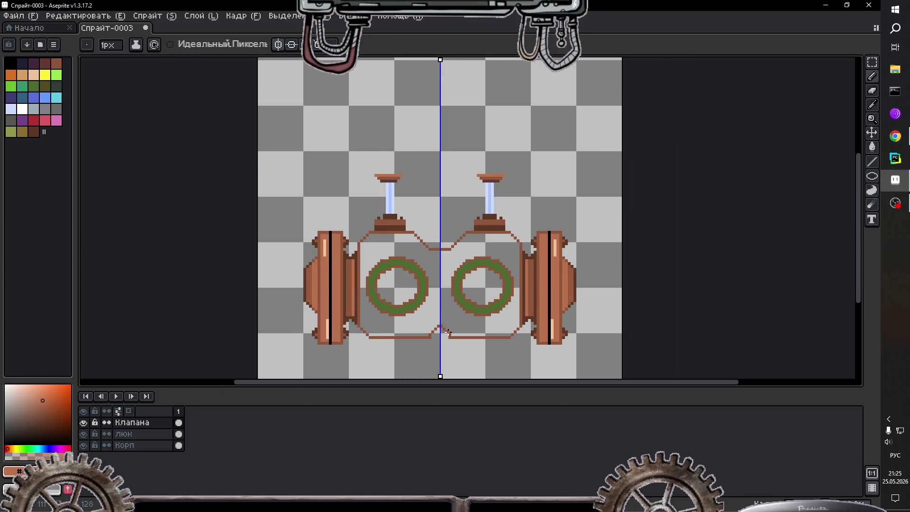
{"action": "scroll", "coordinate": [448, 332], "scroll_direction": "up", "scroll_amount": 1}
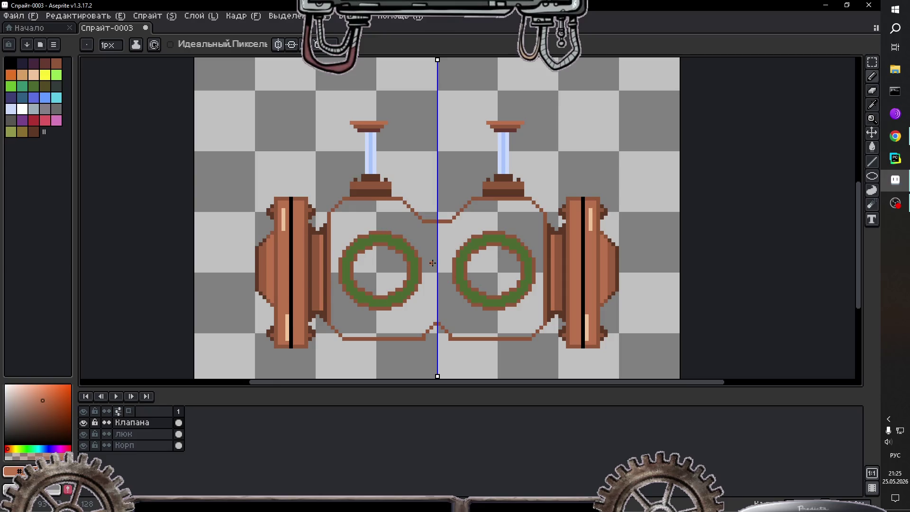
Step: Pick the left cap's brown for the paint bucket, undoing an accidental canvas fill
{"action": "key", "text": "i"}
{"action": "left_click", "coordinate": [372, 161]}
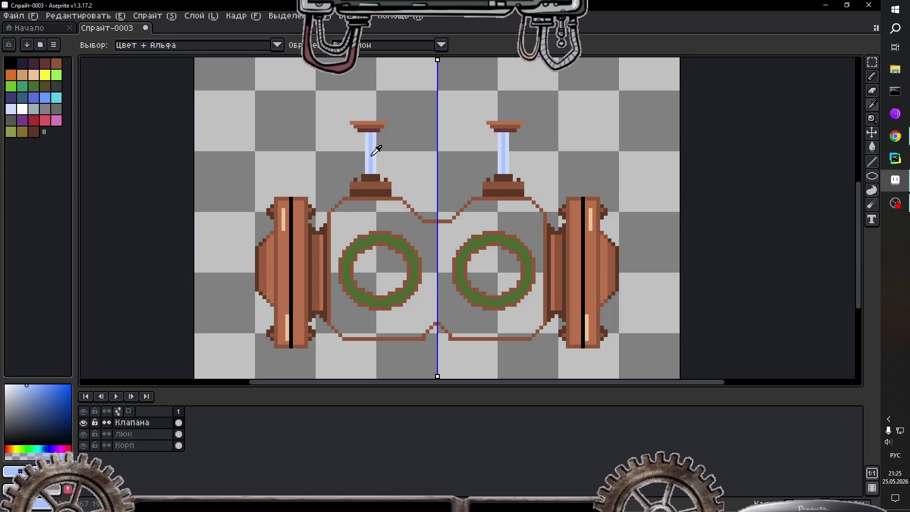
{"action": "key", "text": "b"}
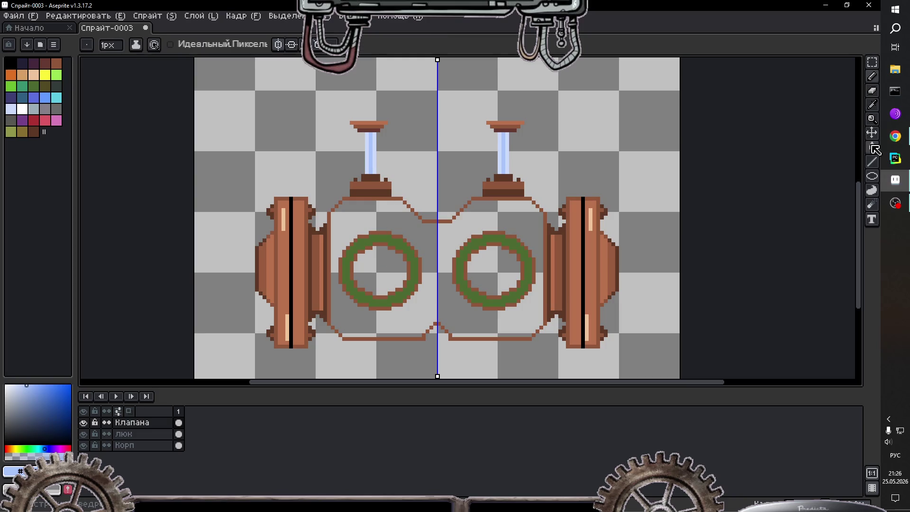
{"action": "left_click", "coordinate": [872, 147]}
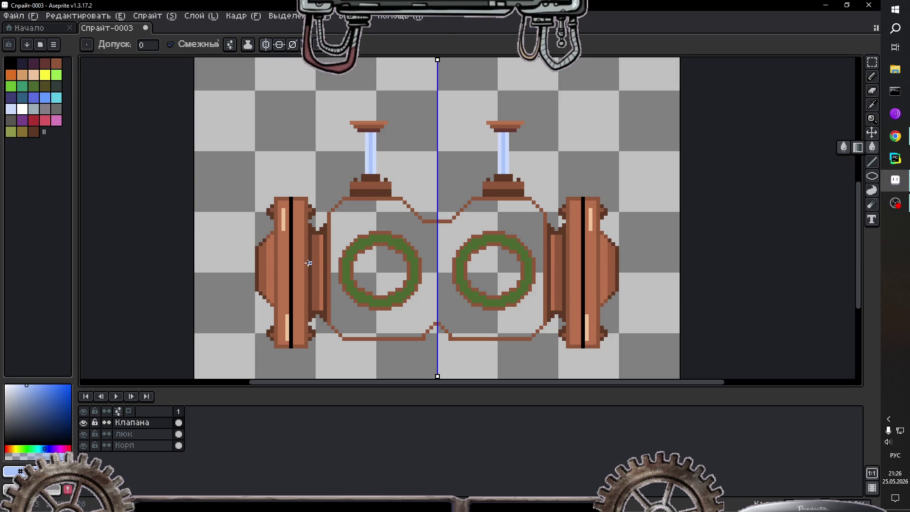
{"action": "key", "text": "i"}
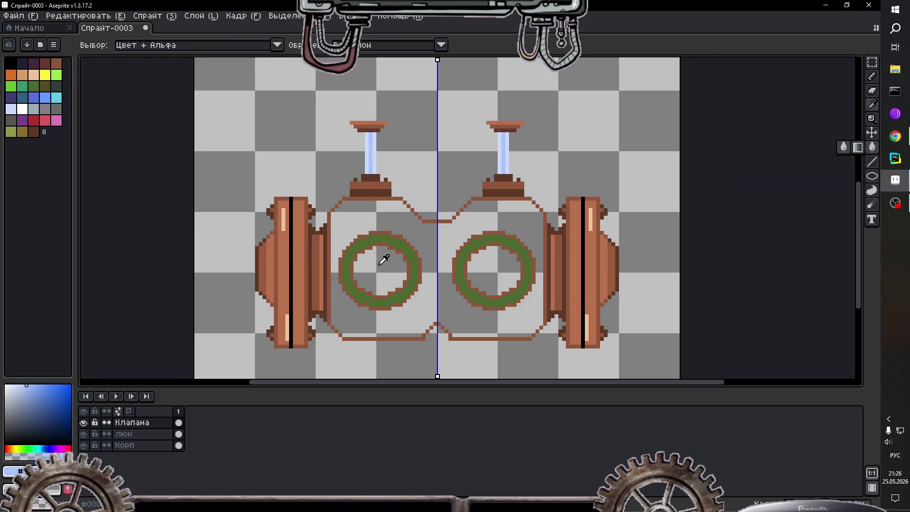
{"action": "left_click", "coordinate": [314, 232]}
{"action": "key", "text": "h"}
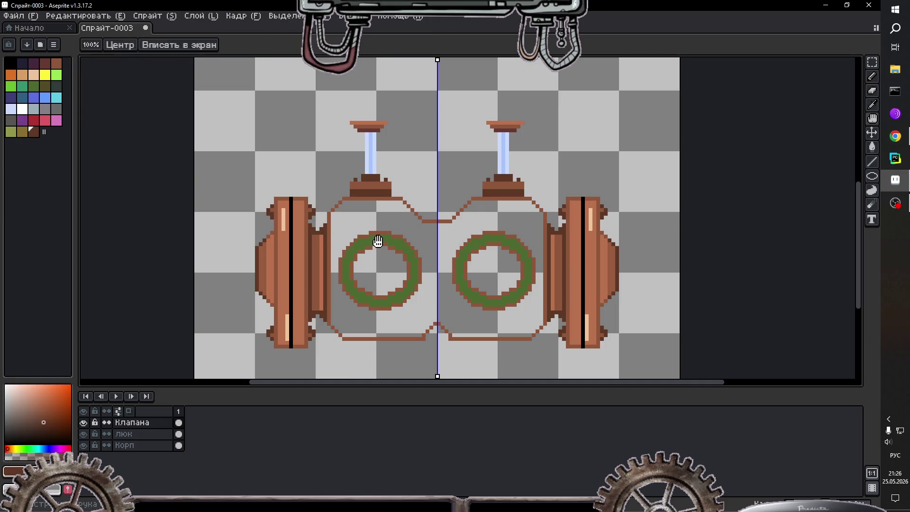
{"action": "key", "text": "i"}
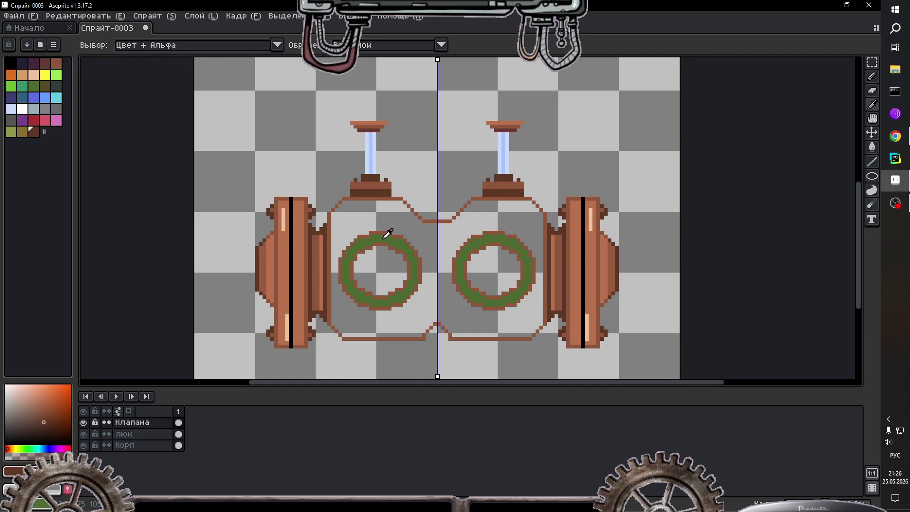
{"action": "key", "text": "g"}
{"action": "left_click", "coordinate": [384, 237]}
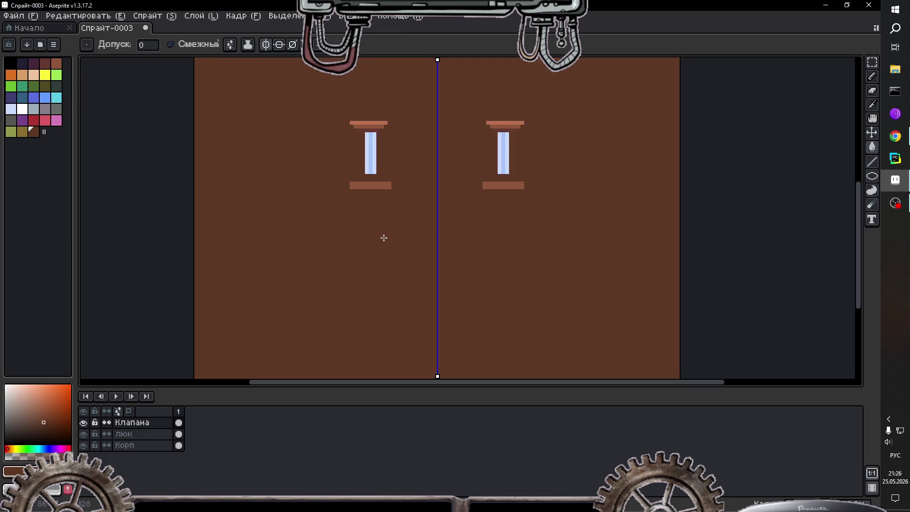
{"action": "key", "text": "ctrl+z"}
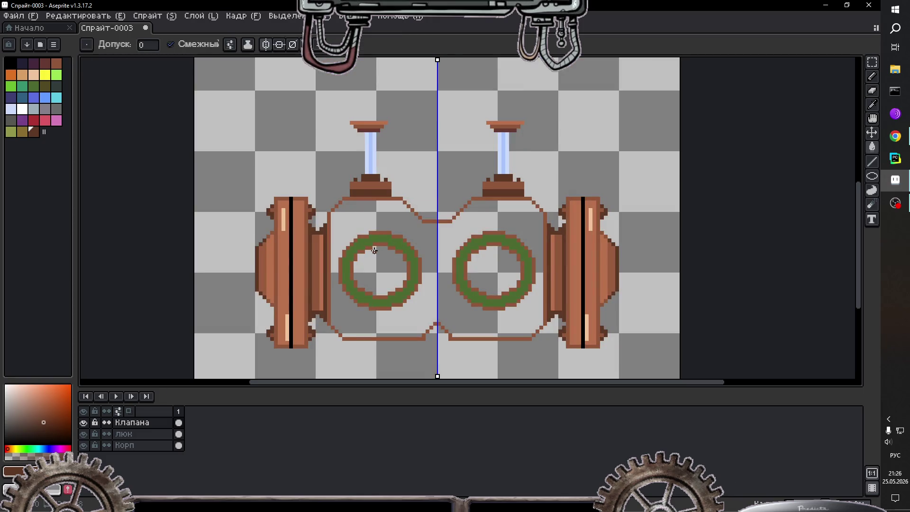
Step: Fill both green rings on the люк layer with the dark brown
{"action": "left_click", "coordinate": [178, 434]}
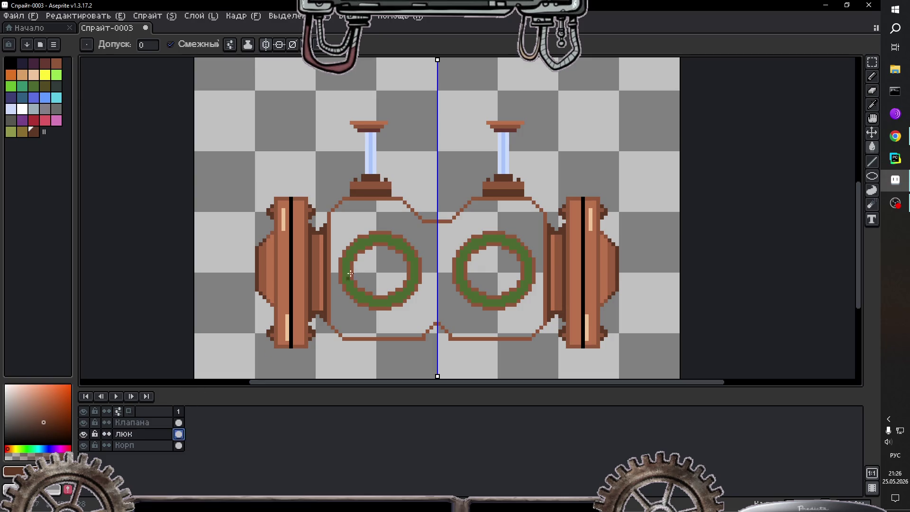
{"action": "left_click", "coordinate": [362, 245]}
{"action": "scroll", "coordinate": [422, 284], "scroll_direction": "down", "scroll_amount": 1}
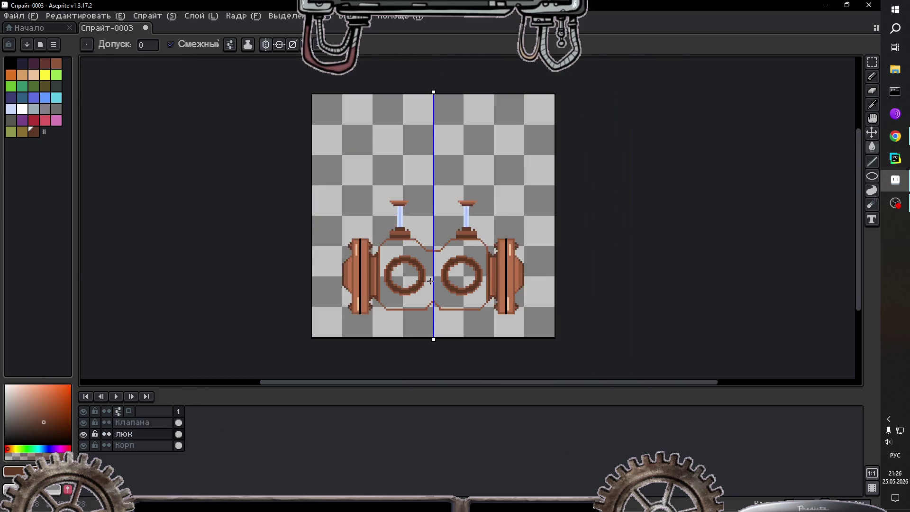
{"action": "scroll", "coordinate": [422, 286], "scroll_direction": "up", "scroll_amount": 1}
{"action": "scroll", "coordinate": [422, 290], "scroll_direction": "up", "scroll_amount": 1}
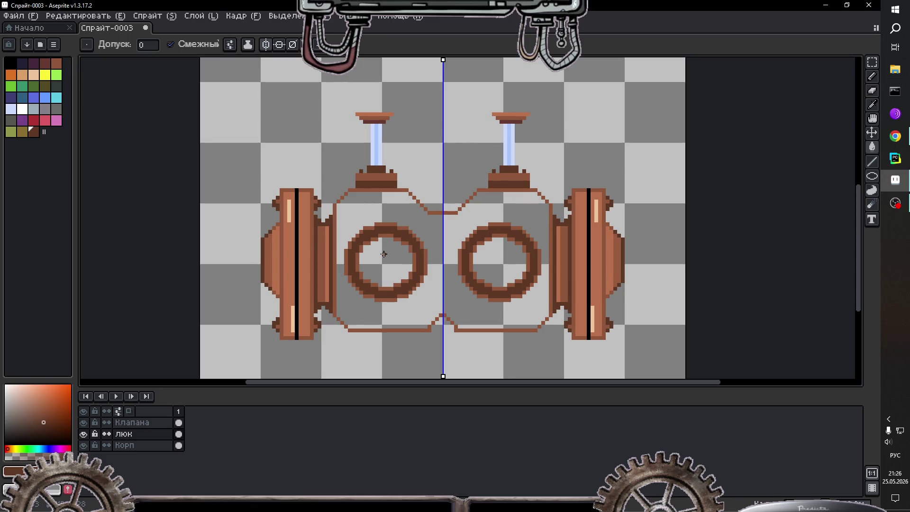
{"action": "left_click", "coordinate": [872, 62]}
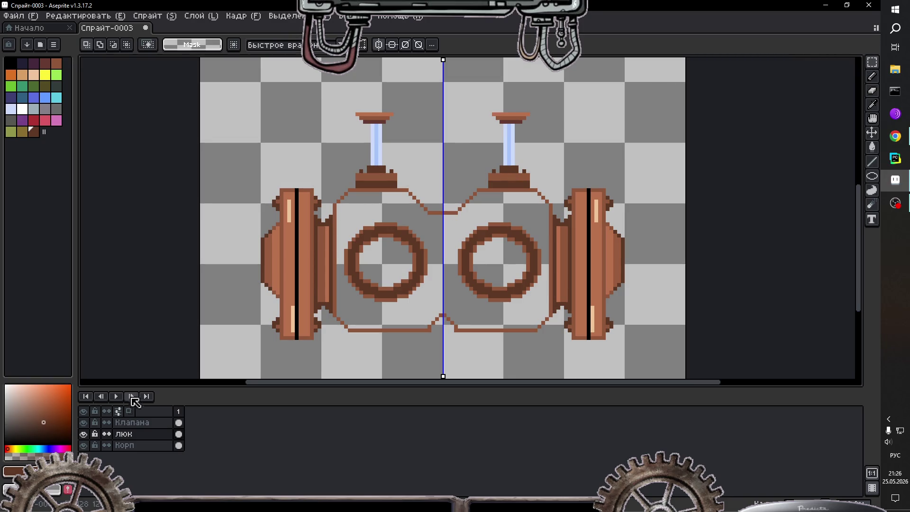
{"action": "left_click", "coordinate": [178, 434]}
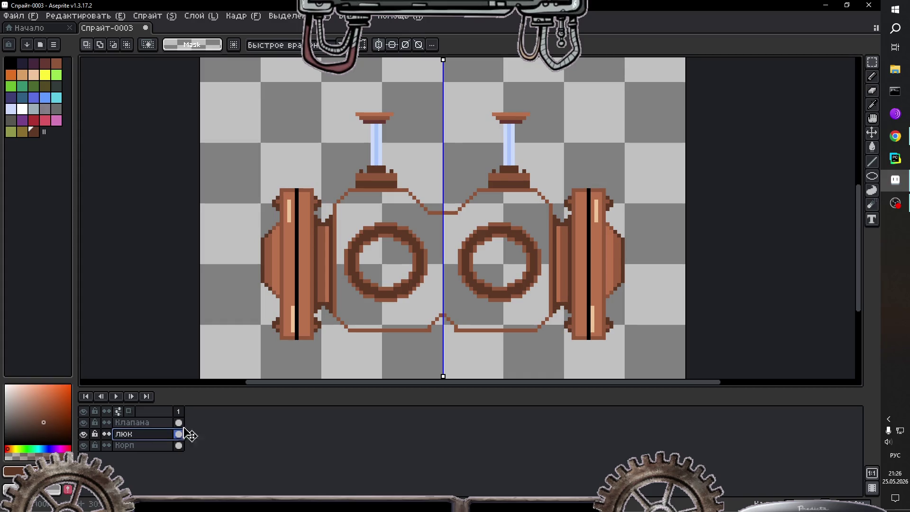
{"action": "left_click_drag", "start_coordinate": [338, 209], "coordinate": [554, 313]}
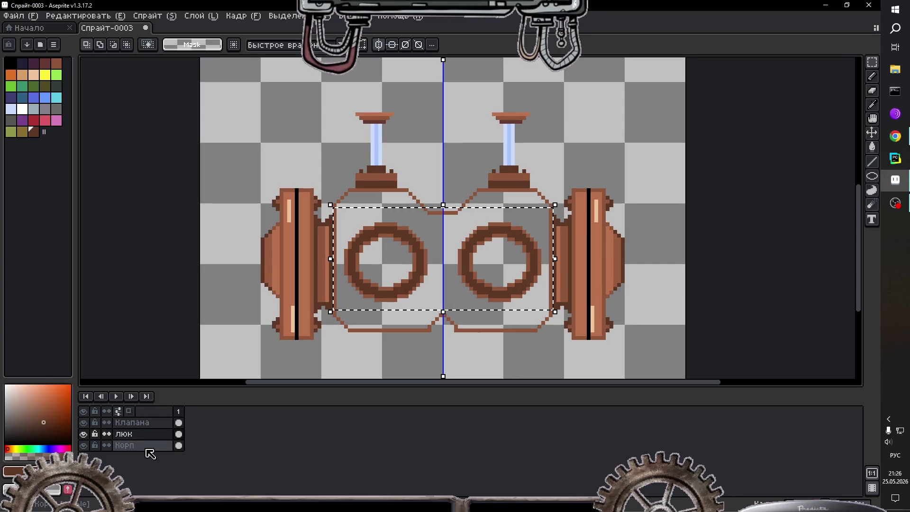
{"action": "left_click", "coordinate": [130, 445]}
{"action": "left_click", "coordinate": [403, 314]}
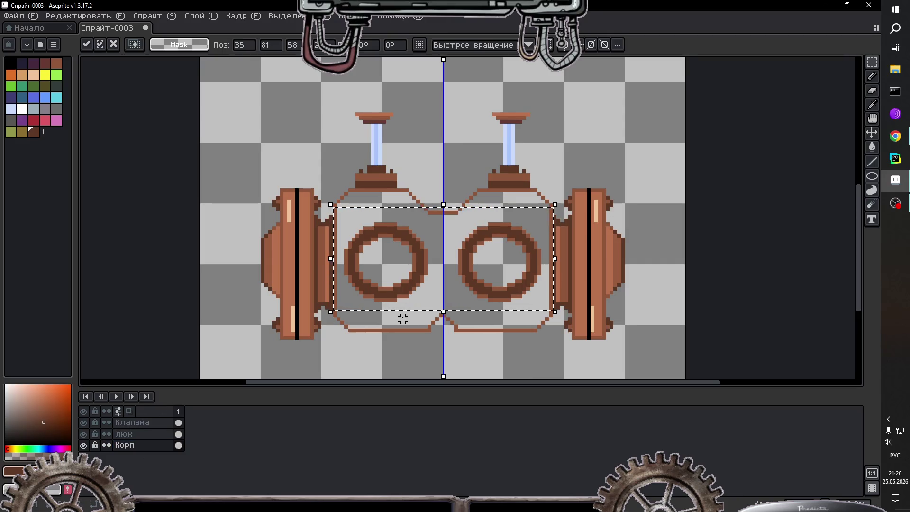
{"action": "left_click", "coordinate": [179, 434]}
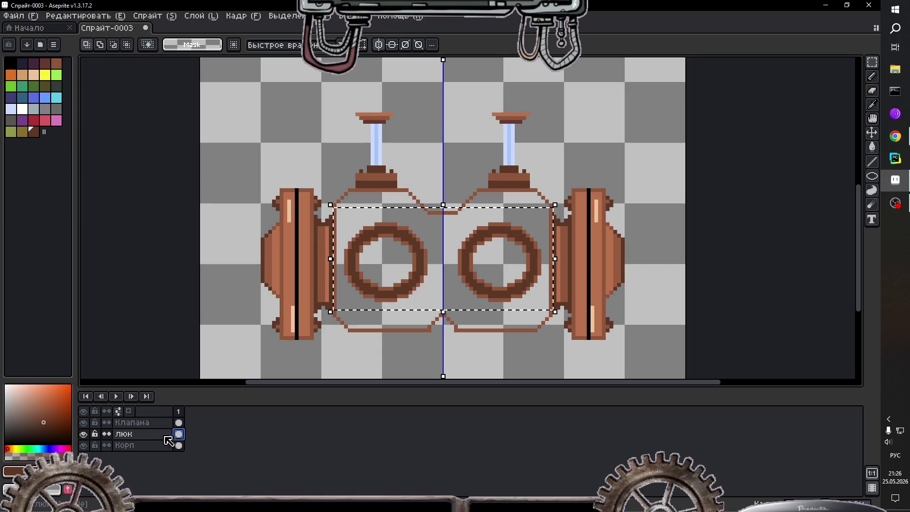
{"action": "left_click", "coordinate": [425, 262]}
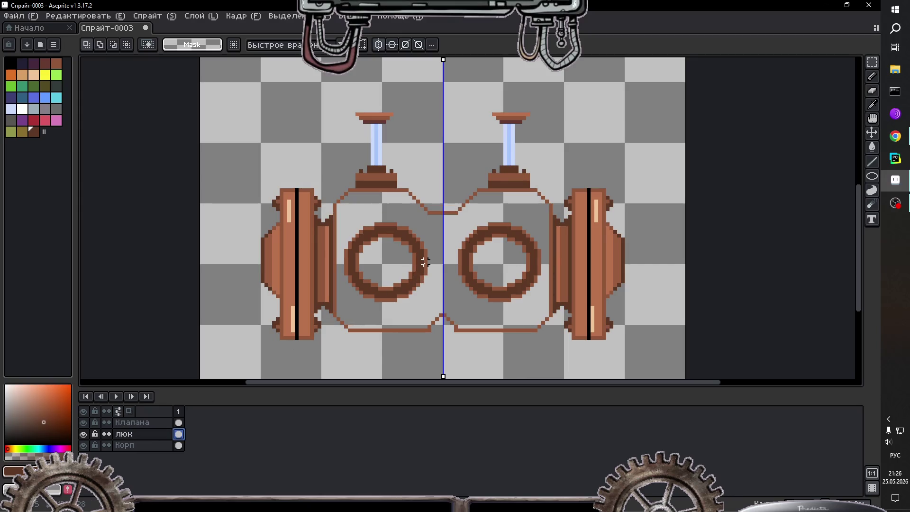
{"action": "left_click", "coordinate": [83, 445]}
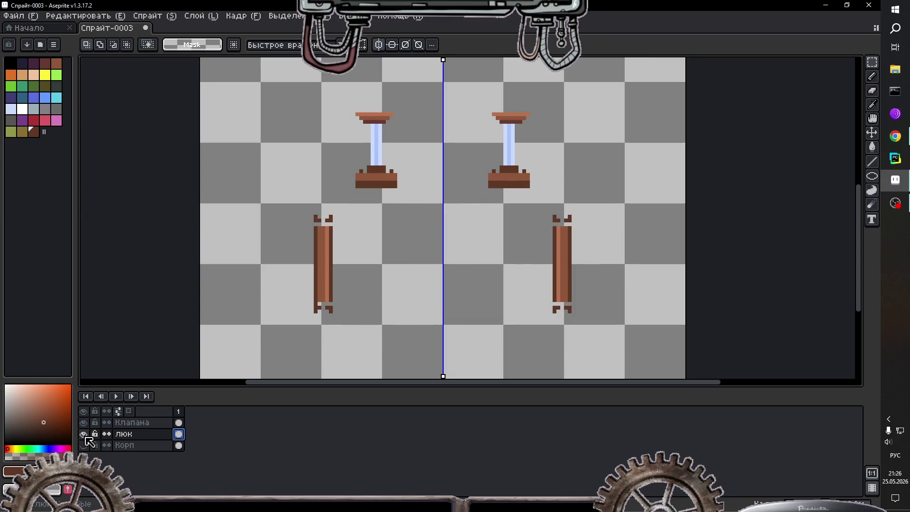
{"action": "left_click", "coordinate": [84, 446]}
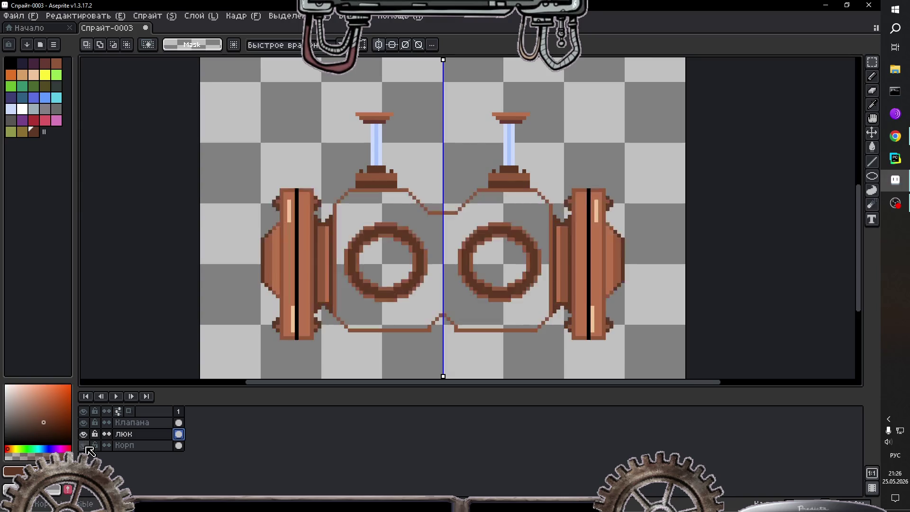
{"action": "left_click", "coordinate": [85, 446]}
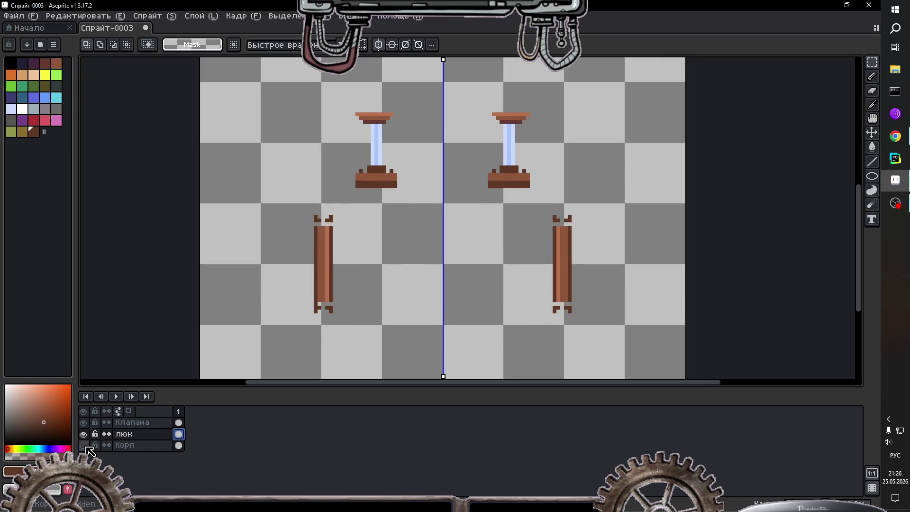
{"action": "left_click", "coordinate": [85, 446]}
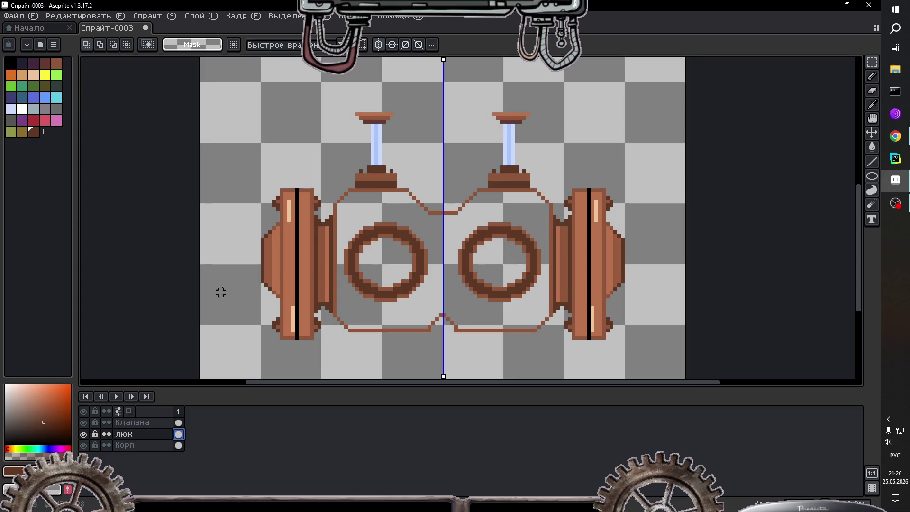
{"action": "left_click_drag", "start_coordinate": [262, 201], "coordinate": [646, 343]}
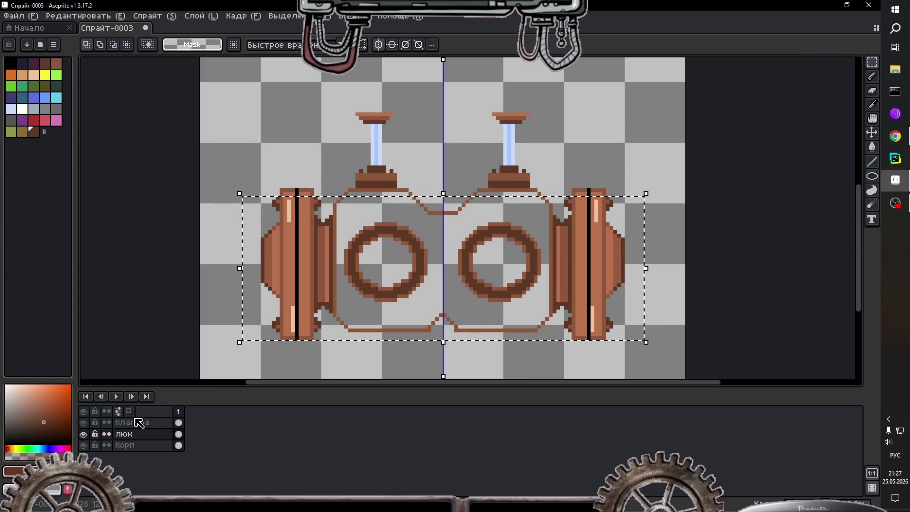
{"action": "left_click", "coordinate": [156, 447]}
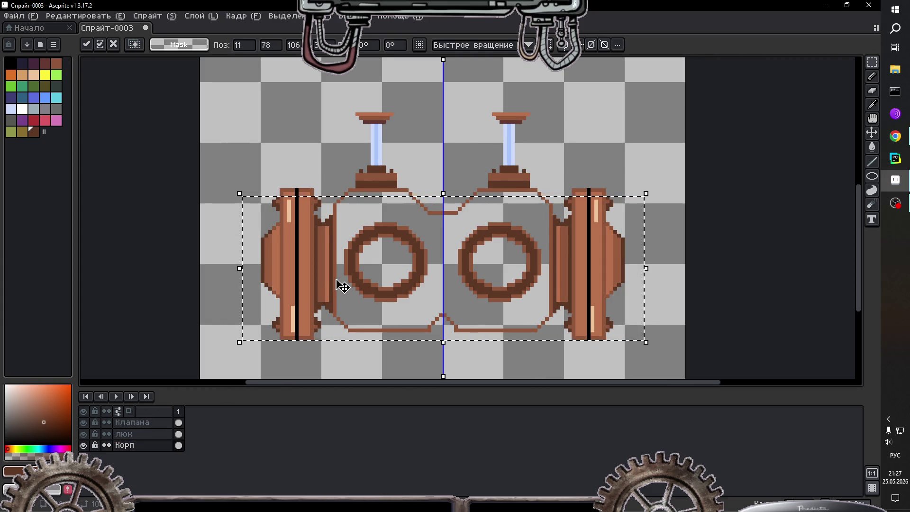
{"action": "left_click", "coordinate": [84, 446]}
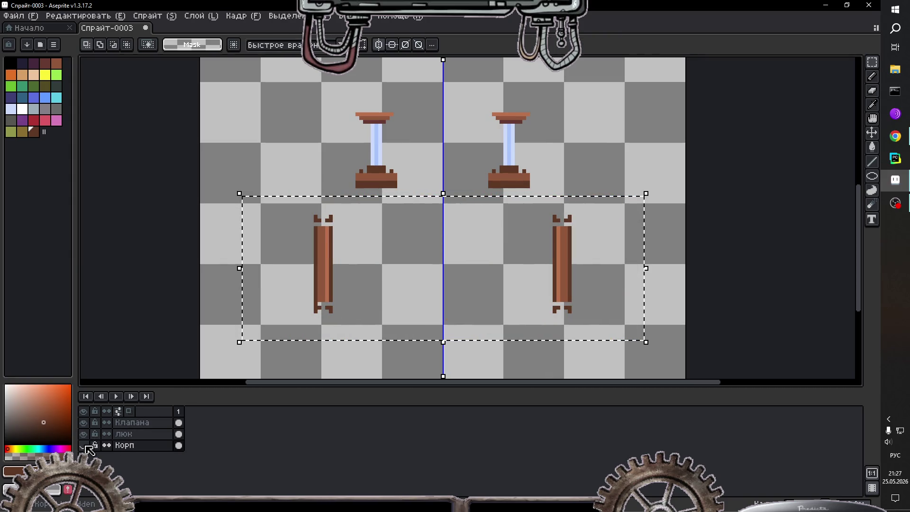
{"action": "left_click", "coordinate": [84, 434]}
{"action": "left_click", "coordinate": [84, 446]}
{"action": "left_click", "coordinate": [84, 446]}
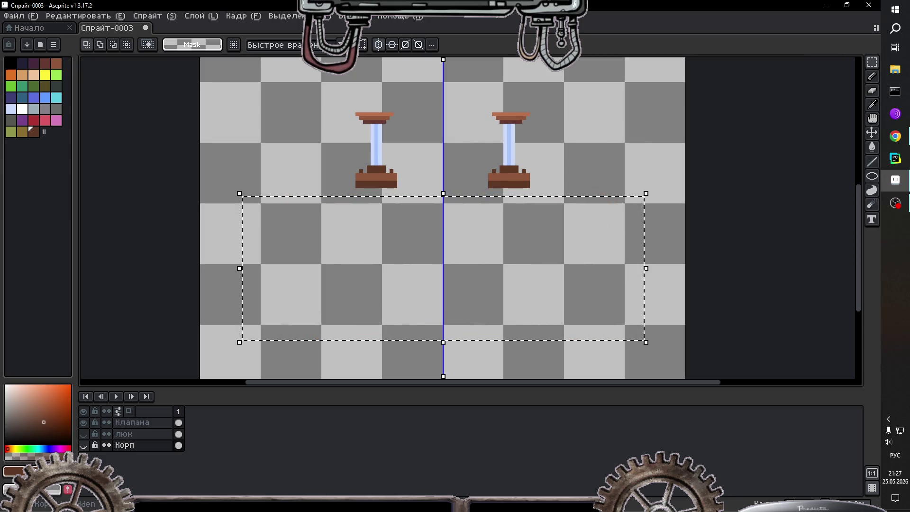
{"action": "left_click", "coordinate": [84, 434]}
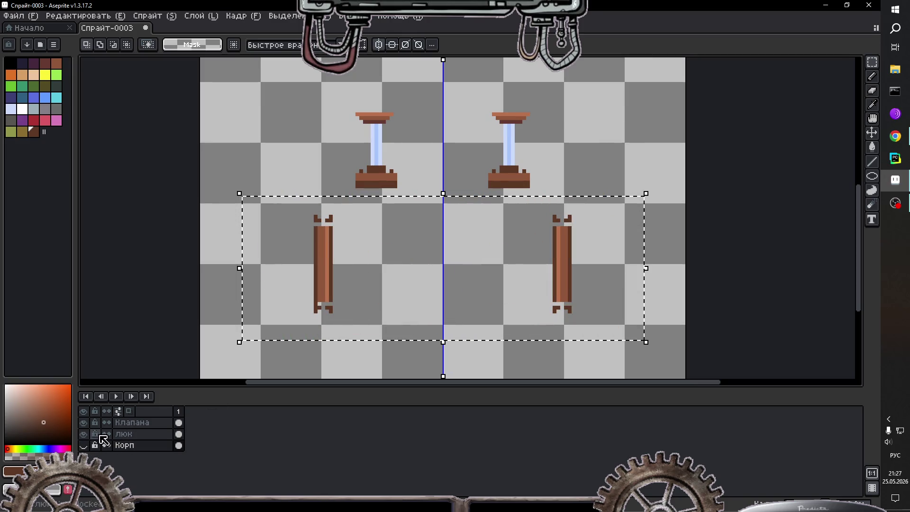
{"action": "left_click", "coordinate": [123, 434]}
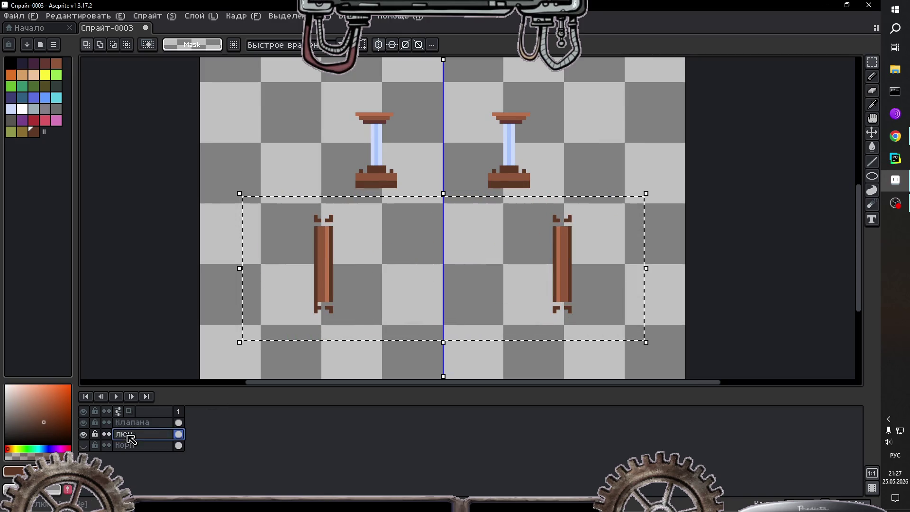
{"action": "left_click", "coordinate": [84, 446]}
{"action": "left_click", "coordinate": [125, 446]}
{"action": "left_click", "coordinate": [123, 435]}
{"action": "left_click", "coordinate": [124, 445]}
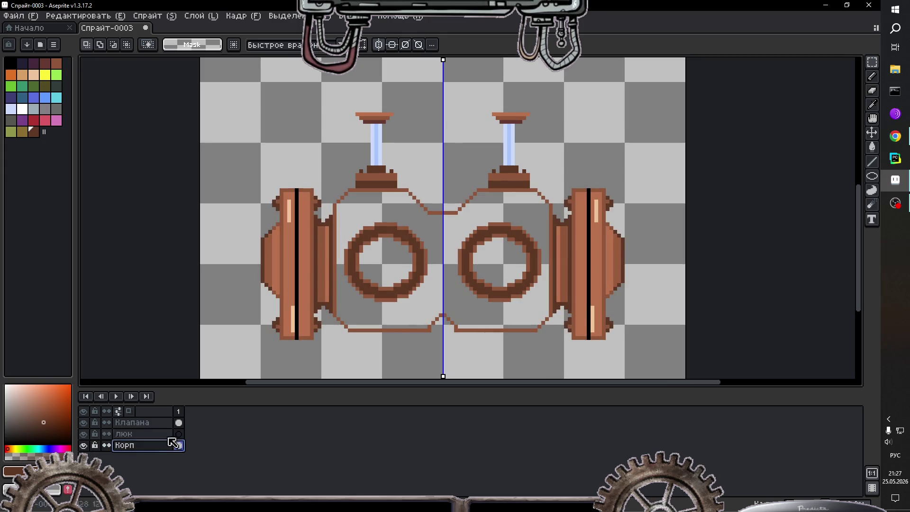
{"action": "left_click", "coordinate": [123, 434]}
{"action": "scroll", "coordinate": [368, 303], "scroll_direction": "up", "scroll_amount": 4}
{"action": "scroll", "coordinate": [358, 305], "scroll_direction": "down", "scroll_amount": 2}
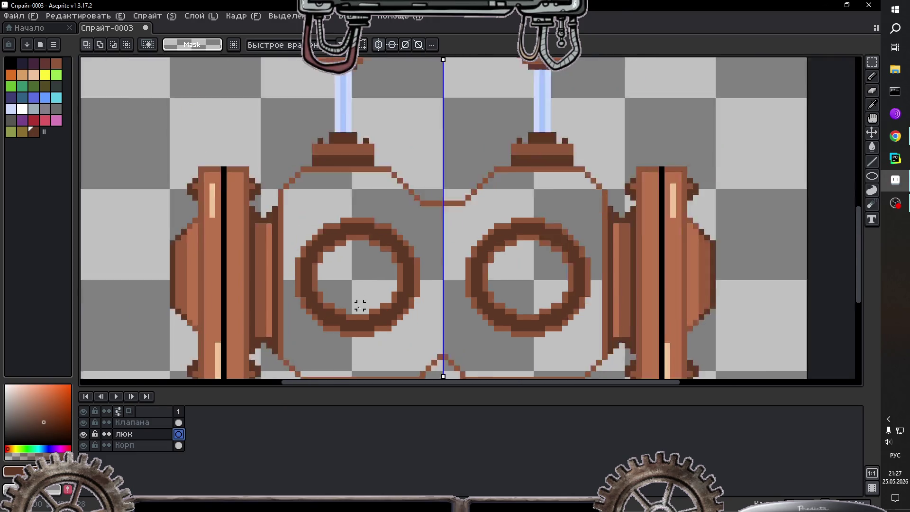
{"action": "scroll", "coordinate": [360, 305], "scroll_direction": "up", "scroll_amount": 1}
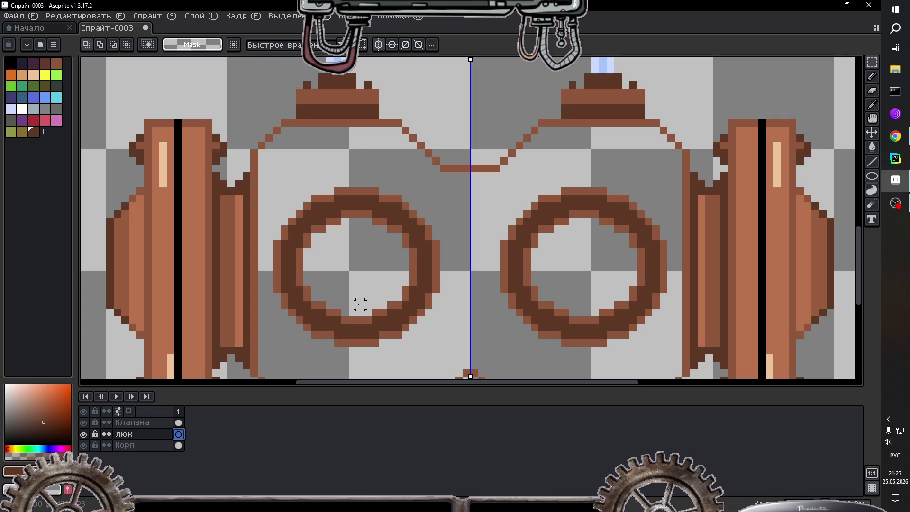
{"action": "scroll", "coordinate": [360, 305], "scroll_direction": "down", "scroll_amount": 3}
{"action": "scroll", "coordinate": [310, 207], "scroll_direction": "up", "scroll_amount": 2}
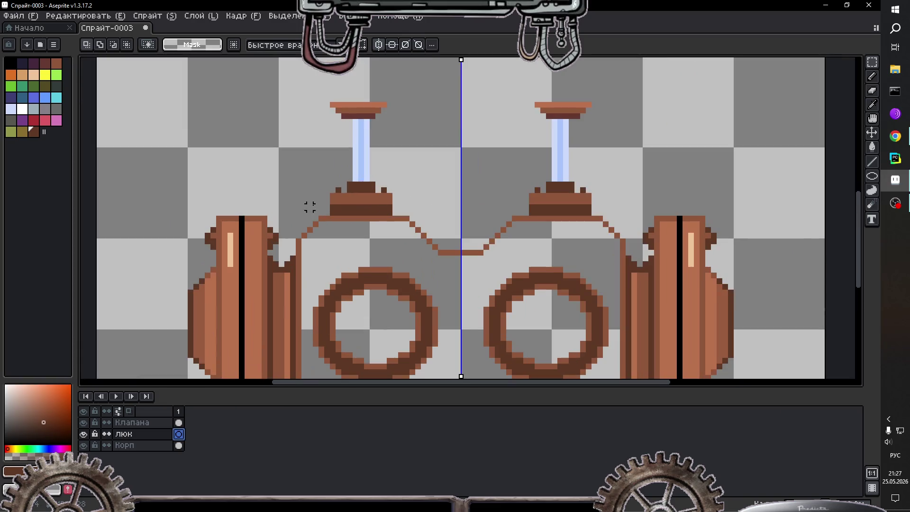
{"action": "scroll", "coordinate": [361, 152], "scroll_direction": "up", "scroll_amount": 1}
{"action": "scroll", "coordinate": [426, 137], "scroll_direction": "up", "scroll_amount": 3}
{"action": "scroll", "coordinate": [462, 131], "scroll_direction": "down", "scroll_amount": 1}
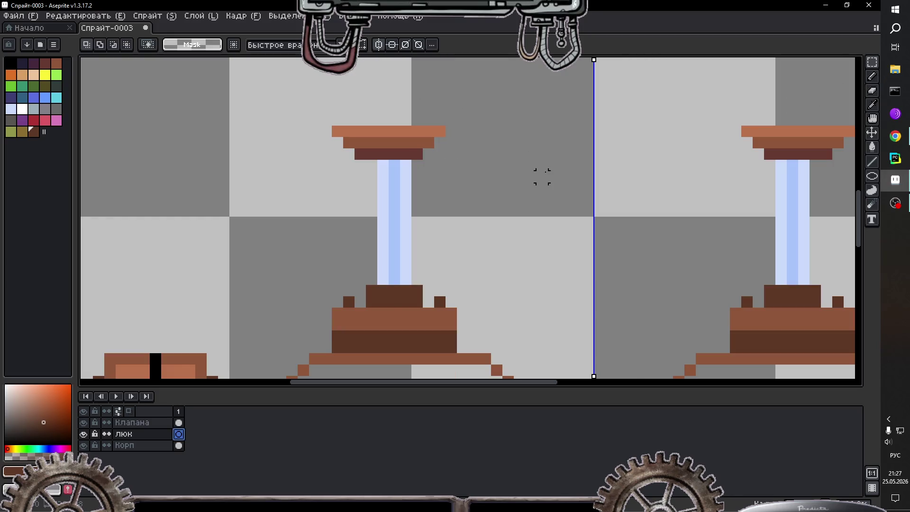
Step: Eyedrop the cap's dark brown and add a dark pixel at the cap row's right edge
{"action": "key", "text": "i"}
{"action": "left_click", "coordinate": [421, 150]}
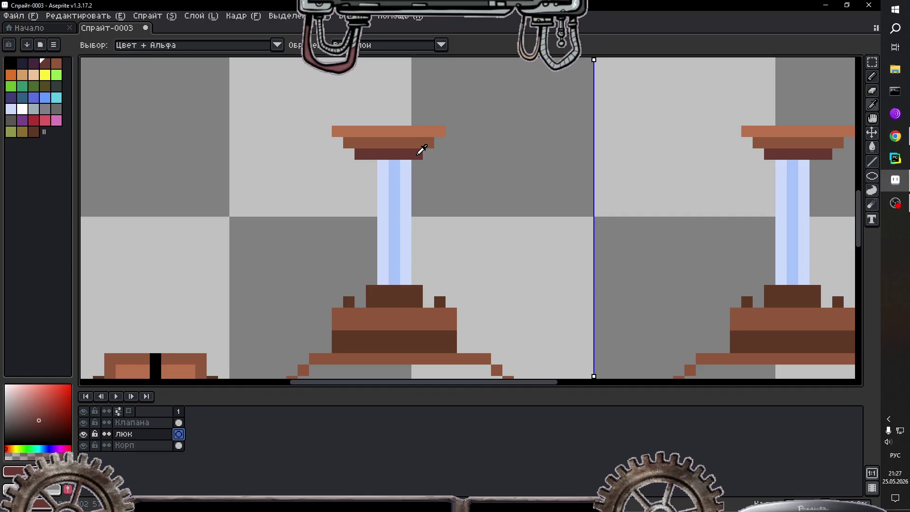
{"action": "scroll", "coordinate": [421, 150], "scroll_direction": "down", "scroll_amount": 2}
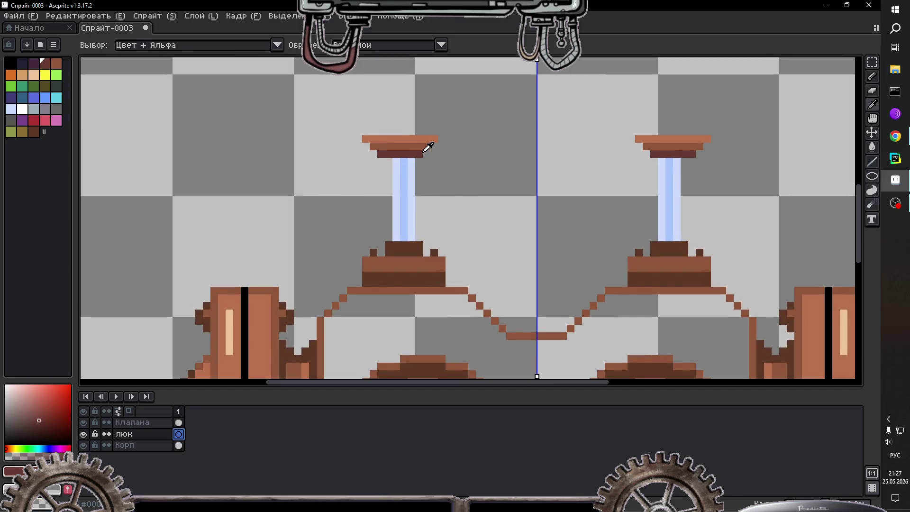
{"action": "scroll", "coordinate": [428, 148], "scroll_direction": "up", "scroll_amount": 2}
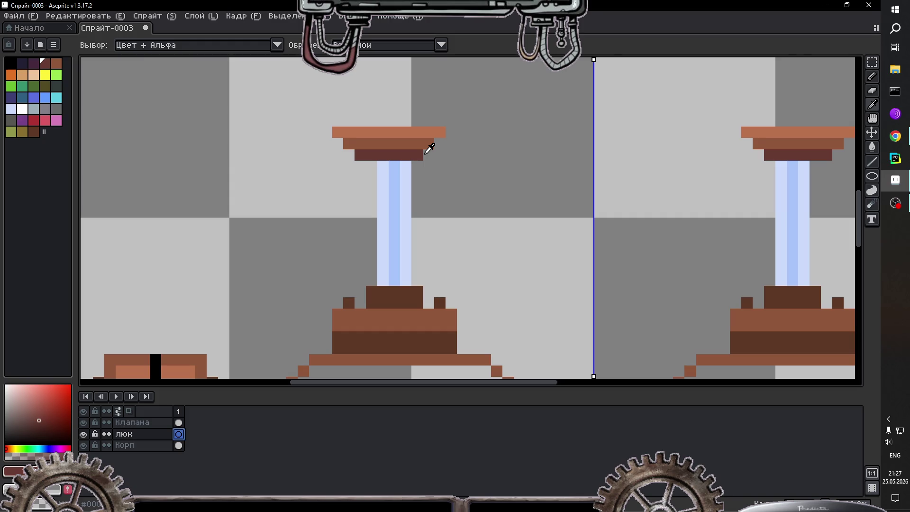
{"action": "key", "text": "b"}
{"action": "left_click", "coordinate": [427, 153]}
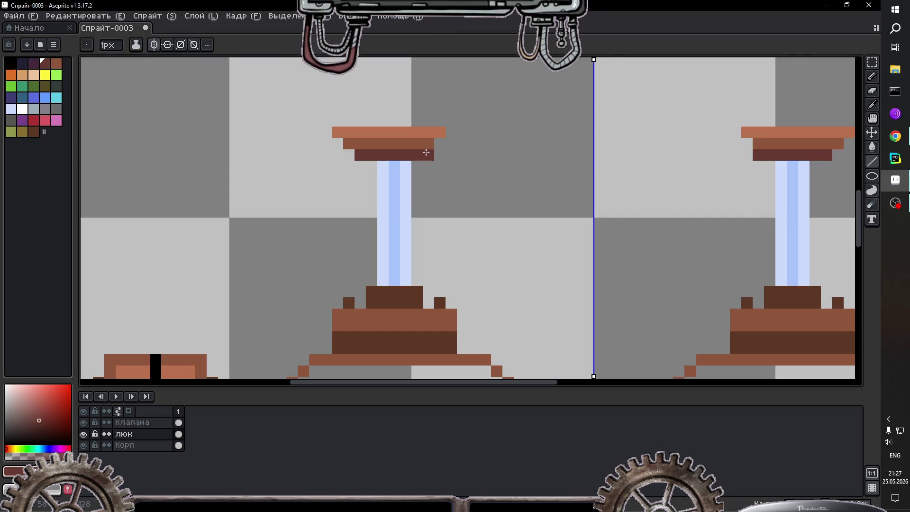
Step: Add a mid-brown pixel at the second row's right end, then sample the top-row light brown
{"action": "left_click", "coordinate": [429, 143], "text": "alt"}
{"action": "left_click", "coordinate": [440, 143]}
{"action": "left_click", "coordinate": [441, 132], "text": "alt"}
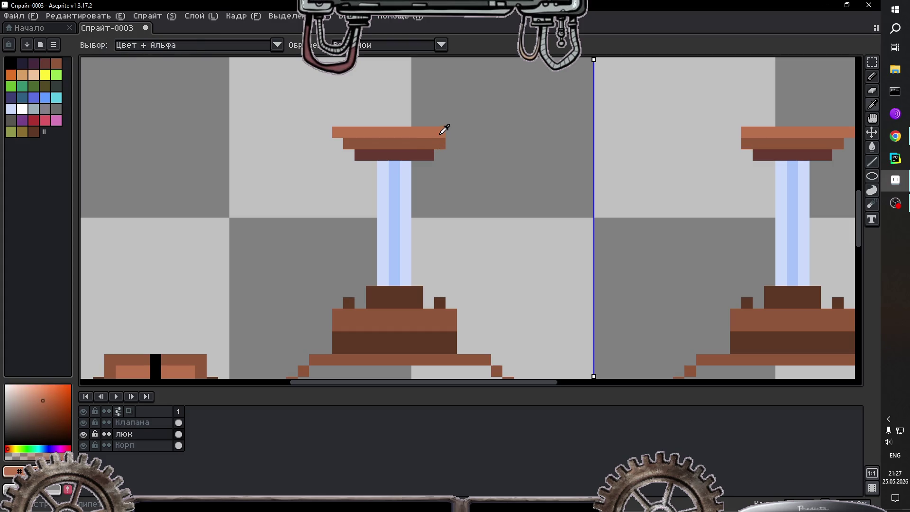
{"action": "scroll", "coordinate": [452, 190], "scroll_direction": "down", "scroll_amount": 2}
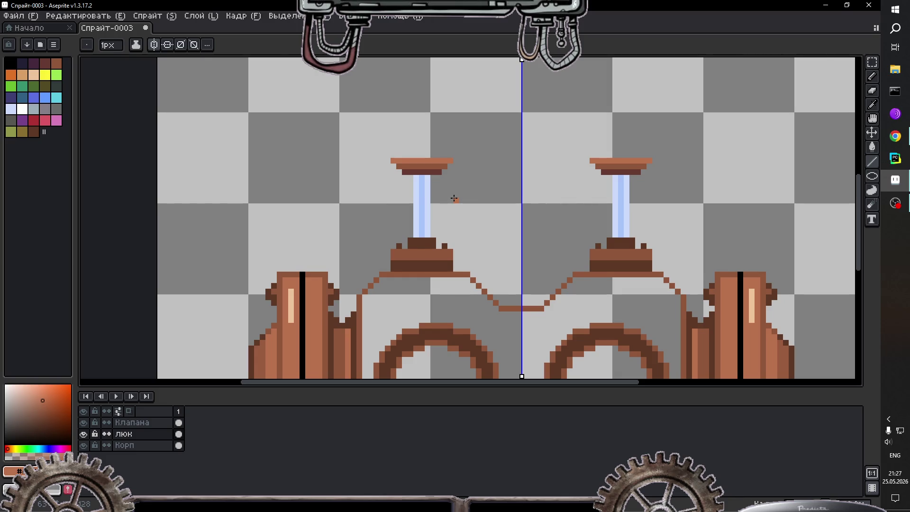
{"action": "scroll", "coordinate": [453, 199], "scroll_direction": "down", "scroll_amount": 2}
{"action": "scroll", "coordinate": [453, 198], "scroll_direction": "down", "scroll_amount": 1}
{"action": "scroll", "coordinate": [455, 216], "scroll_direction": "up", "scroll_amount": 1}
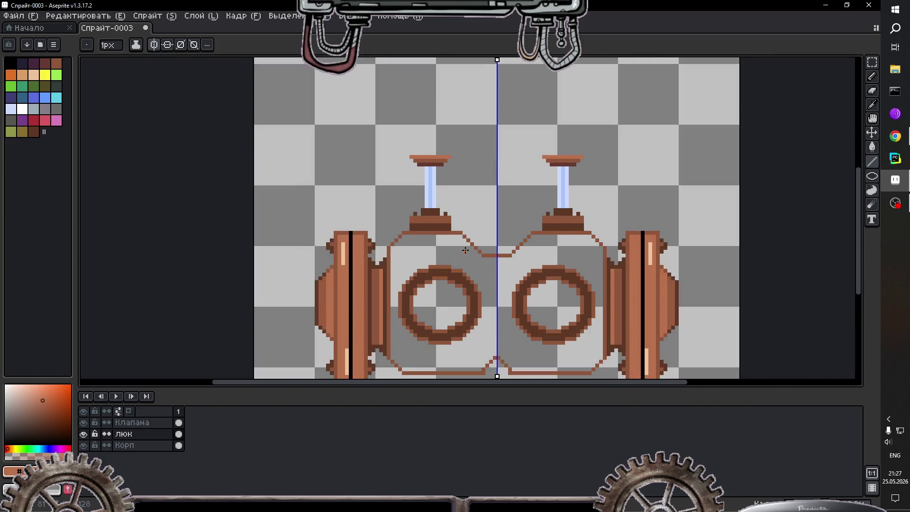
{"action": "scroll", "coordinate": [465, 249], "scroll_direction": "up", "scroll_amount": 1}
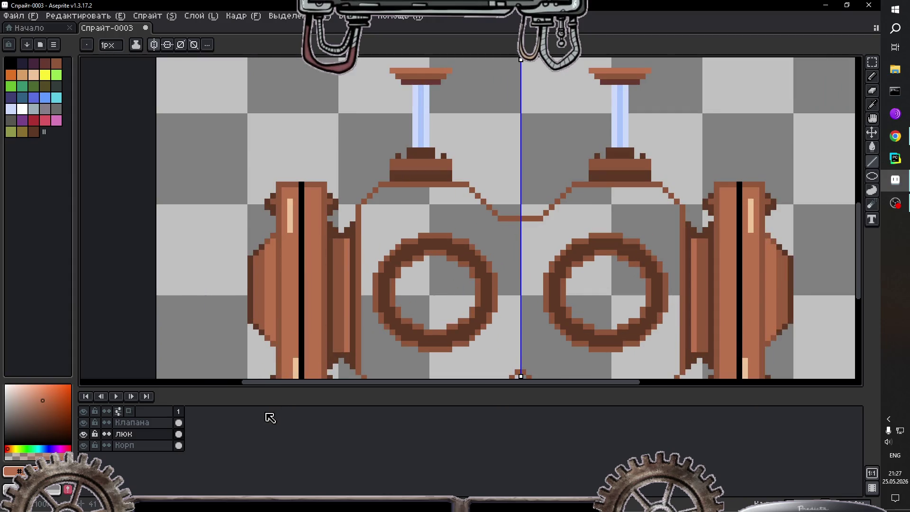
{"action": "scroll", "coordinate": [456, 88], "scroll_direction": "down", "scroll_amount": 1}
Step: Make the Клапана layer active and centre the valve tops in the view
{"action": "key", "text": "v"}
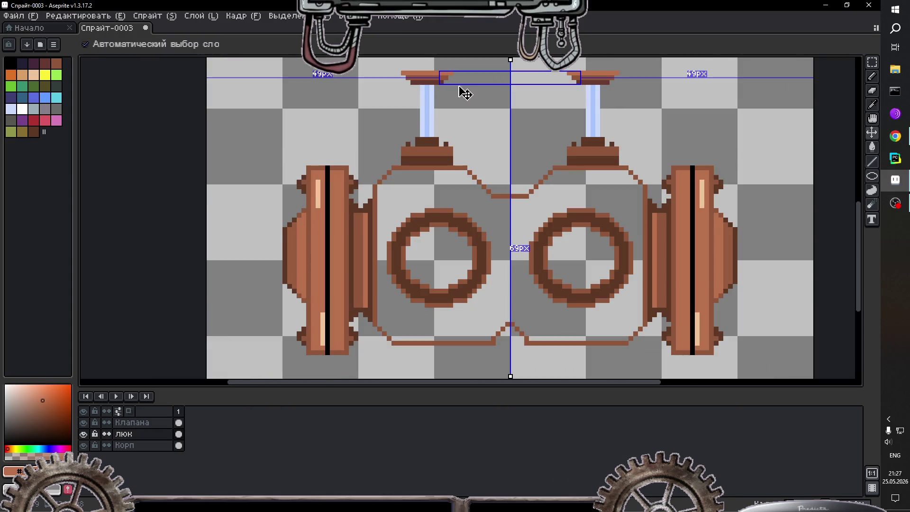
{"action": "key", "text": "b"}
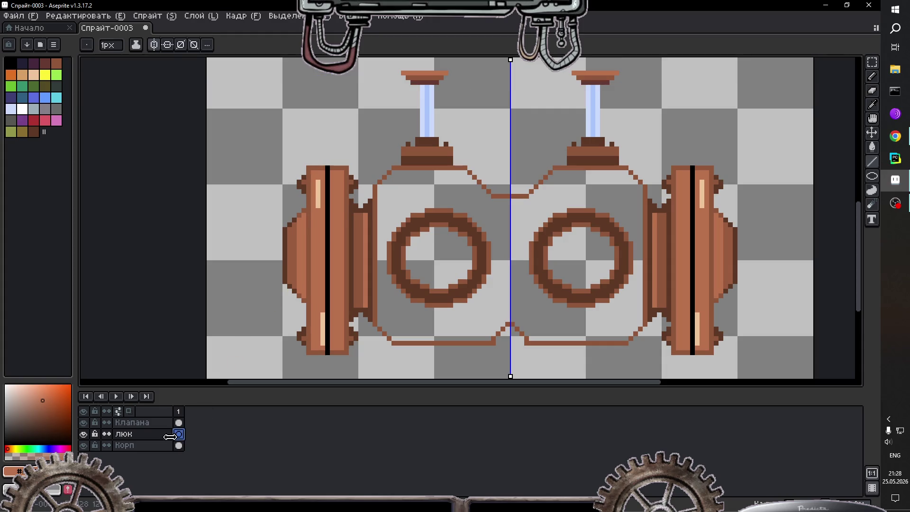
{"action": "left_click", "coordinate": [176, 423]}
{"action": "scroll", "coordinate": [451, 94], "scroll_direction": "up", "scroll_amount": 1}
{"action": "scroll", "coordinate": [434, 64], "scroll_direction": "down", "scroll_amount": 2}
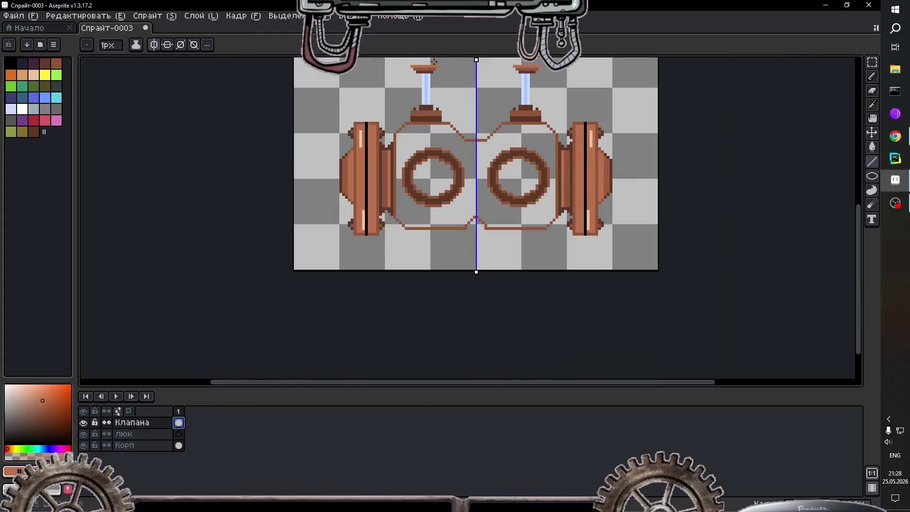
{"action": "scroll", "coordinate": [434, 62], "scroll_direction": "up", "scroll_amount": 1}
{"action": "left_click_drag", "start_coordinate": [433, 64], "coordinate": [441, 195]}
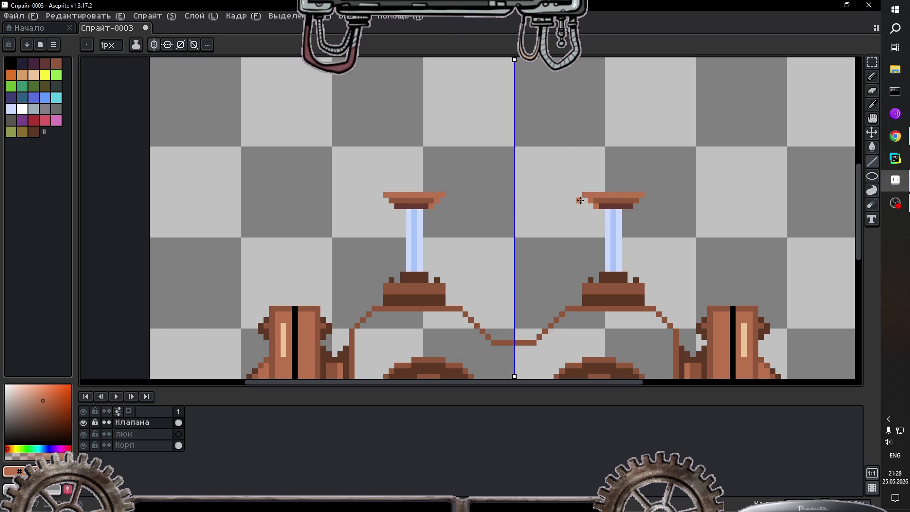
Step: Sample a darker red-brown and pencil it onto the valve cap's left edge, mirrored
{"action": "key", "text": "i"}
{"action": "left_click", "coordinate": [610, 201]}
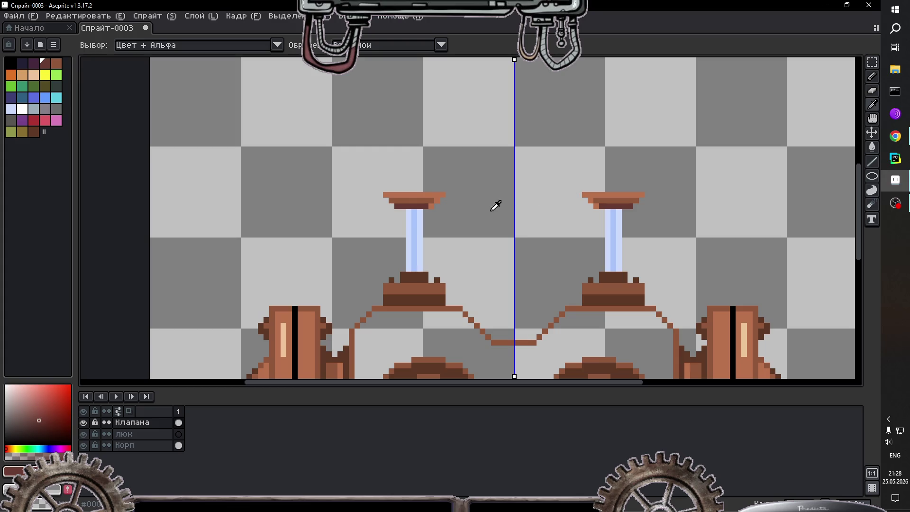
{"action": "key", "text": "b"}
{"action": "left_click", "coordinate": [443, 195]}
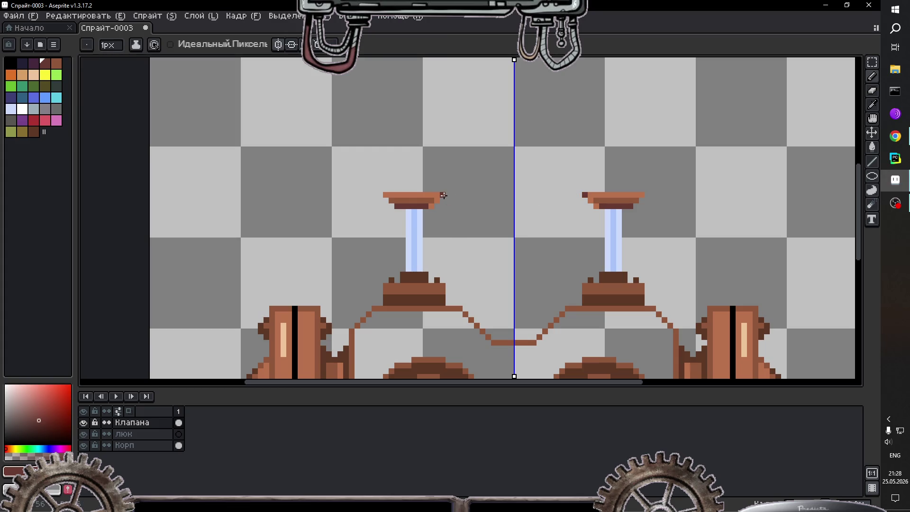
{"action": "left_click", "coordinate": [384, 194]}
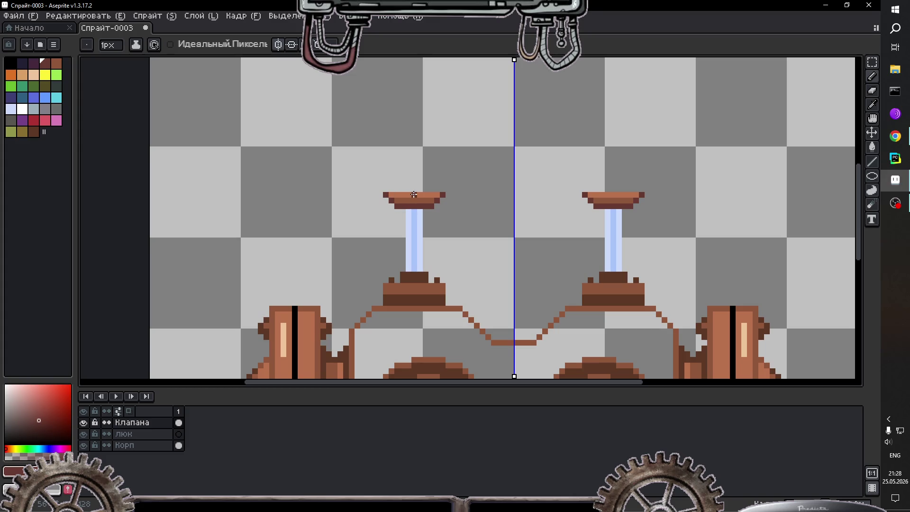
Step: Undo the unwanted pencil stroke and re-sample the valve cap's brown
{"action": "left_click", "coordinate": [414, 193], "text": "alt"}
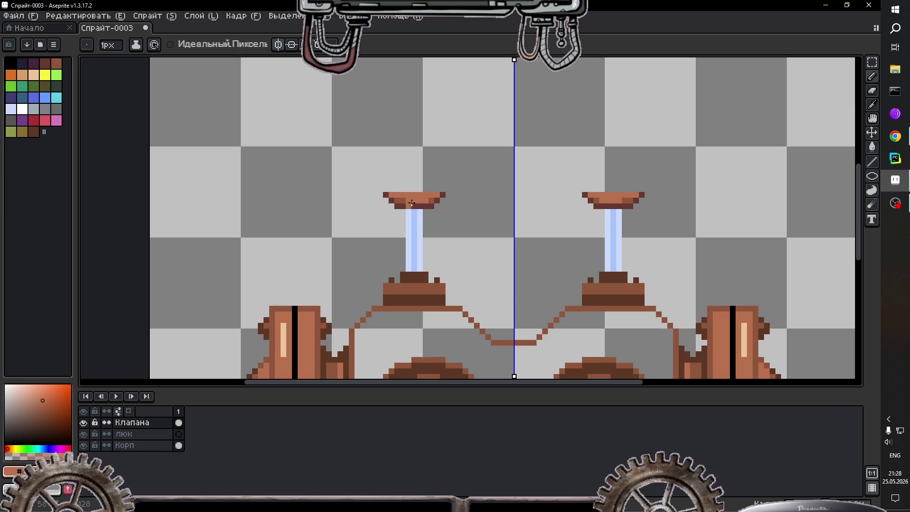
{"action": "key", "text": "ctrl+z"}
{"action": "left_click", "coordinate": [408, 193], "text": "alt"}
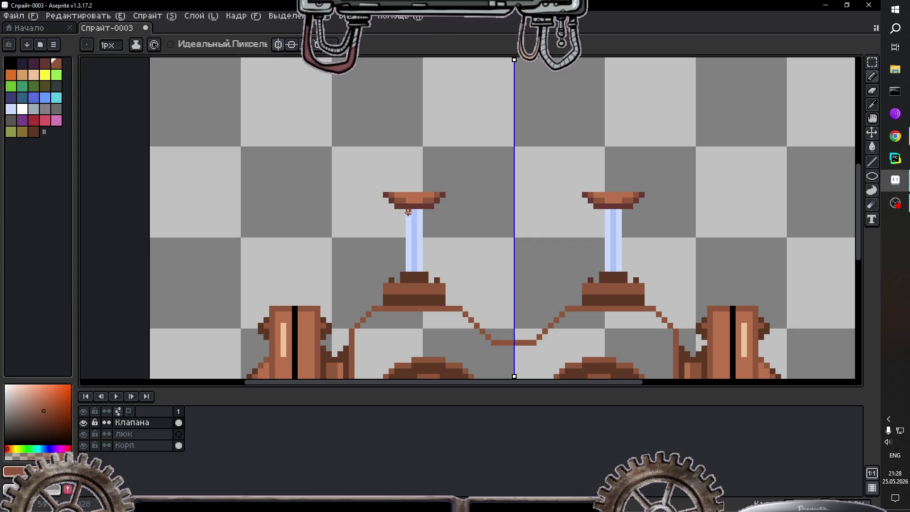
{"action": "scroll", "coordinate": [412, 211], "scroll_direction": "down", "scroll_amount": 1}
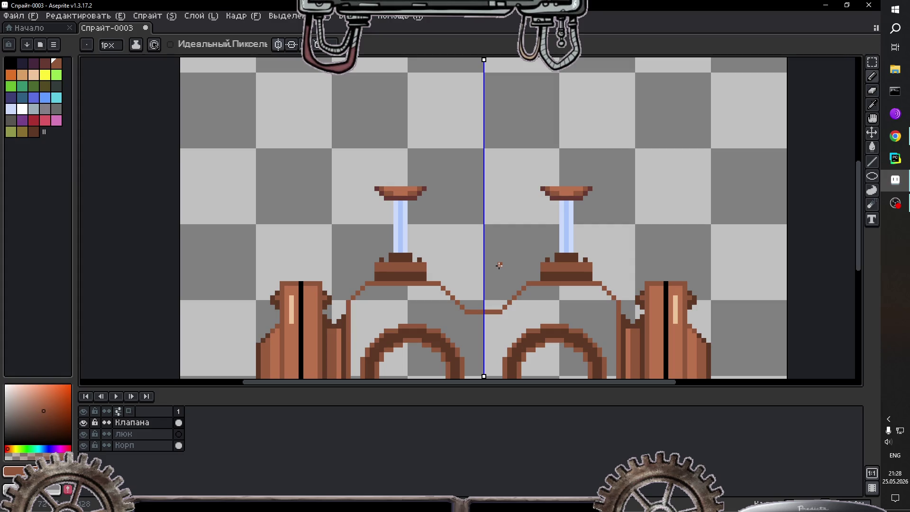
{"action": "scroll", "coordinate": [501, 263], "scroll_direction": "down", "scroll_amount": 3}
{"action": "scroll", "coordinate": [485, 283], "scroll_direction": "up", "scroll_amount": 2}
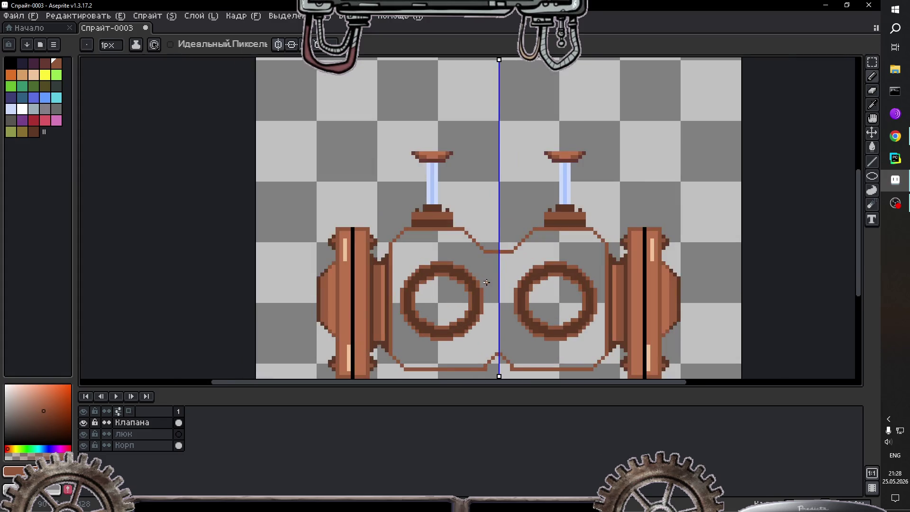
{"action": "scroll", "coordinate": [516, 285], "scroll_direction": "down", "scroll_amount": 1}
{"action": "scroll", "coordinate": [530, 307], "scroll_direction": "up", "scroll_amount": 1}
{"action": "scroll", "coordinate": [529, 308], "scroll_direction": "up", "scroll_amount": 1}
{"action": "scroll", "coordinate": [512, 308], "scroll_direction": "up", "scroll_amount": 1}
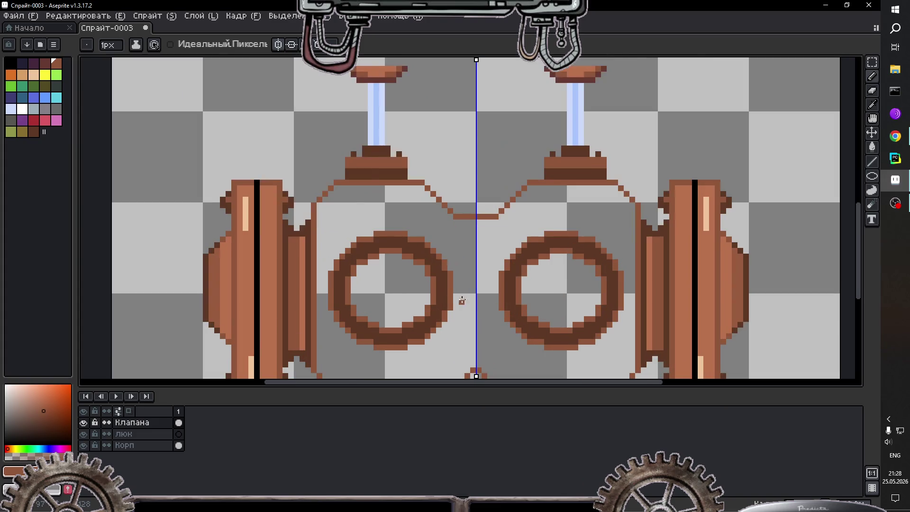
{"action": "scroll", "coordinate": [462, 301], "scroll_direction": "down", "scroll_amount": 1}
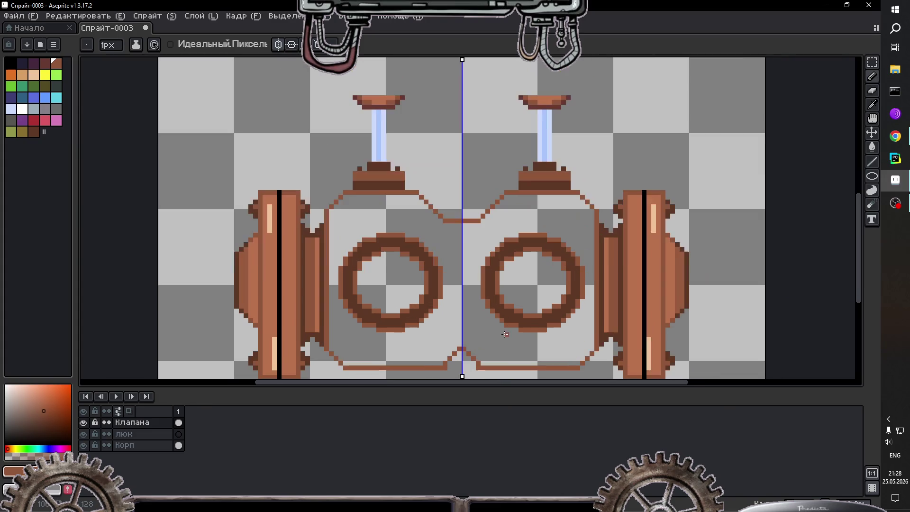
Step: On the люк layer, sample the light-blue valve glass and choose a blue palette colour
{"action": "left_click", "coordinate": [169, 434]}
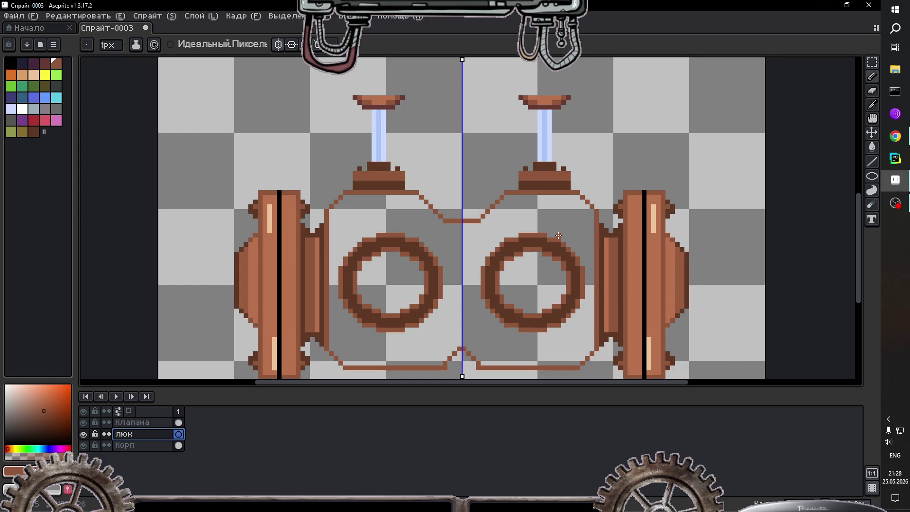
{"action": "key", "text": "i"}
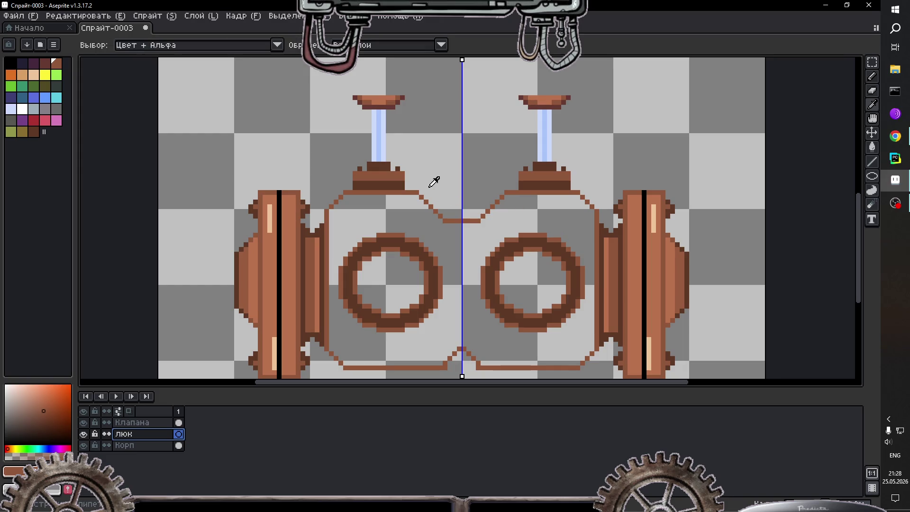
{"action": "left_click", "coordinate": [34, 97]}
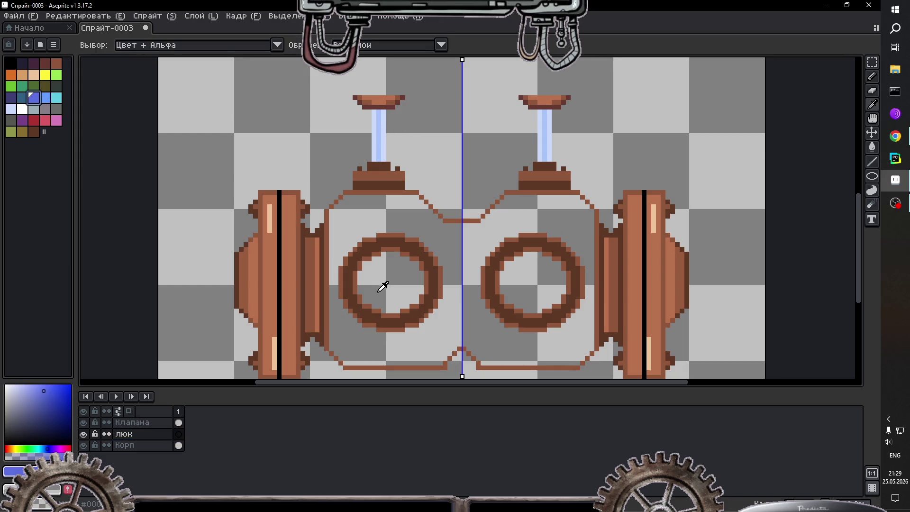
{"action": "left_click", "coordinate": [380, 128]}
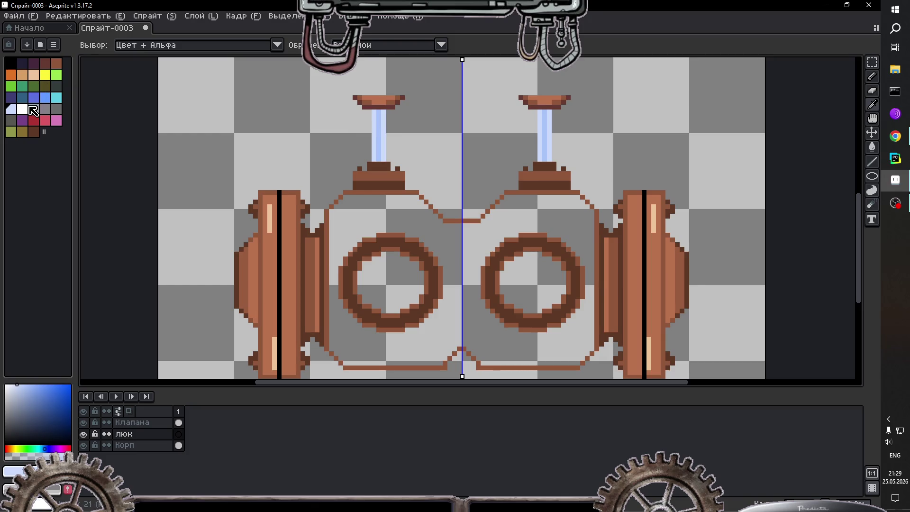
{"action": "left_click", "coordinate": [34, 97]}
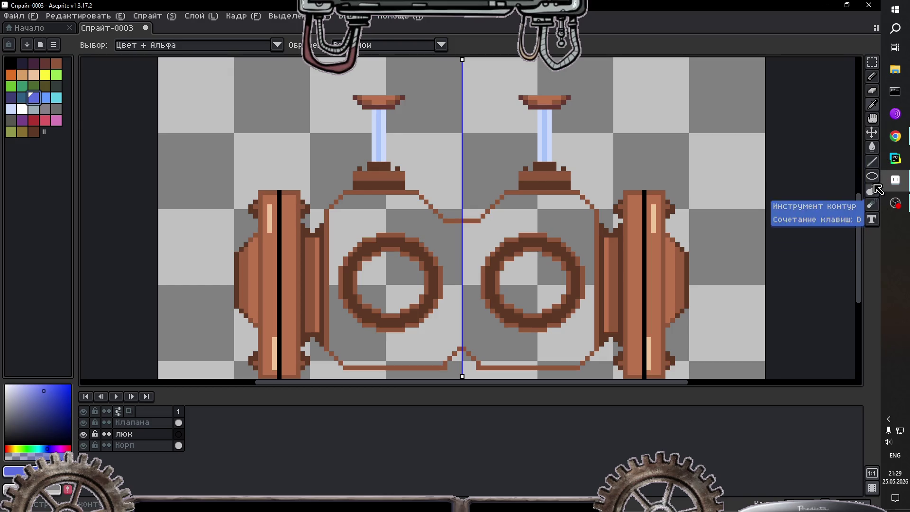
Step: Fill both lens rings with cyan filled ellipses, then set light lavender as the colour
{"action": "left_click", "coordinate": [872, 177]}
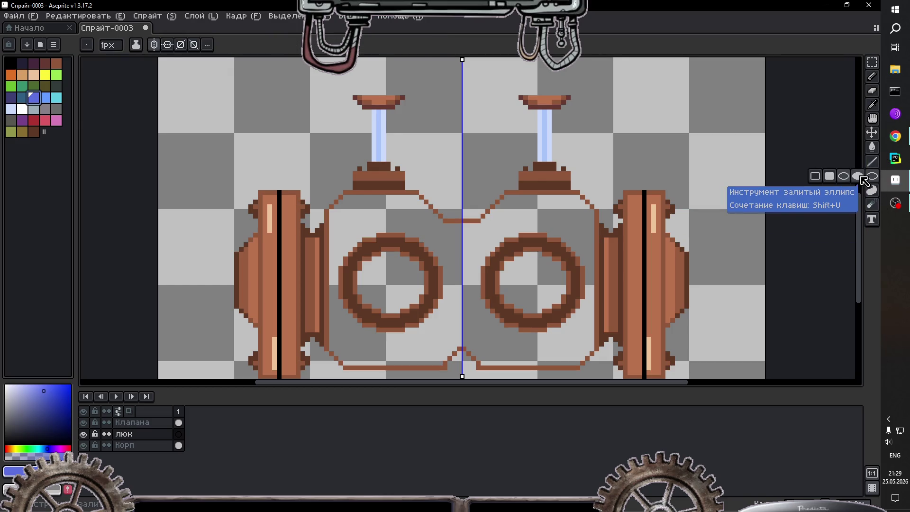
{"action": "left_click", "coordinate": [858, 177]}
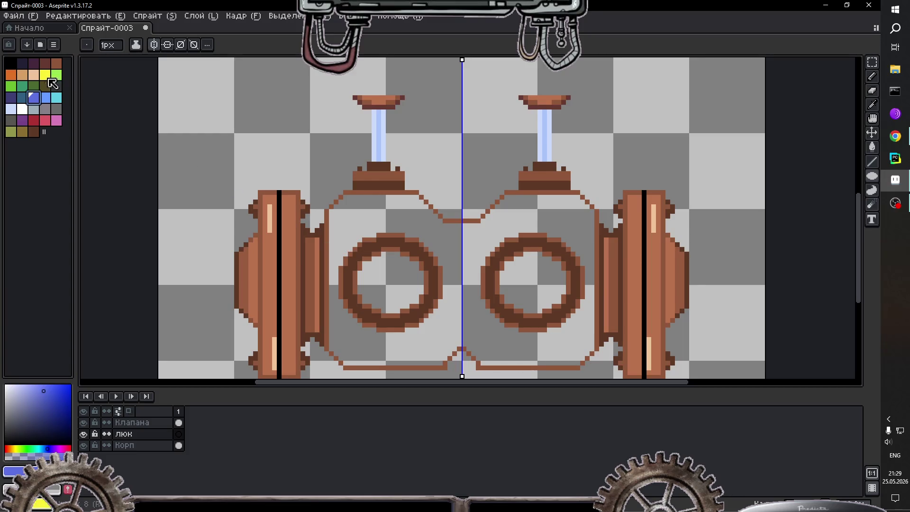
{"action": "left_click", "coordinate": [56, 98]}
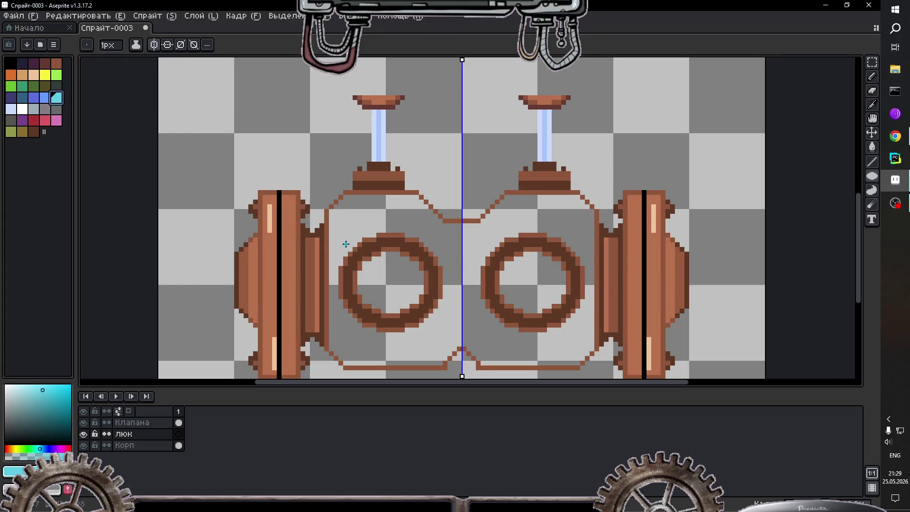
{"action": "left_click_drag", "start_coordinate": [346, 244], "coordinate": [436, 320]}
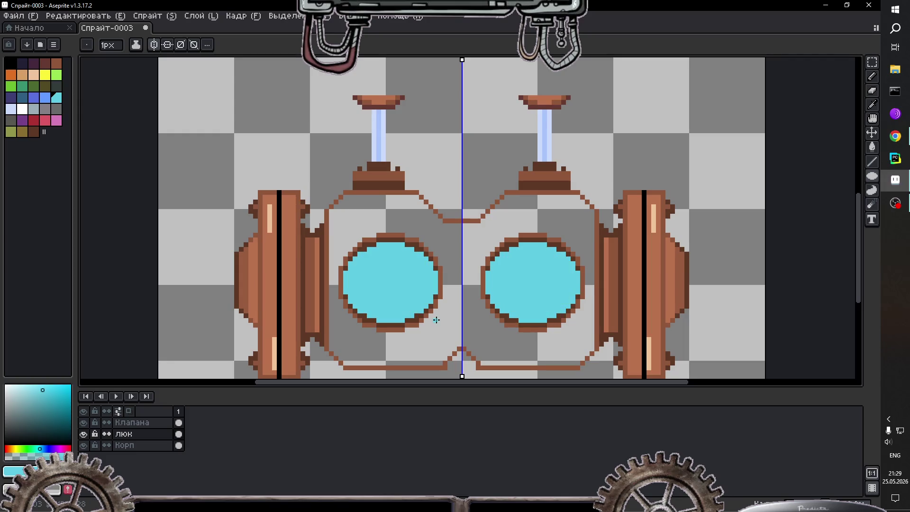
{"action": "left_click", "coordinate": [126, 433]}
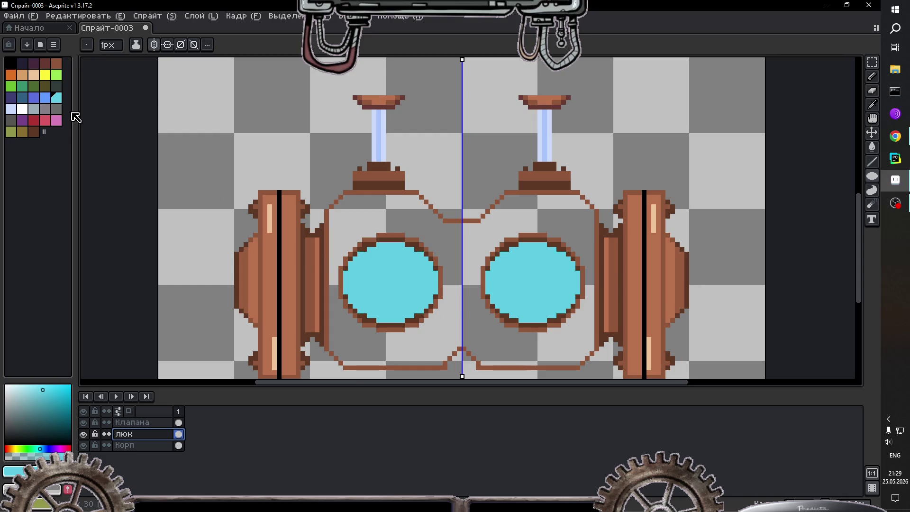
{"action": "left_click", "coordinate": [14, 110]}
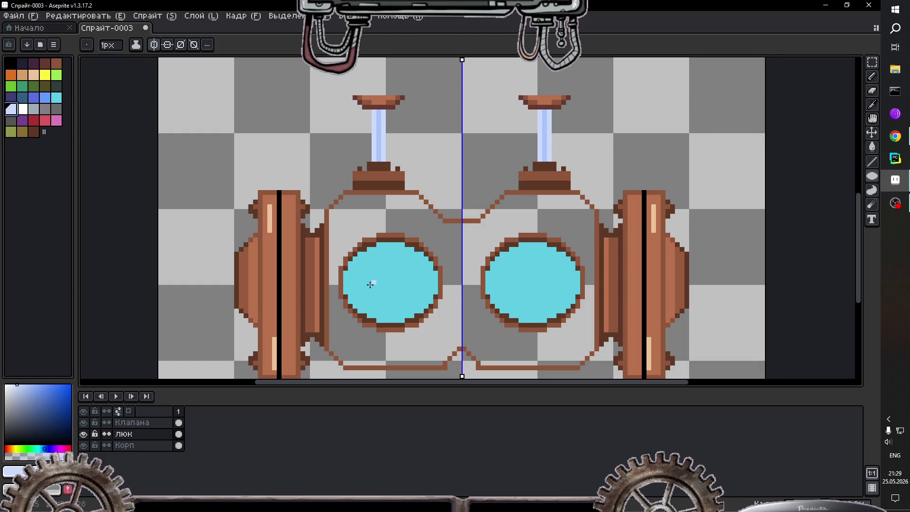
Step: Draw several parallel diagonal lavender glint lines across the left lens, mirrored onto the right
{"action": "key", "text": "l"}
{"action": "left_click_drag", "start_coordinate": [345, 290], "coordinate": [394, 244]}
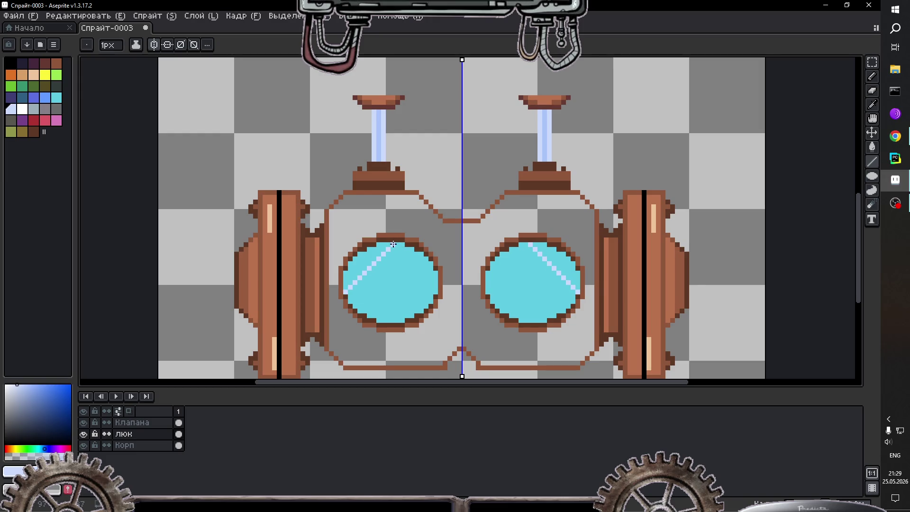
{"action": "left_click_drag", "start_coordinate": [350, 292], "coordinate": [396, 246]}
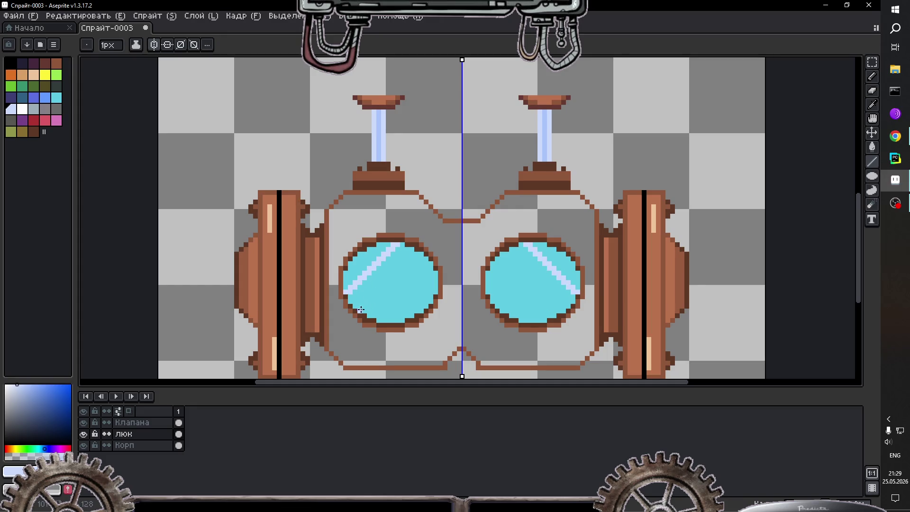
{"action": "left_click_drag", "start_coordinate": [361, 310], "coordinate": [421, 252]}
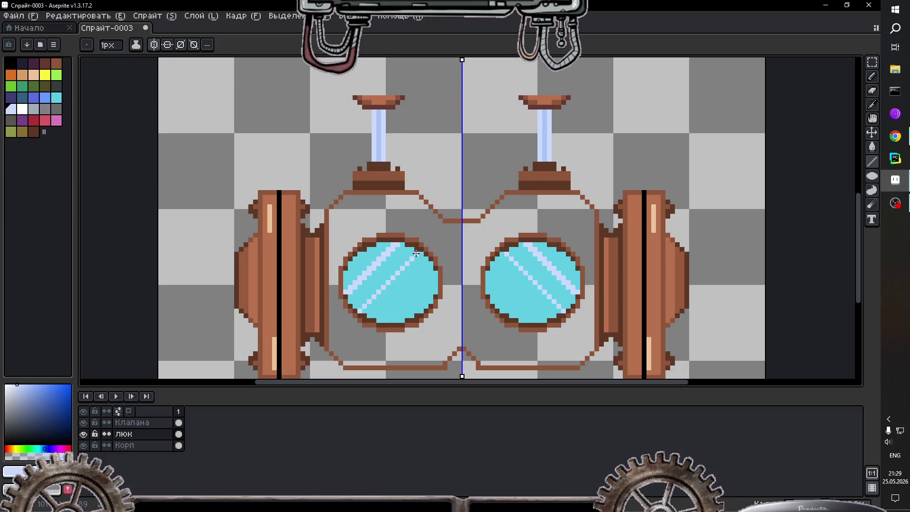
{"action": "left_click_drag", "start_coordinate": [387, 290], "coordinate": [411, 264]}
{"action": "left_click", "coordinate": [420, 256]}
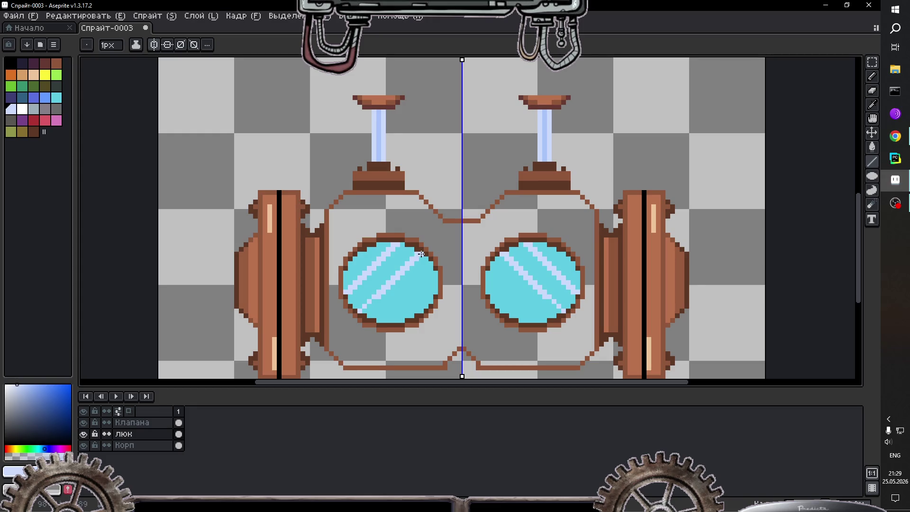
{"action": "left_click_drag", "start_coordinate": [375, 299], "coordinate": [364, 311]}
{"action": "left_click_drag", "start_coordinate": [386, 319], "coordinate": [435, 273]}
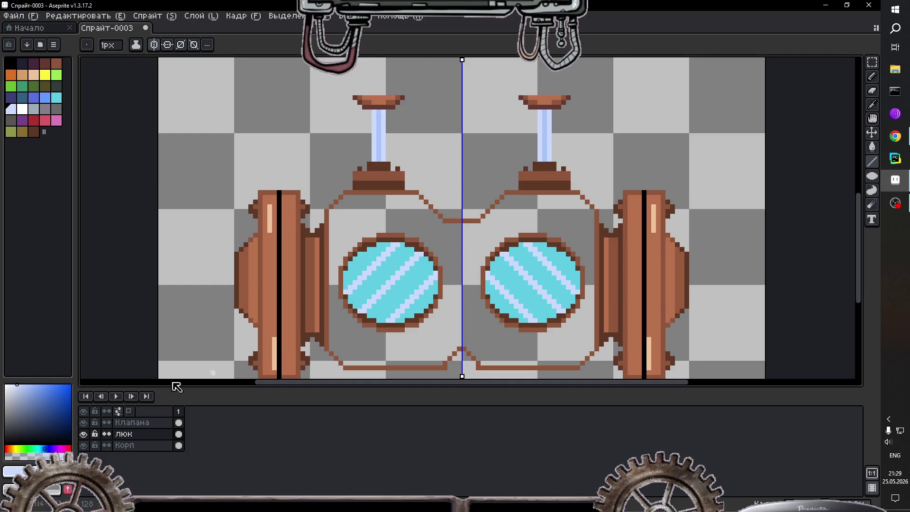
Step: Move the люк layer below Корп, zoom to check the rims, and pick black
{"action": "left_click", "coordinate": [141, 435]}
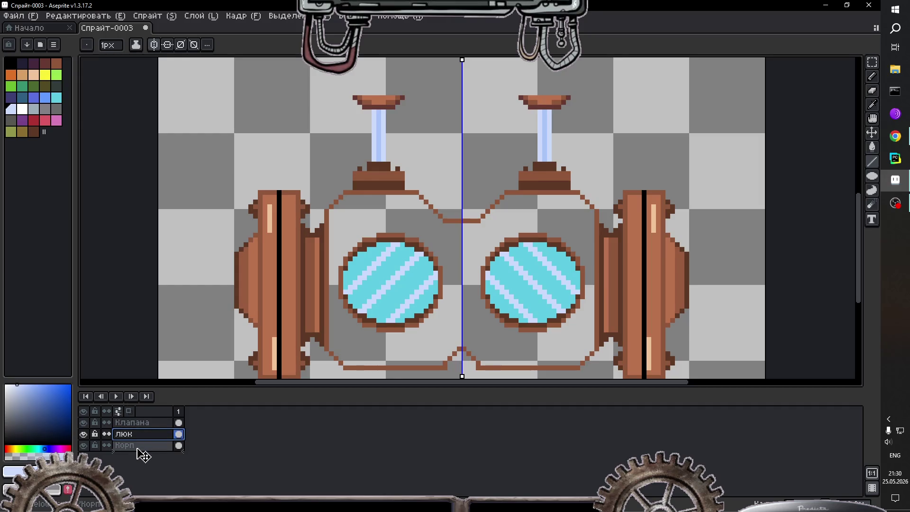
{"action": "left_click_drag", "start_coordinate": [141, 436], "coordinate": [142, 448]}
{"action": "scroll", "coordinate": [426, 316], "scroll_direction": "down", "scroll_amount": 3}
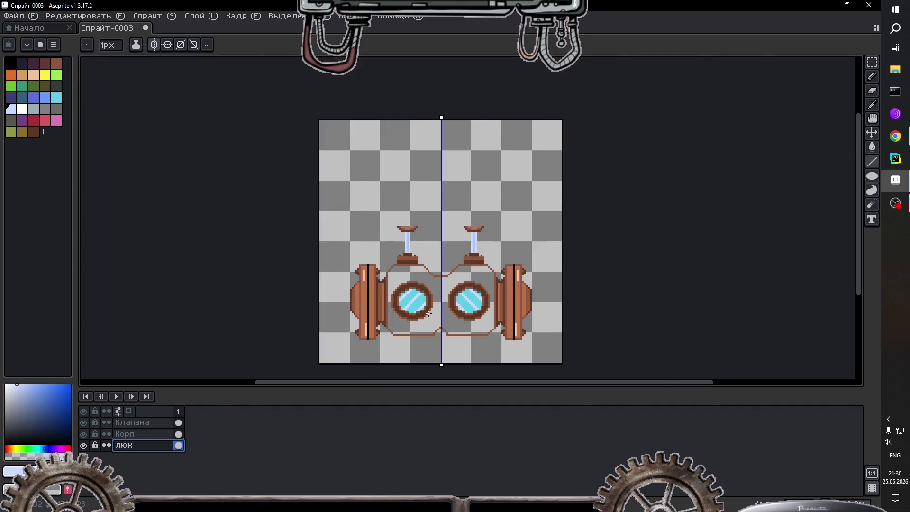
{"action": "scroll", "coordinate": [426, 320], "scroll_direction": "up", "scroll_amount": 2}
{"action": "scroll", "coordinate": [427, 325], "scroll_direction": "up", "scroll_amount": 1}
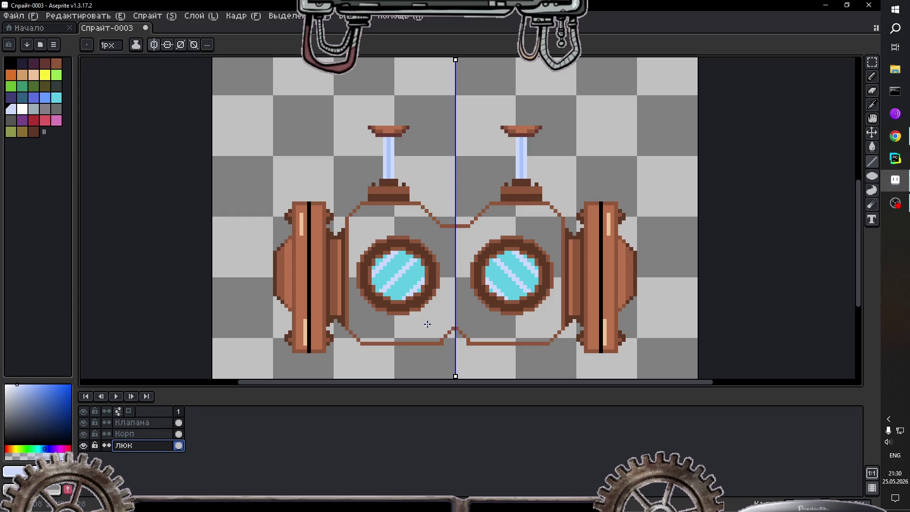
{"action": "scroll", "coordinate": [427, 324], "scroll_direction": "up", "scroll_amount": 1}
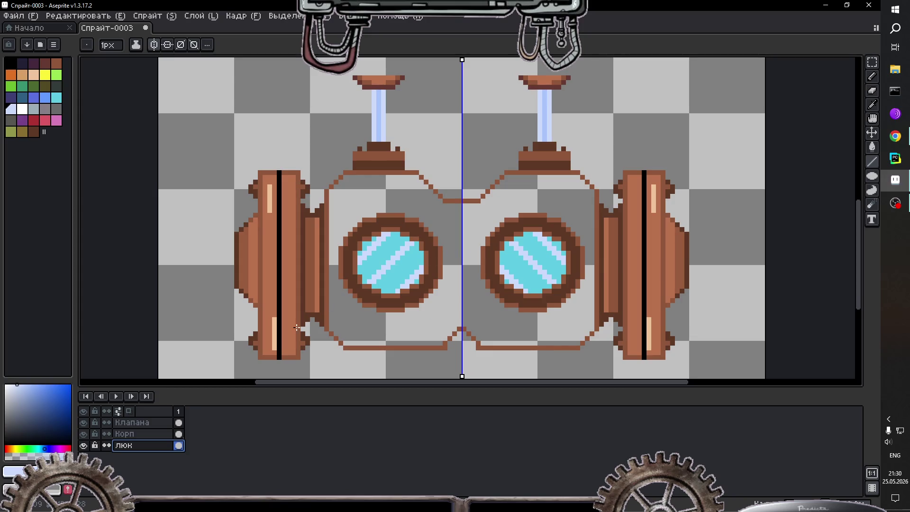
{"action": "left_click", "coordinate": [10, 62]}
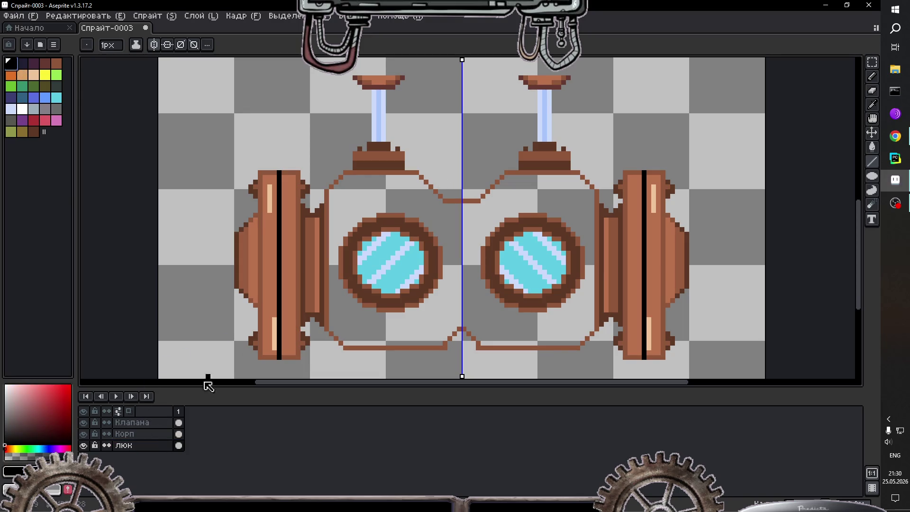
Step: On the Корп layer, draw a short black rim stroke, then undo it
{"action": "left_click", "coordinate": [180, 434]}
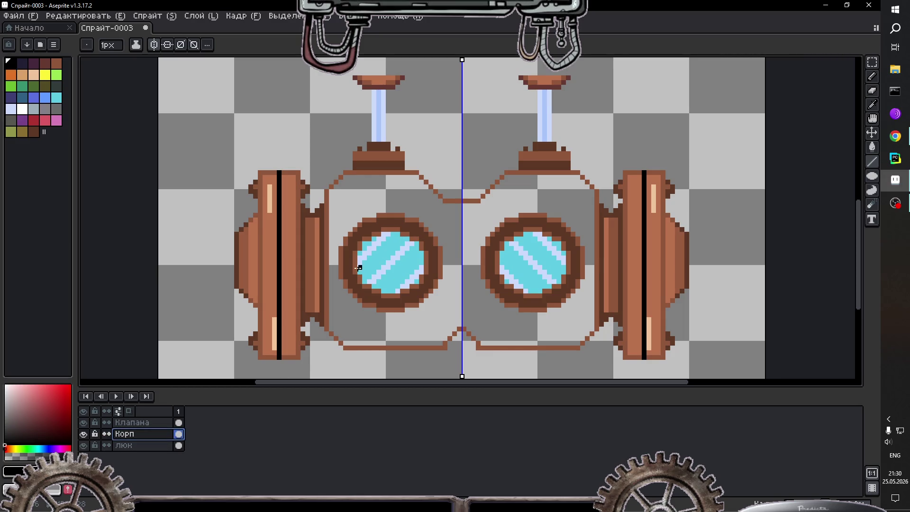
{"action": "left_click_drag", "start_coordinate": [360, 273], "coordinate": [360, 254]}
{"action": "key", "text": "ctrl+z"}
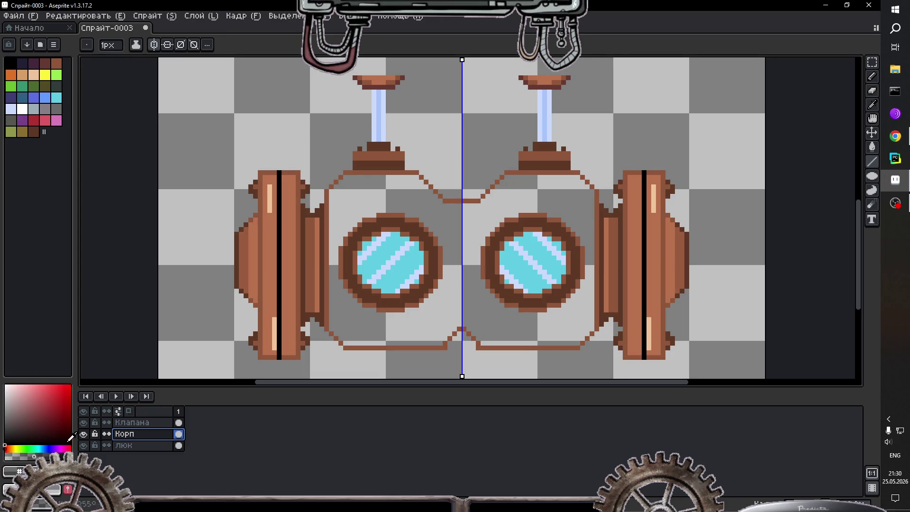
Step: Paint dark teal pixels along the left lens's upper inner rim, mirrored
{"action": "left_click_drag", "start_coordinate": [360, 273], "coordinate": [368, 241]}
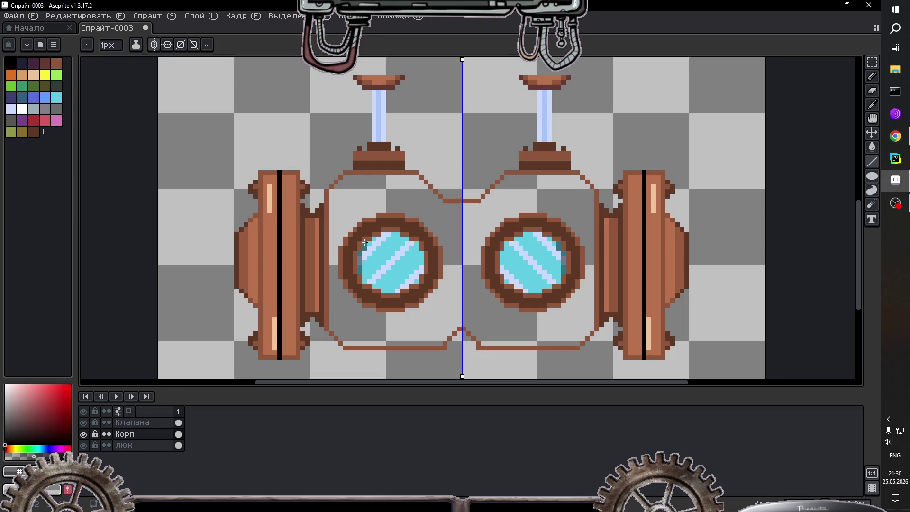
{"action": "left_click", "coordinate": [369, 243]}
{"action": "left_click", "coordinate": [375, 239]}
{"action": "left_click", "coordinate": [380, 239]}
{"action": "left_click", "coordinate": [383, 238]}
{"action": "left_click", "coordinate": [386, 235]}
{"action": "left_click", "coordinate": [397, 234]}
Step: Darken the upper glass and shade down the lens's inner edge in dark teal
{"action": "left_click", "coordinate": [405, 242]}
{"action": "left_click", "coordinate": [406, 239]}
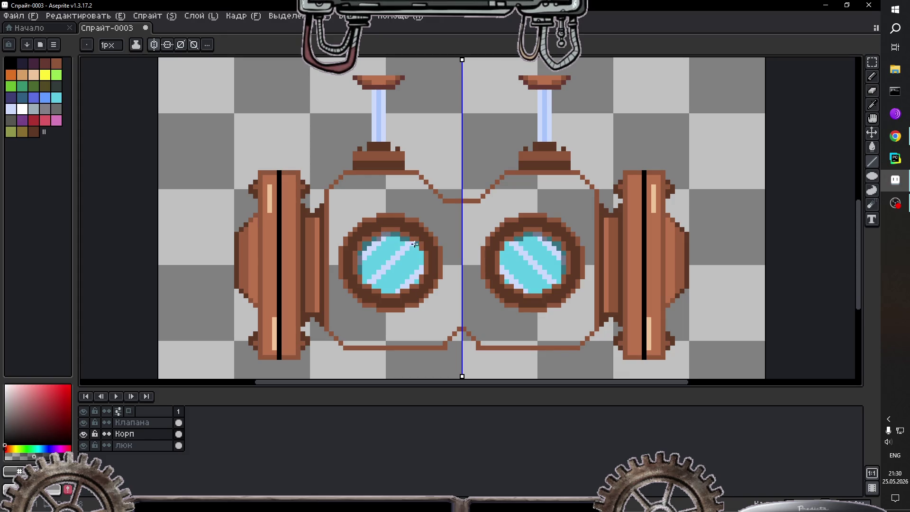
{"action": "left_click", "coordinate": [413, 244]}
{"action": "left_click", "coordinate": [417, 244]}
{"action": "left_click_drag", "start_coordinate": [423, 255], "coordinate": [422, 274]}
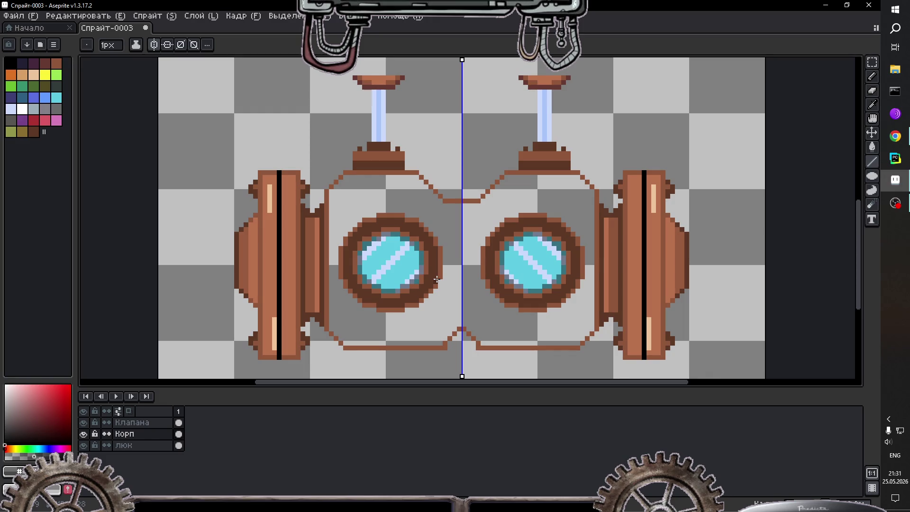
{"action": "scroll", "coordinate": [402, 176], "scroll_direction": "down", "scroll_amount": 1}
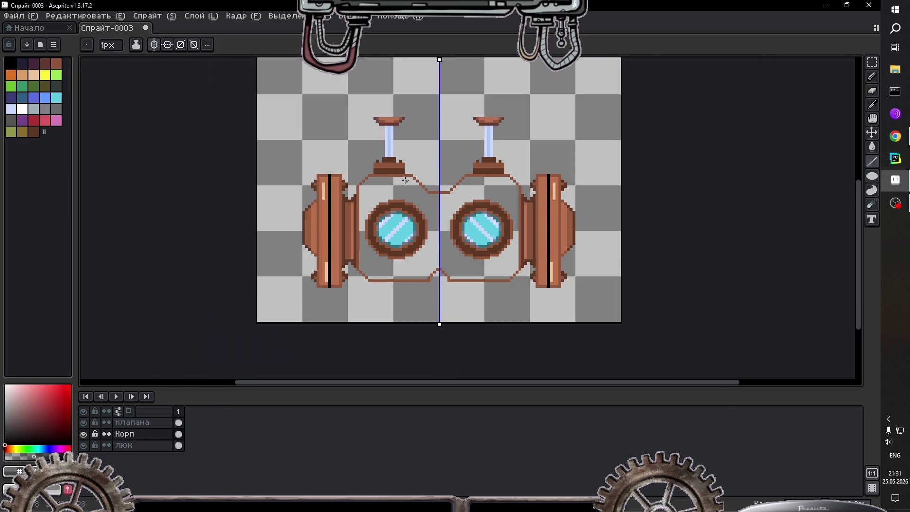
Step: Select the Корп layer and sample the brown outline colour
{"action": "scroll", "coordinate": [402, 177], "scroll_direction": "up", "scroll_amount": 1}
{"action": "scroll", "coordinate": [403, 177], "scroll_direction": "down", "scroll_amount": 1}
{"action": "scroll", "coordinate": [394, 173], "scroll_direction": "up", "scroll_amount": 1}
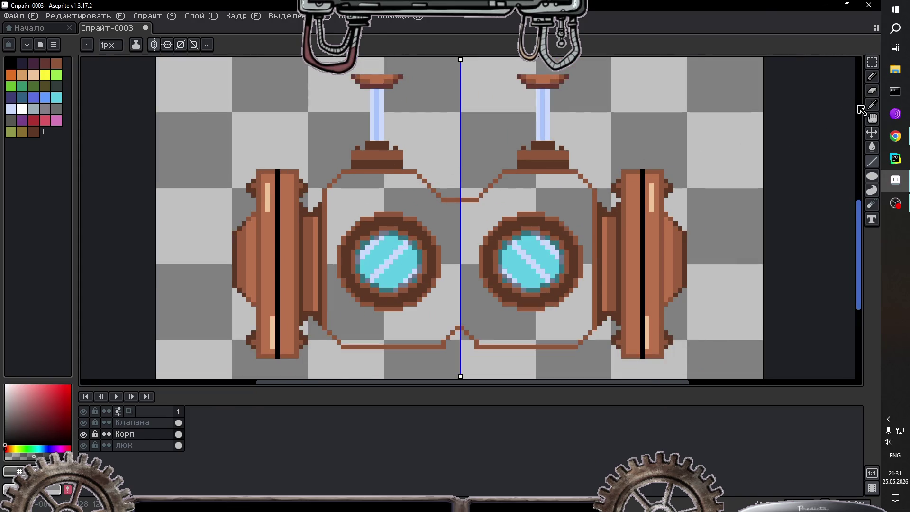
{"action": "left_click", "coordinate": [872, 105]}
{"action": "left_click", "coordinate": [178, 434]}
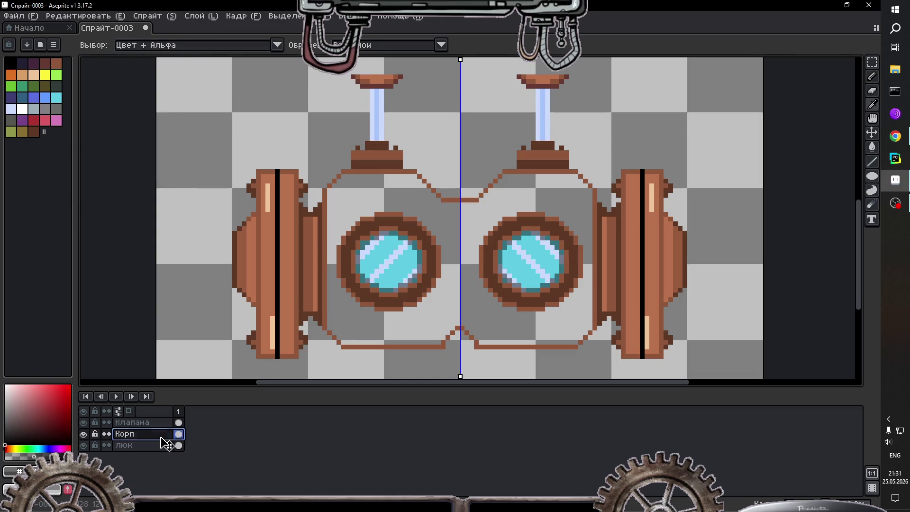
{"action": "left_click", "coordinate": [873, 147]}
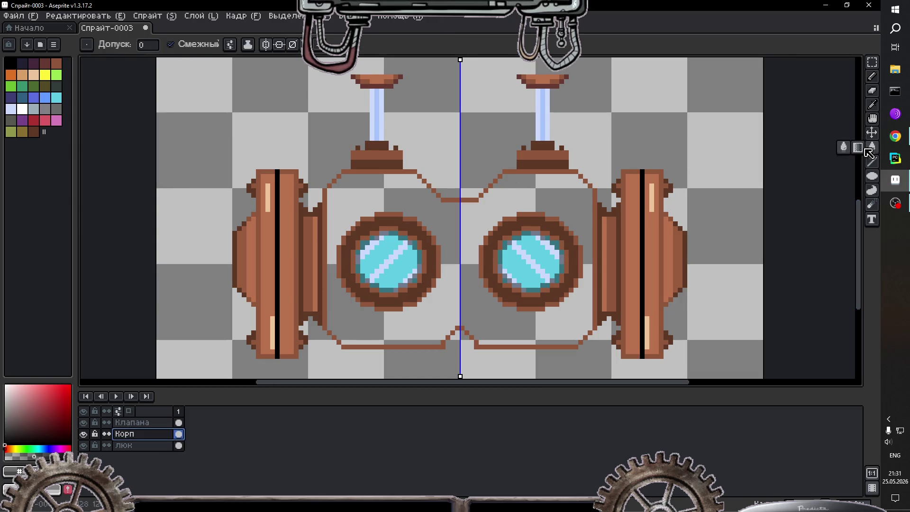
{"action": "key", "text": "i"}
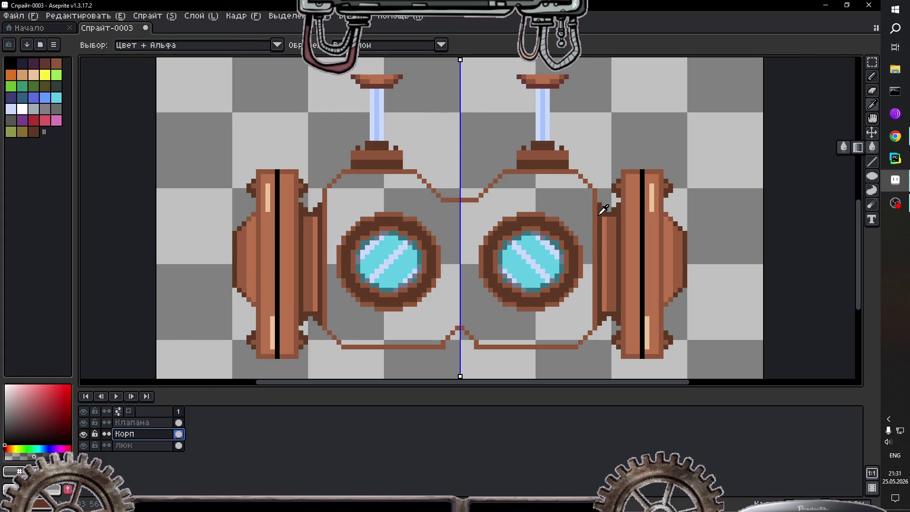
{"action": "left_click", "coordinate": [600, 212]}
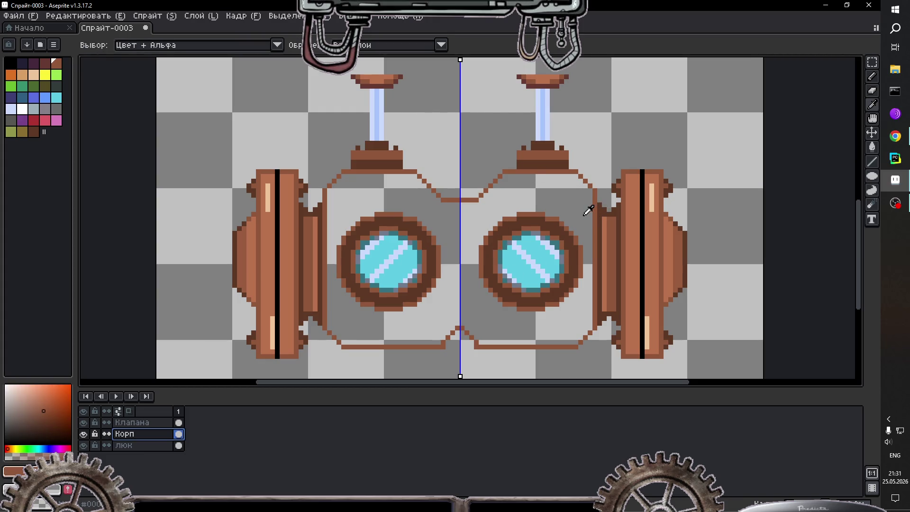
{"action": "key", "text": "b"}
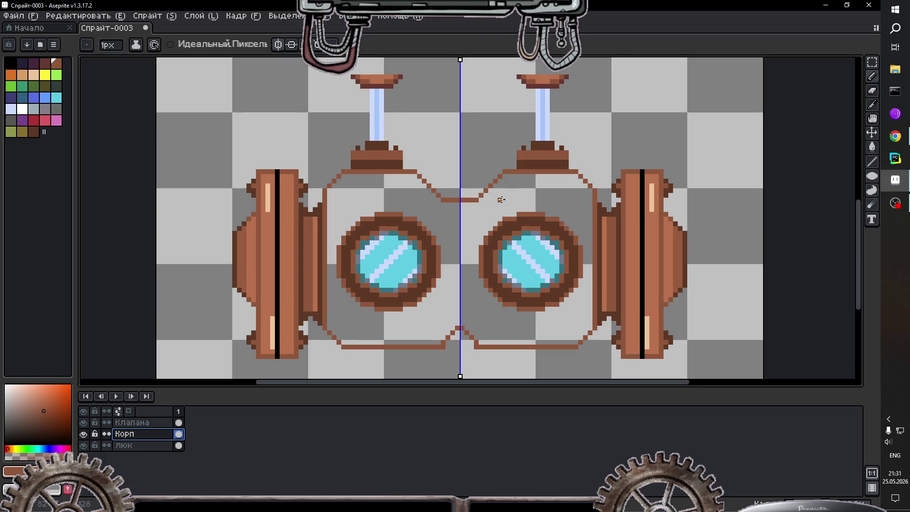
{"action": "key", "text": "i"}
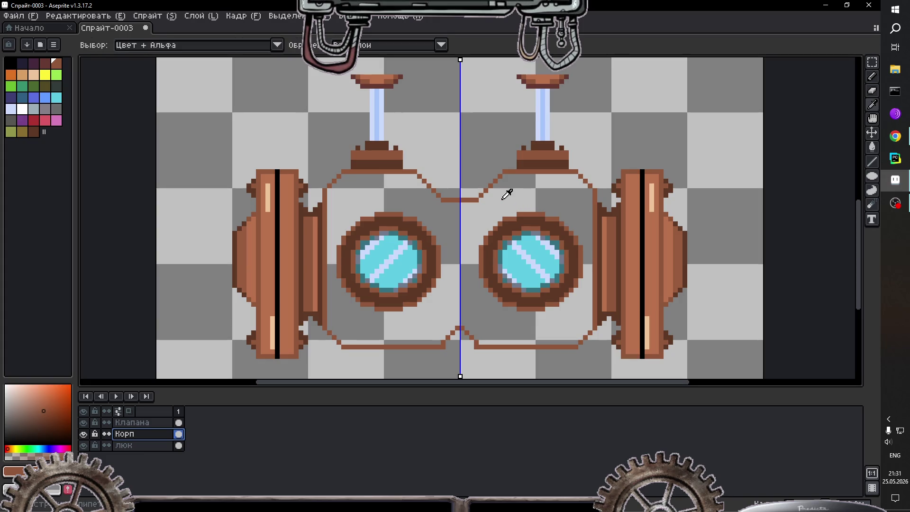
{"action": "key", "text": "g"}
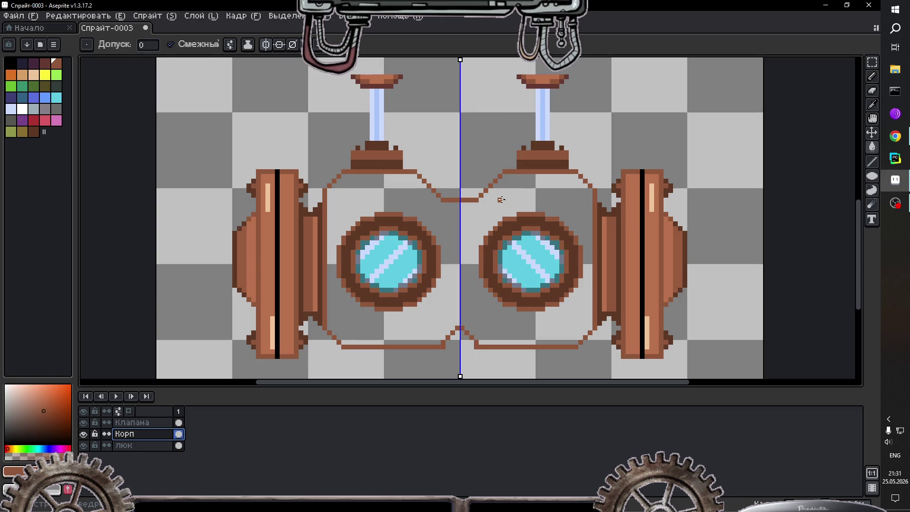
Step: Sample light peach and flood-fill the goggle body between the copper caps
{"action": "key", "text": "i"}
{"action": "left_click", "coordinate": [268, 194]}
{"action": "key", "text": "g"}
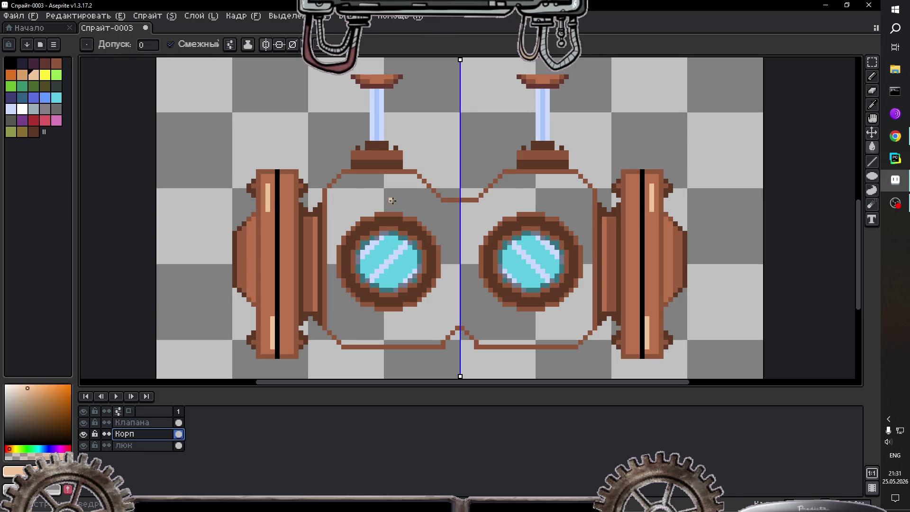
{"action": "left_click", "coordinate": [409, 198]}
{"action": "scroll", "coordinate": [425, 218], "scroll_direction": "down", "scroll_amount": 2}
{"action": "scroll", "coordinate": [430, 223], "scroll_direction": "down", "scroll_amount": 1}
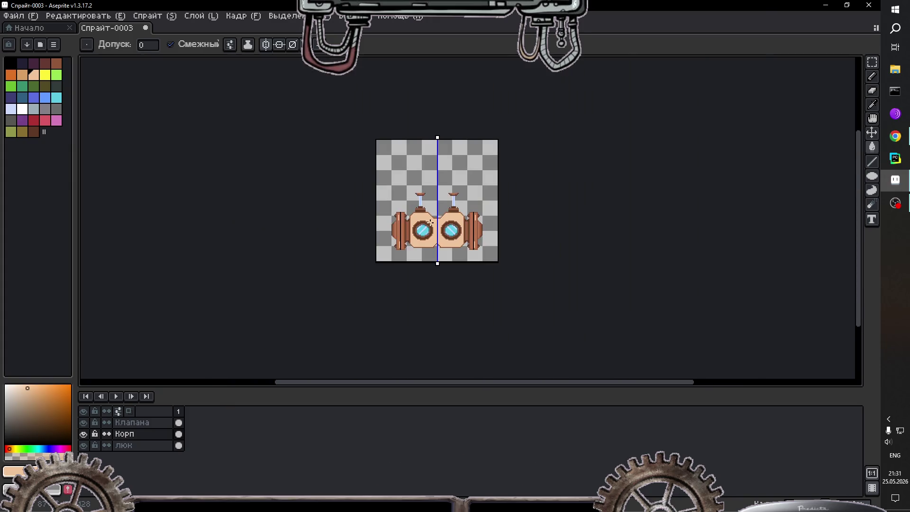
{"action": "scroll", "coordinate": [431, 223], "scroll_direction": "up", "scroll_amount": 1}
{"action": "scroll", "coordinate": [427, 223], "scroll_direction": "up", "scroll_amount": 1}
{"action": "scroll", "coordinate": [422, 224], "scroll_direction": "up", "scroll_amount": 1}
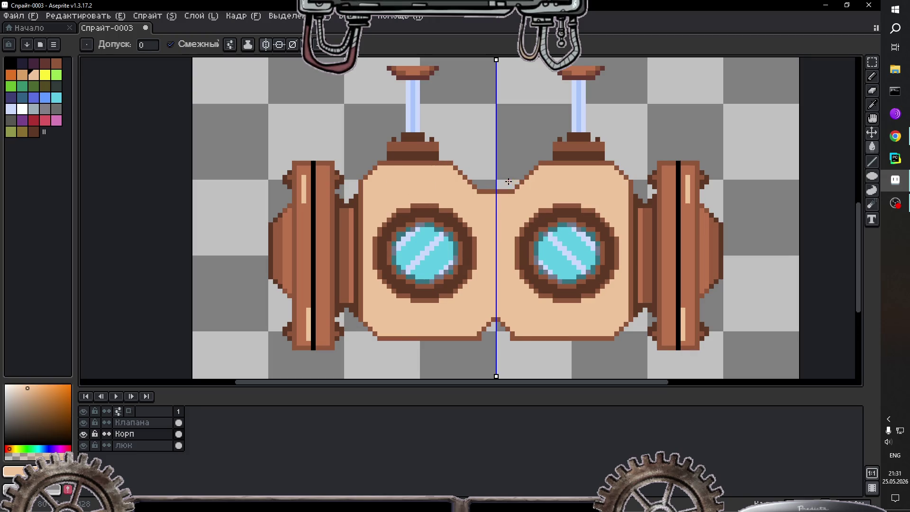
{"action": "scroll", "coordinate": [514, 161], "scroll_direction": "down", "scroll_amount": 2}
{"action": "scroll", "coordinate": [520, 138], "scroll_direction": "up", "scroll_amount": 2}
{"action": "scroll", "coordinate": [520, 135], "scroll_direction": "down", "scroll_amount": 4}
{"action": "scroll", "coordinate": [521, 141], "scroll_direction": "up", "scroll_amount": 3}
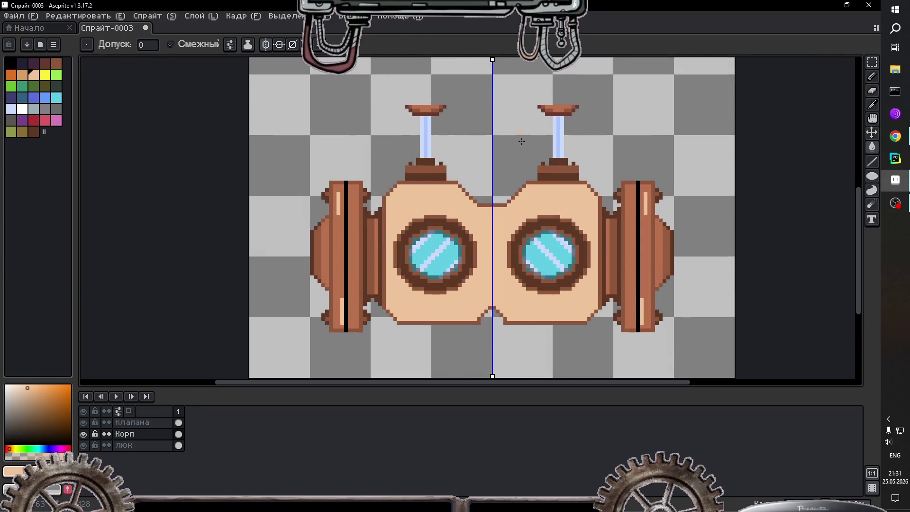
{"action": "scroll", "coordinate": [524, 142], "scroll_direction": "down", "scroll_amount": 1}
{"action": "scroll", "coordinate": [528, 319], "scroll_direction": "up", "scroll_amount": 1}
{"action": "scroll", "coordinate": [526, 339], "scroll_direction": "up", "scroll_amount": 1}
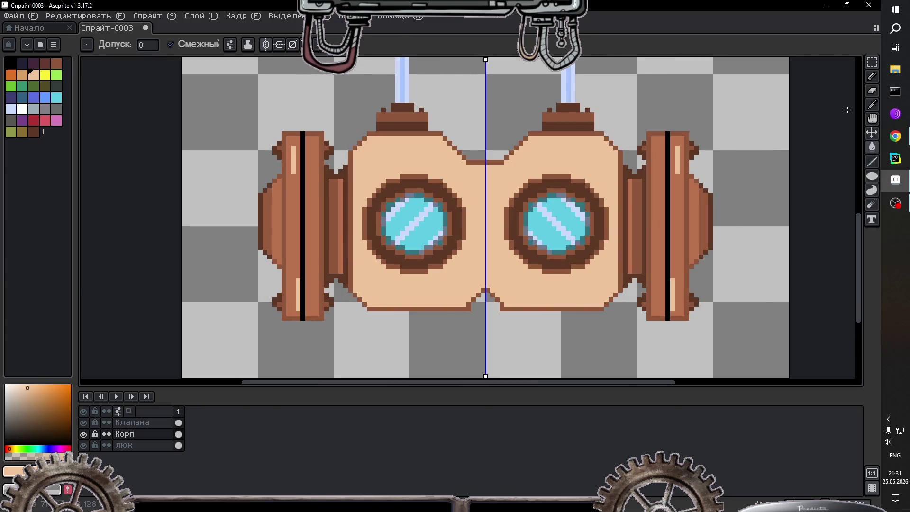
Step: Pencil mirrored brown bevel lines along the body's bottom edge and under its top
{"action": "left_click", "coordinate": [873, 104]}
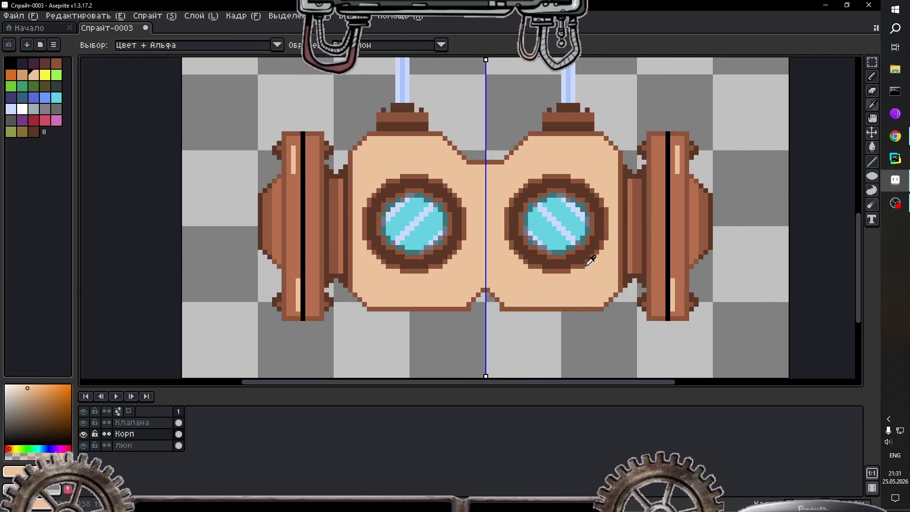
{"action": "left_click", "coordinate": [633, 259]}
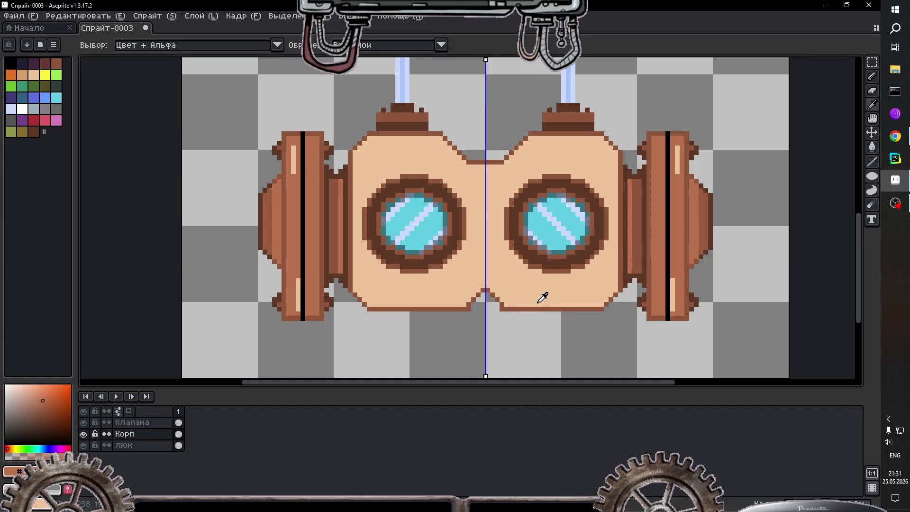
{"action": "key", "text": "b"}
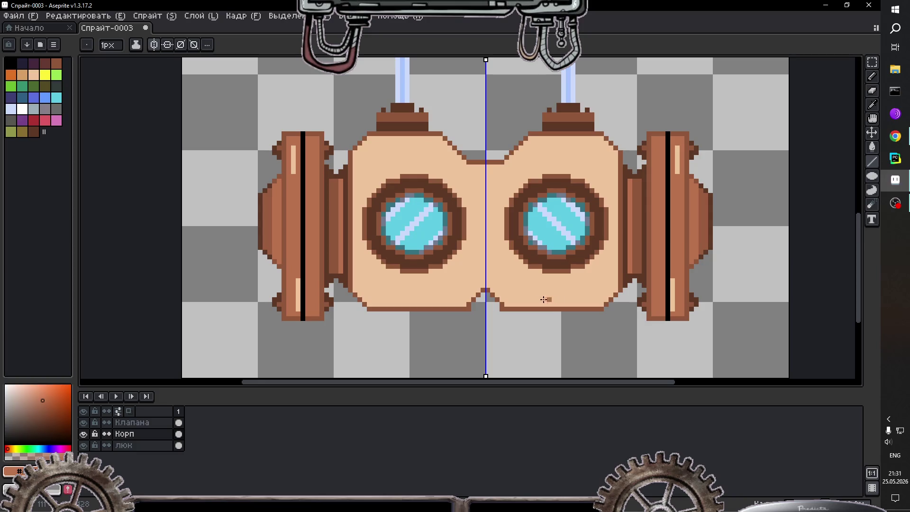
{"action": "left_click_drag", "start_coordinate": [515, 300], "coordinate": [594, 299]}
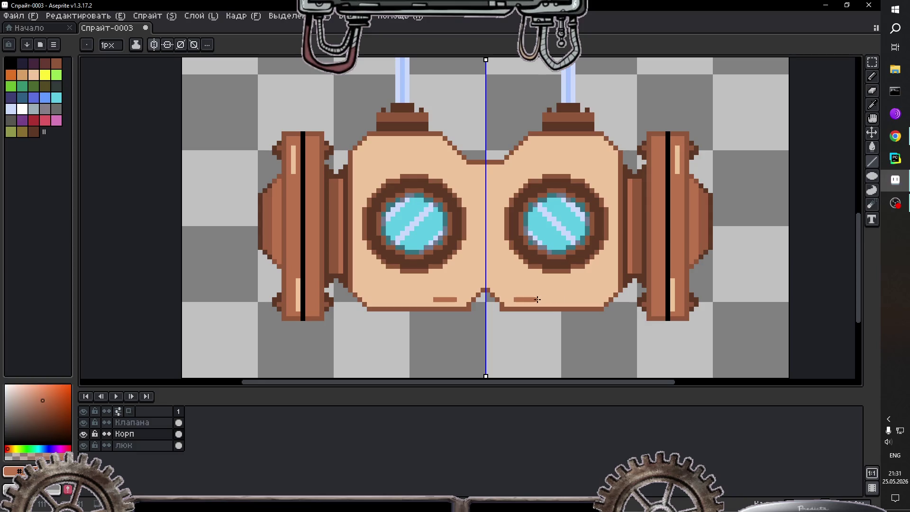
{"action": "left_click", "coordinate": [597, 294]}
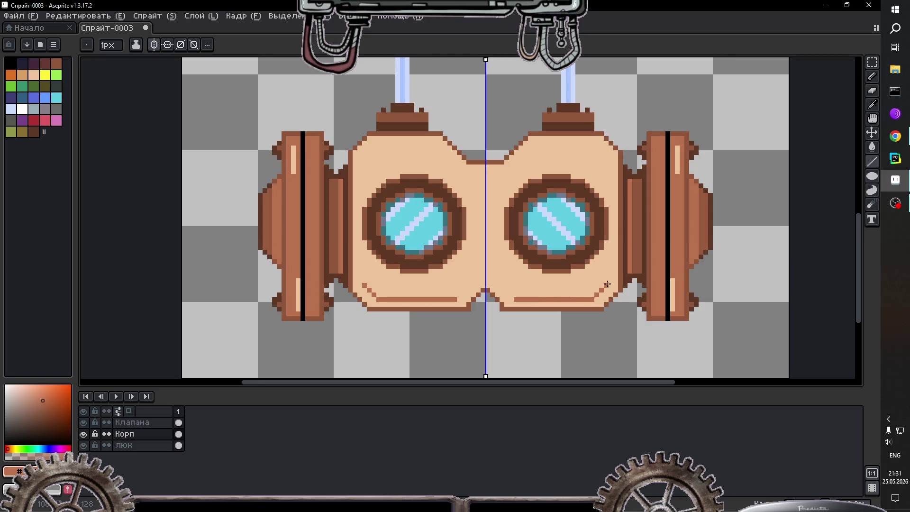
{"action": "left_click_drag", "start_coordinate": [607, 284], "coordinate": [617, 275]}
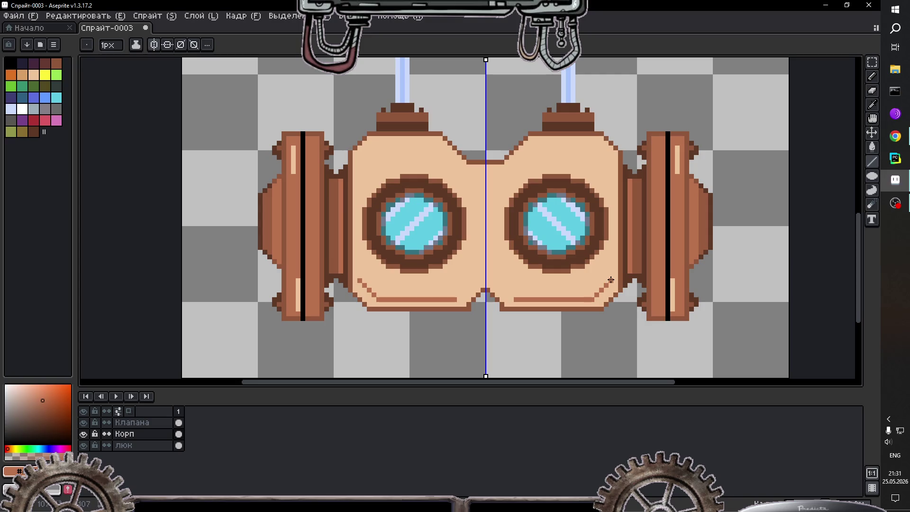
{"action": "left_click", "coordinate": [512, 294]}
{"action": "left_click_drag", "start_coordinate": [502, 284], "coordinate": [487, 284]}
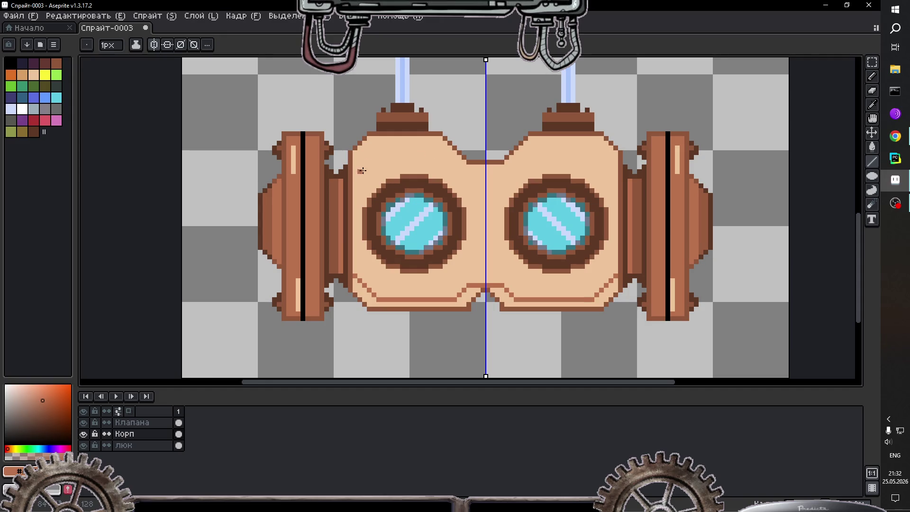
{"action": "mouse_move", "coordinate": [356, 175]}
{"action": "left_mouse_down"}
{"action": "mouse_move", "coordinate": [369, 158]}
{"action": "mouse_move", "coordinate": [460, 163]}
{"action": "left_mouse_up"}
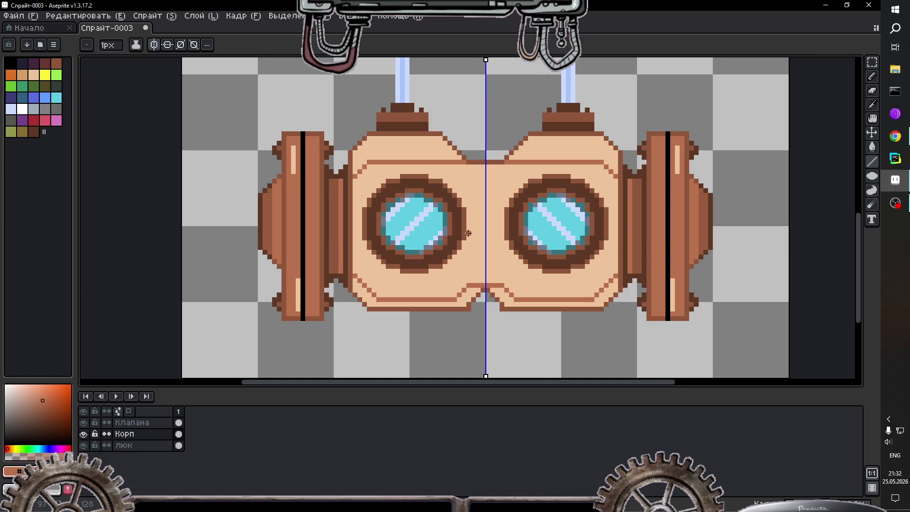
Step: Try filling the body's middle with a darker peach, then undo it
{"action": "key", "text": "i"}
{"action": "left_click", "coordinate": [363, 290]}
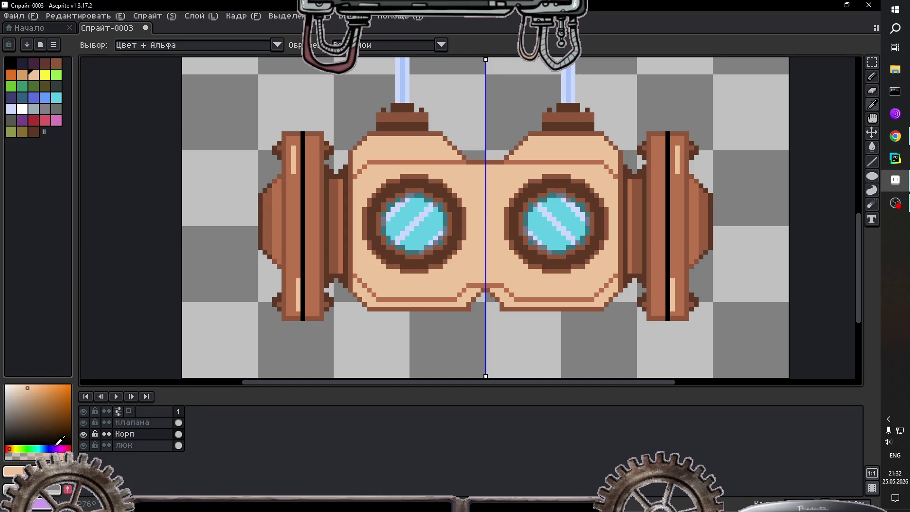
{"action": "left_click", "coordinate": [27, 399]}
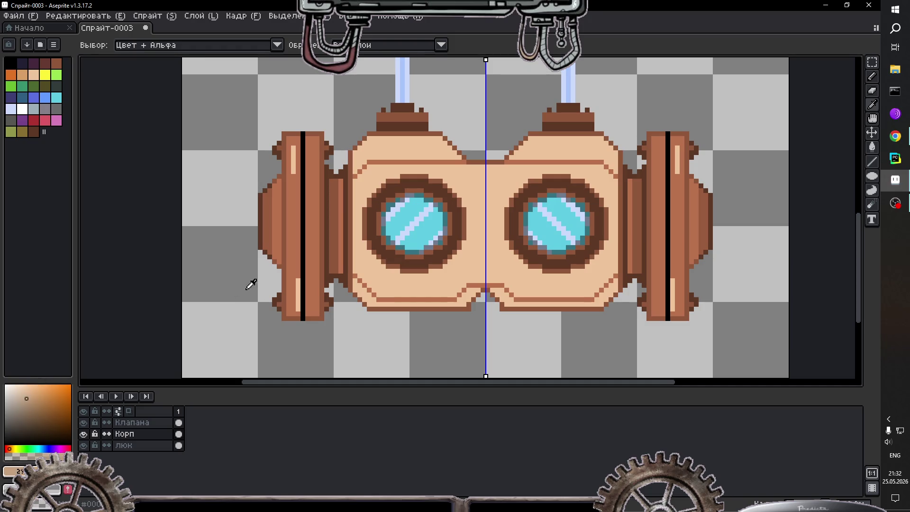
{"action": "key", "text": "g"}
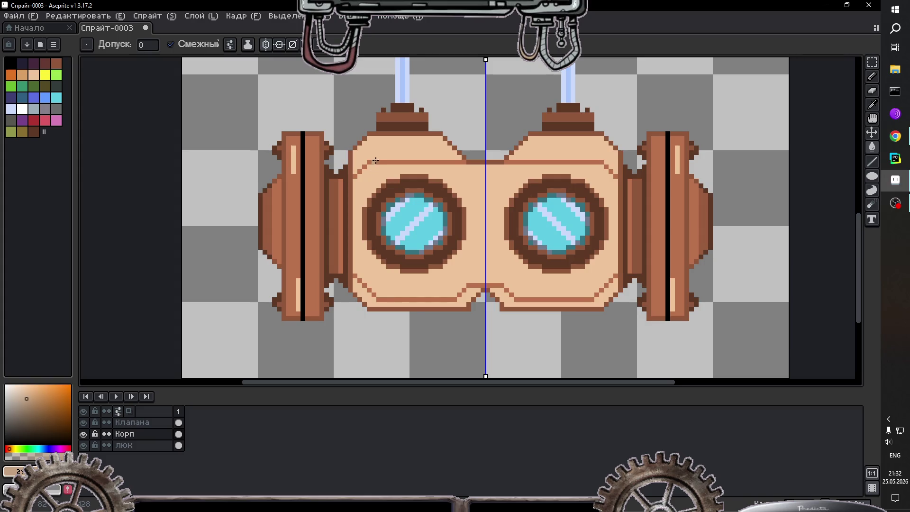
{"action": "left_click", "coordinate": [372, 176]}
{"action": "key", "text": "ctrl+z"}
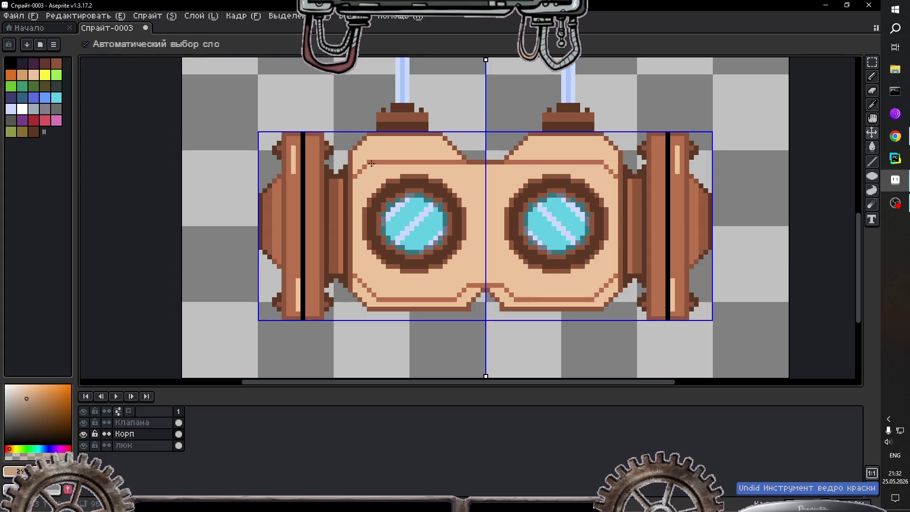
Step: Bucket-fill the body's top band and lower rim a darker tan
{"action": "left_click", "coordinate": [385, 147]}
{"action": "left_click", "coordinate": [370, 296]}
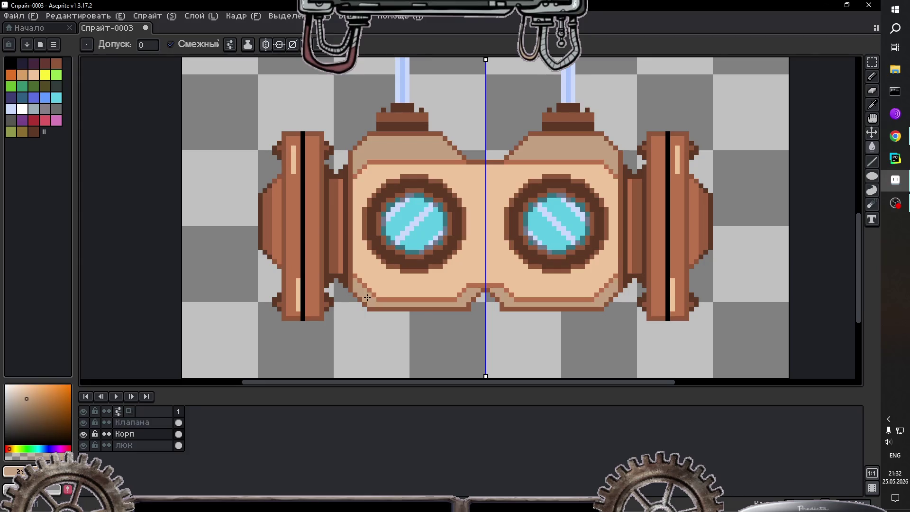
{"action": "scroll", "coordinate": [589, 173], "scroll_direction": "down", "scroll_amount": 4}
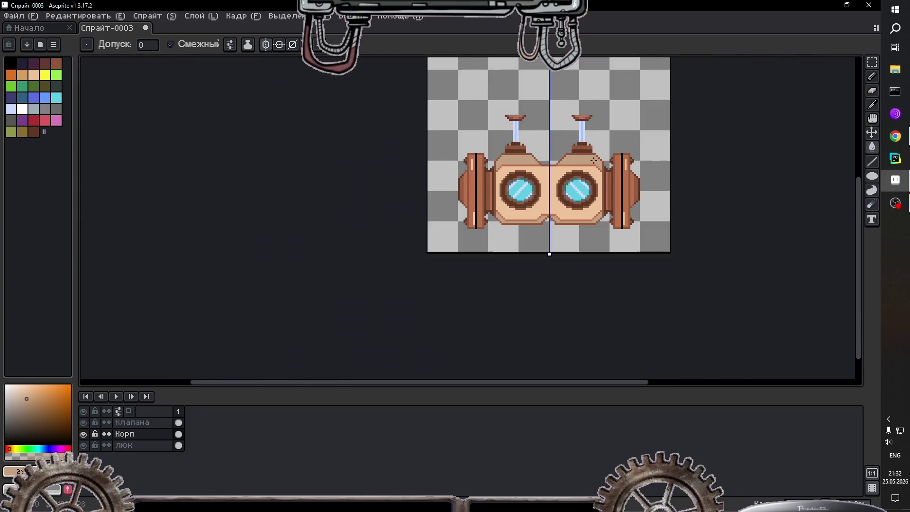
{"action": "scroll", "coordinate": [599, 150], "scroll_direction": "down", "scroll_amount": 2}
{"action": "scroll", "coordinate": [611, 187], "scroll_direction": "up", "scroll_amount": 4}
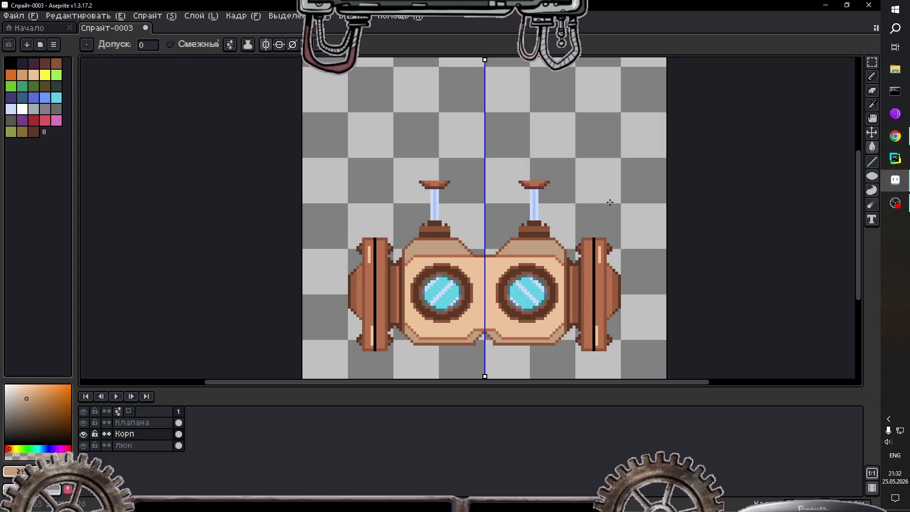
{"action": "scroll", "coordinate": [577, 222], "scroll_direction": "up", "scroll_amount": 1}
{"action": "scroll", "coordinate": [382, 309], "scroll_direction": "up", "scroll_amount": 1}
{"action": "scroll", "coordinate": [384, 309], "scroll_direction": "up", "scroll_amount": 1}
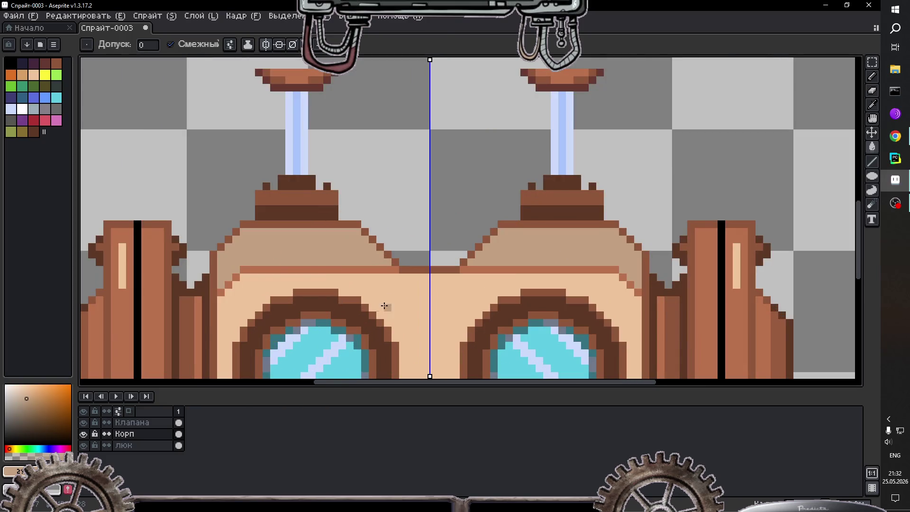
Step: Sample the dark brown and pencil a small peak on the centre seam
{"action": "key", "text": "i"}
{"action": "left_click", "coordinate": [422, 263]}
{"action": "key", "text": "b"}
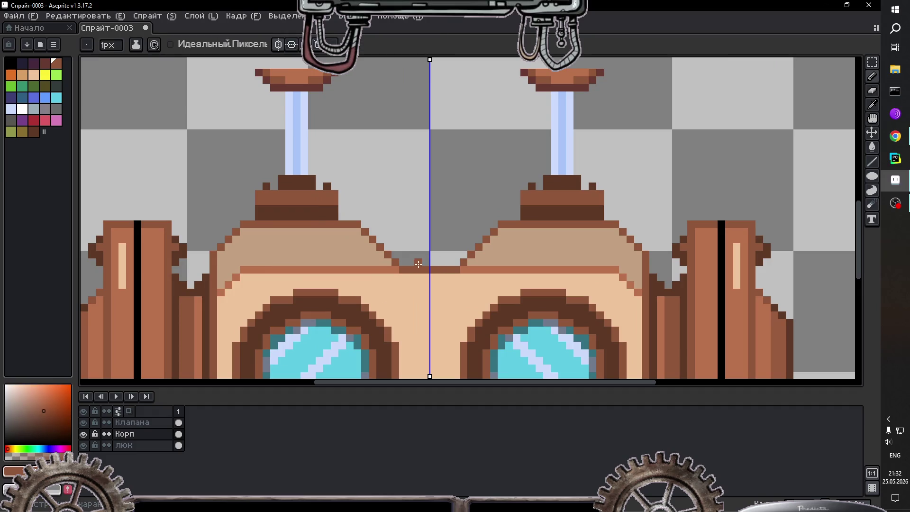
{"action": "left_click", "coordinate": [426, 262]}
{"action": "left_click", "coordinate": [426, 255]}
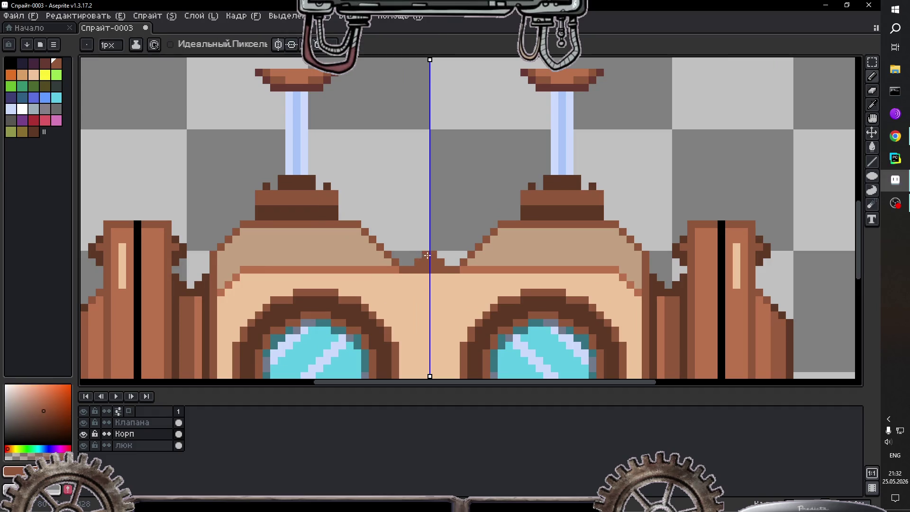
{"action": "left_click", "coordinate": [417, 254]}
{"action": "left_click", "coordinate": [423, 255]}
{"action": "left_click", "coordinate": [425, 247]}
{"action": "left_click", "coordinate": [425, 251]}
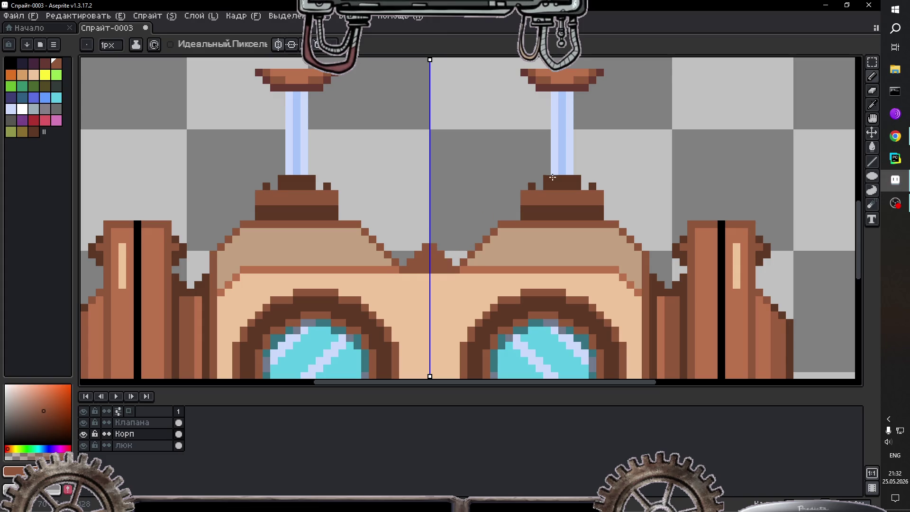
Step: Add light tan highlight pixels to the peak, undoing misplaced ones
{"action": "key", "text": "alt"}
{"action": "key", "text": "alt"}
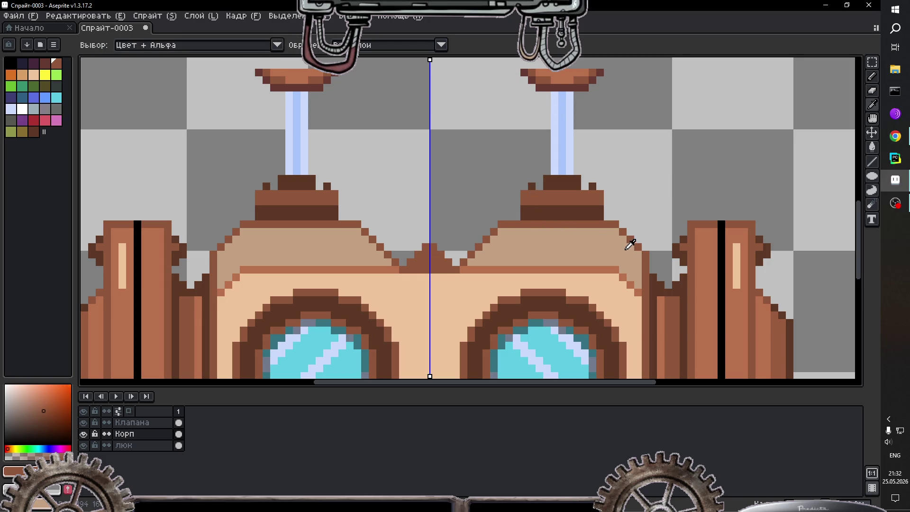
{"action": "left_click", "coordinate": [630, 244], "text": "alt"}
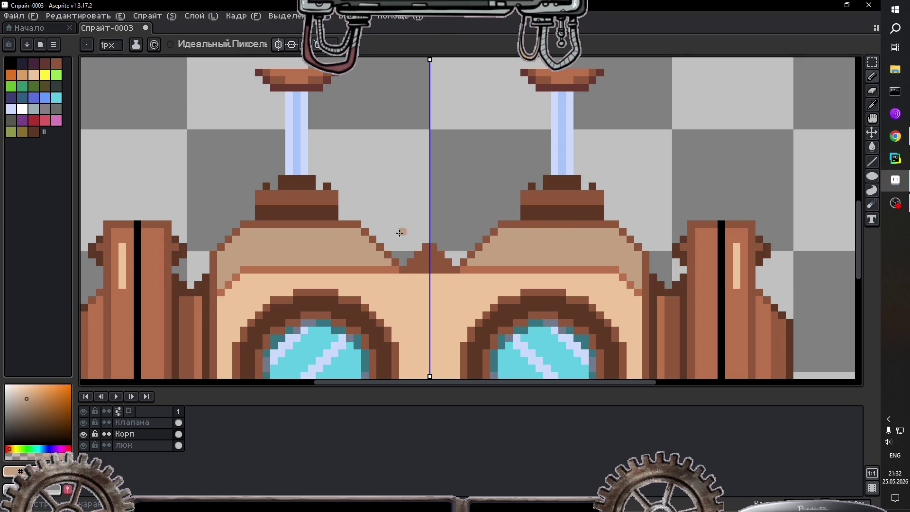
{"action": "left_click", "coordinate": [426, 247]}
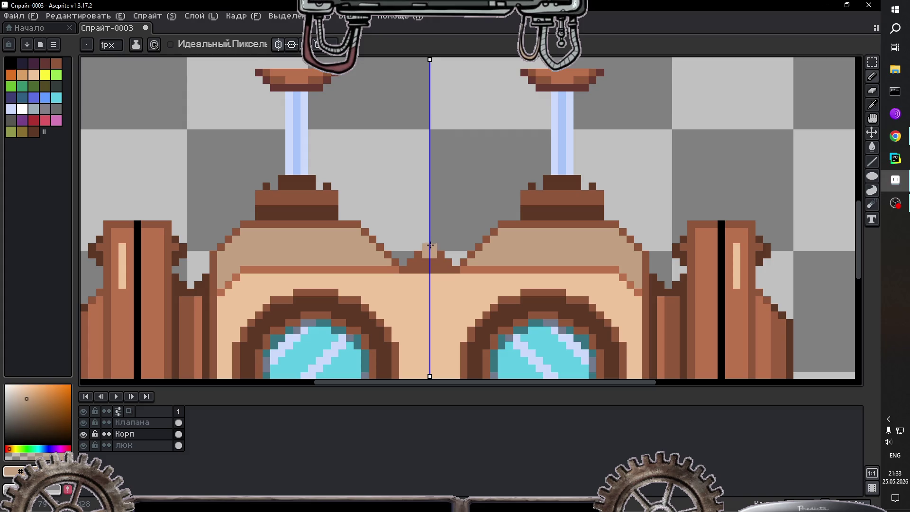
{"action": "left_click", "coordinate": [434, 240]}
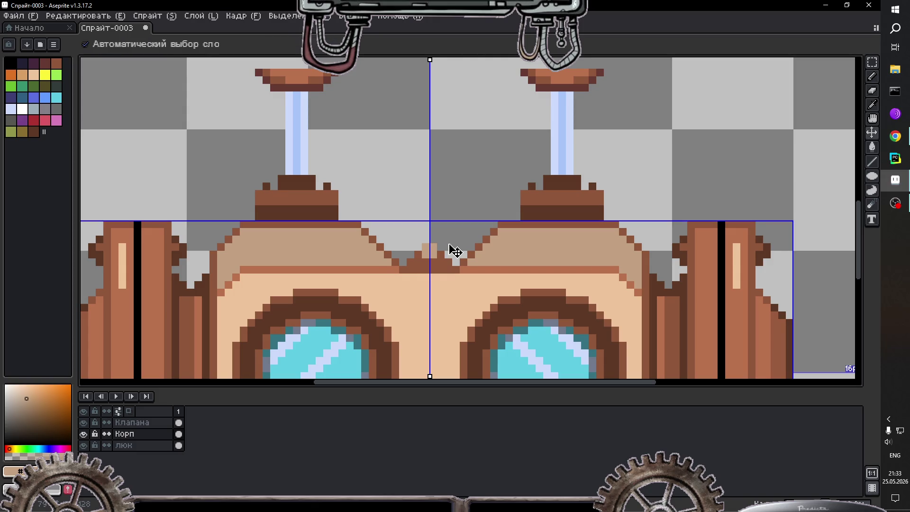
{"action": "key", "text": "ctrl+z"}
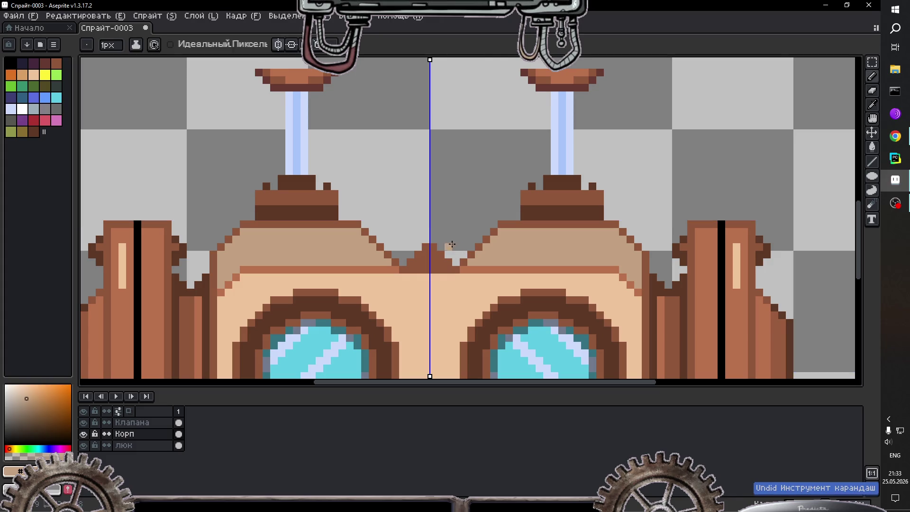
{"action": "left_click", "coordinate": [456, 241]}
{"action": "key", "text": "ctrl+z"}
{"action": "scroll", "coordinate": [446, 244], "scroll_direction": "down", "scroll_amount": 2}
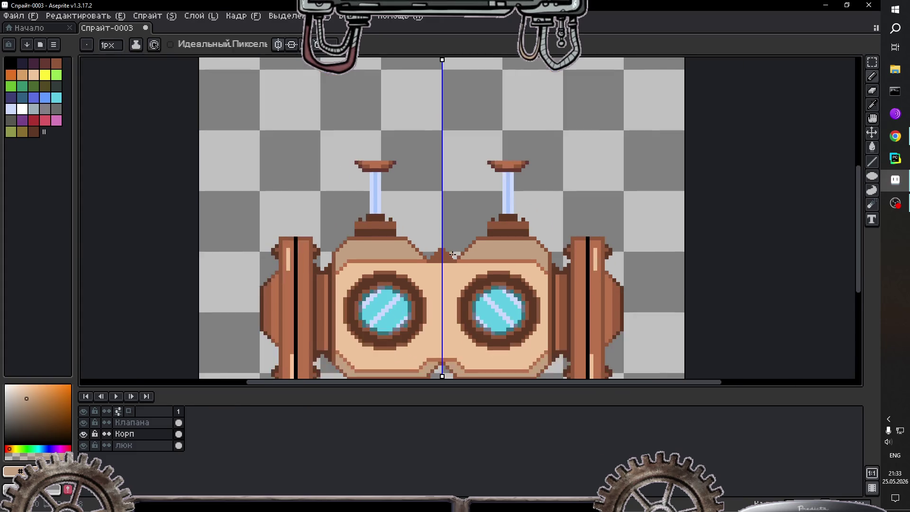
{"action": "scroll", "coordinate": [436, 247], "scroll_direction": "up", "scroll_amount": 2}
{"action": "left_click", "coordinate": [435, 248]}
{"action": "left_click", "coordinate": [435, 248]}
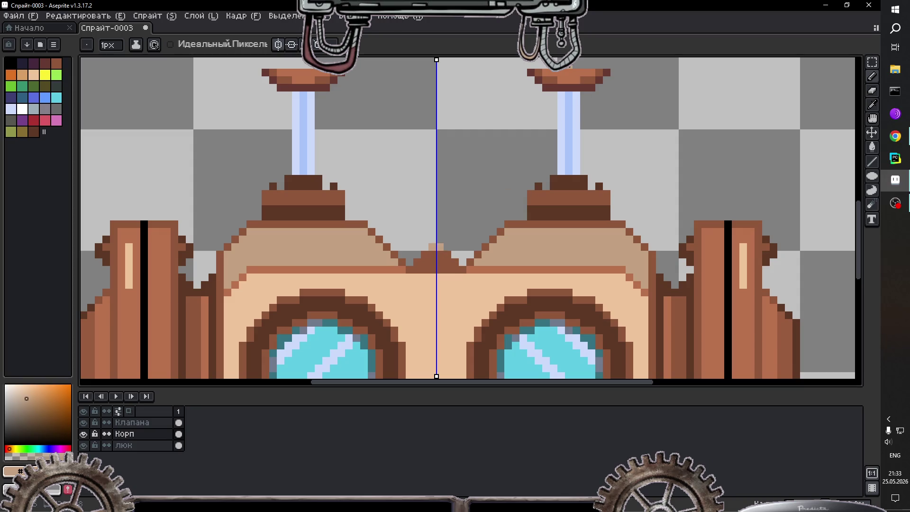
Step: Recolour the peak pixels reddish brown and turn mirrored drawing off
{"action": "left_click", "coordinate": [561, 72], "text": "alt"}
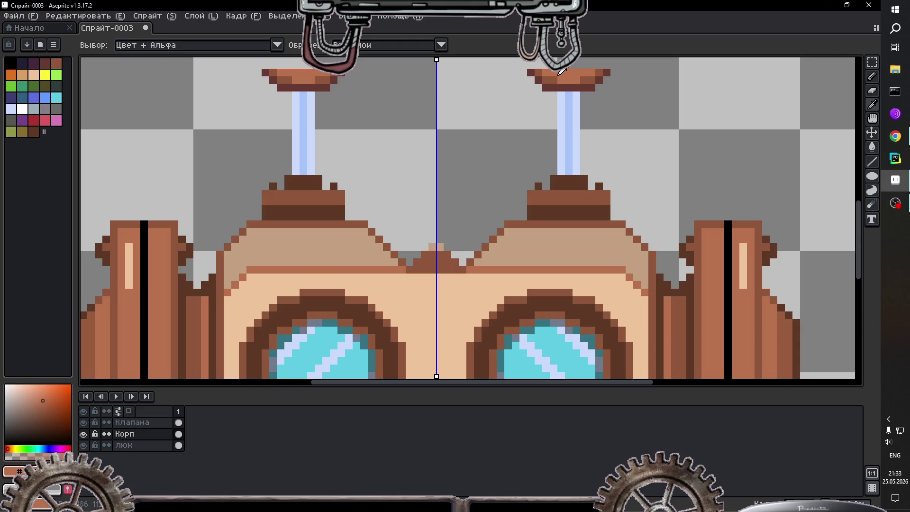
{"action": "left_click", "coordinate": [432, 247]}
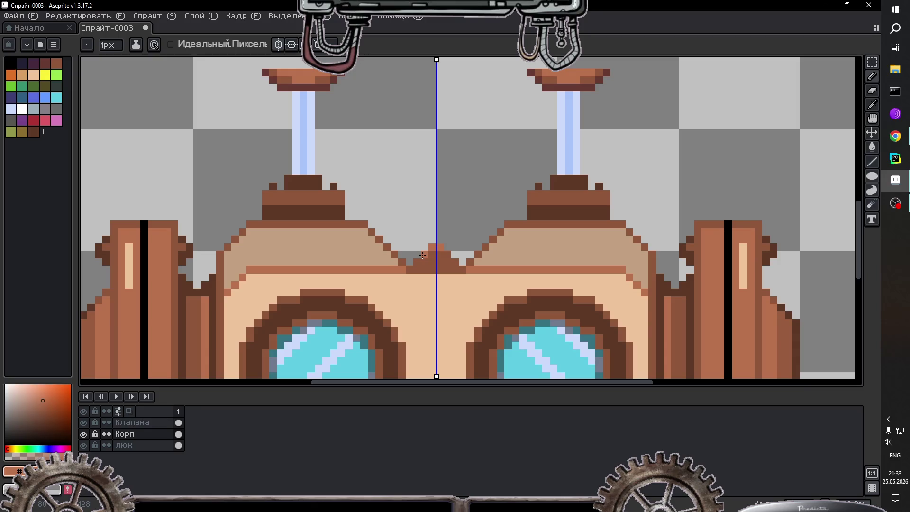
{"action": "key", "text": "shift+s"}
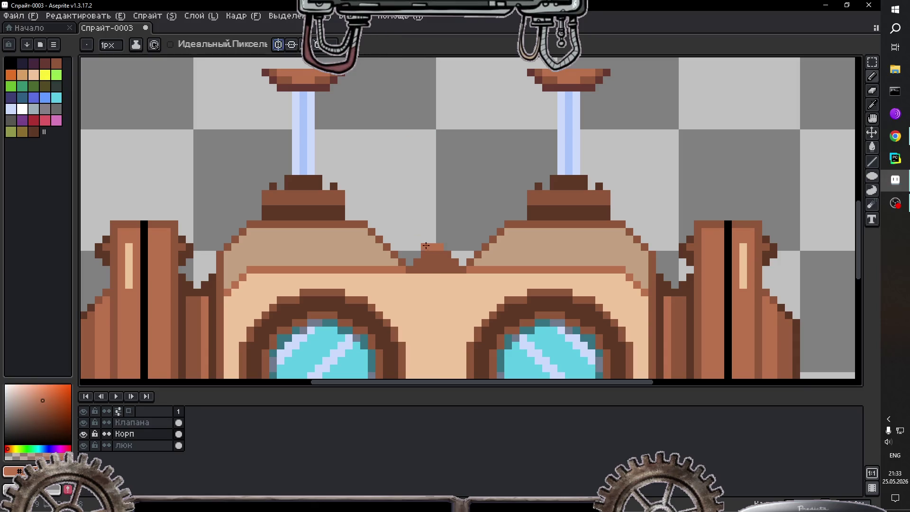
{"action": "left_click", "coordinate": [421, 262]}
{"action": "key", "text": "ctrl+z"}
{"action": "scroll", "coordinate": [441, 266], "scroll_direction": "down", "scroll_amount": 1}
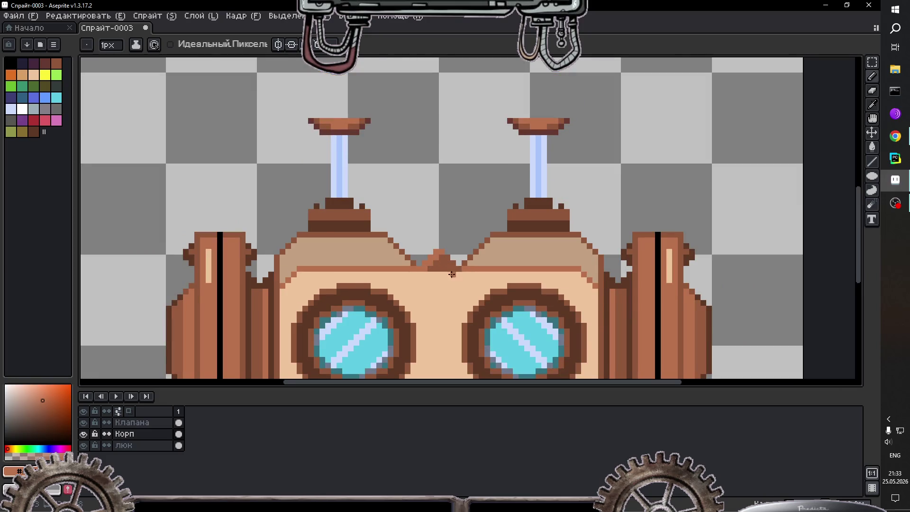
Step: Undo the last stroke and repaint the peak's top pixels darker brown
{"action": "scroll", "coordinate": [453, 275], "scroll_direction": "down", "scroll_amount": 1}
{"action": "scroll", "coordinate": [448, 280], "scroll_direction": "up", "scroll_amount": 1}
{"action": "scroll", "coordinate": [447, 281], "scroll_direction": "up", "scroll_amount": 1}
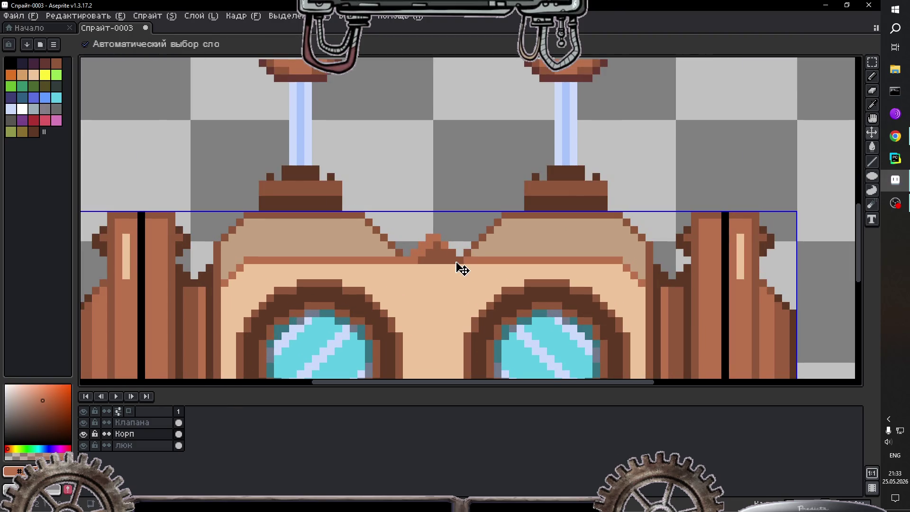
{"action": "key", "text": "ctrl+z"}
{"action": "key", "text": "ctrl+z"}
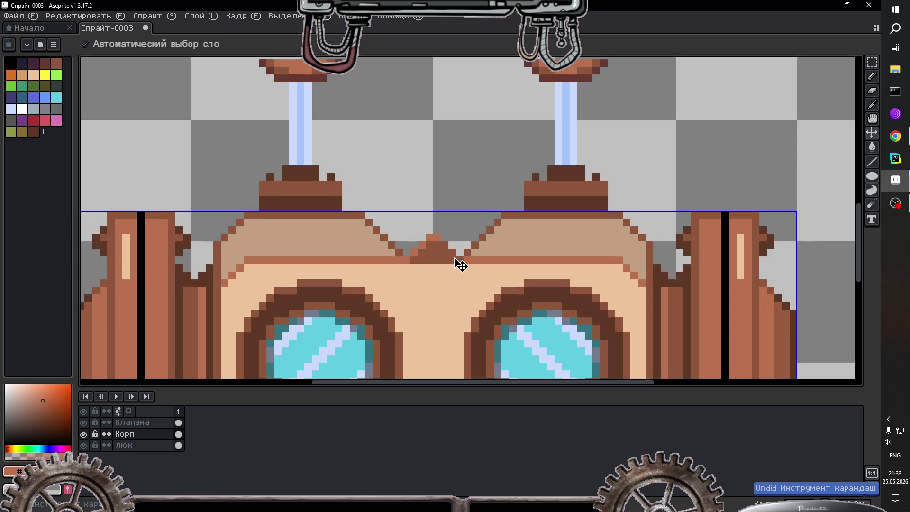
{"action": "left_click", "coordinate": [434, 242], "text": "alt"}
{"action": "left_click", "coordinate": [434, 241]}
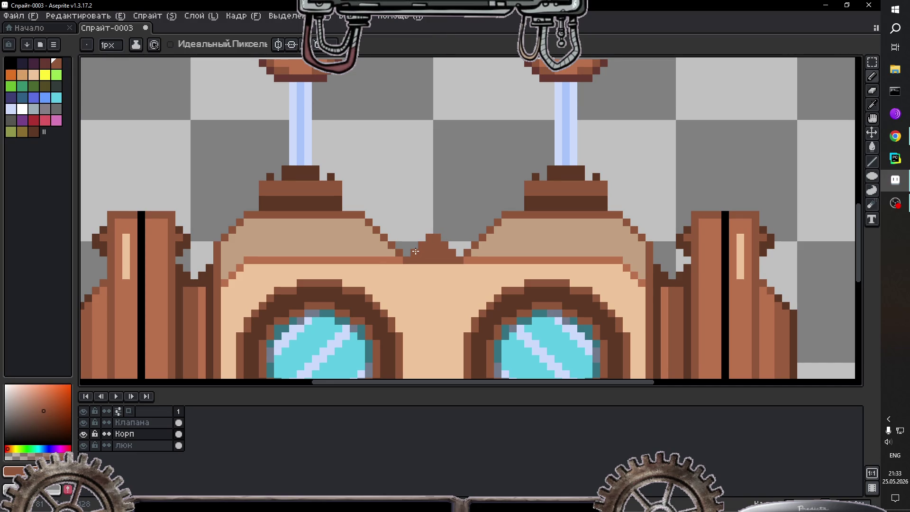
Step: Shade the central peak with a lighter brown and zoom out to view the sprite
{"action": "left_click", "coordinate": [398, 249], "text": "alt"}
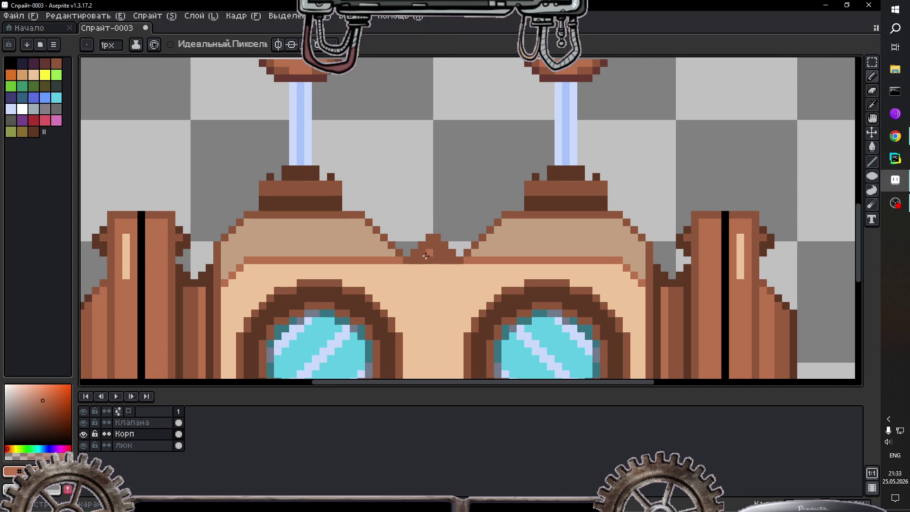
{"action": "left_click_drag", "start_coordinate": [420, 260], "coordinate": [432, 250]}
{"action": "left_click_drag", "start_coordinate": [430, 253], "coordinate": [428, 234]}
{"action": "scroll", "coordinate": [449, 257], "scroll_direction": "down", "scroll_amount": 1}
{"action": "scroll", "coordinate": [449, 257], "scroll_direction": "up", "scroll_amount": 3}
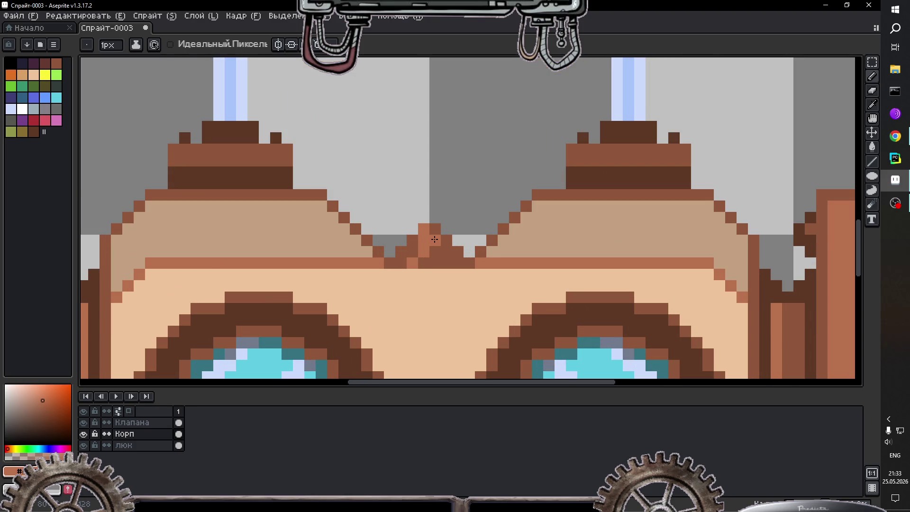
{"action": "scroll", "coordinate": [437, 264], "scroll_direction": "down", "scroll_amount": 5}
{"action": "scroll", "coordinate": [439, 269], "scroll_direction": "up", "scroll_amount": 4}
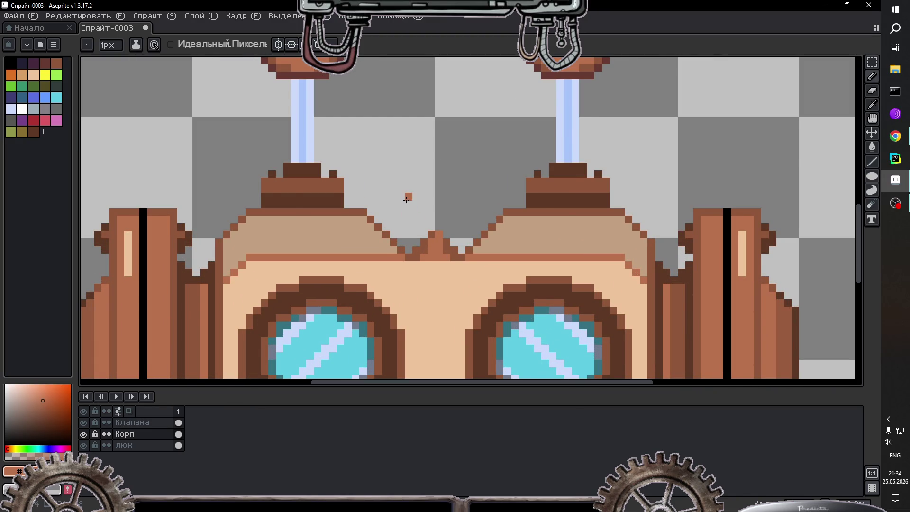
{"action": "scroll", "coordinate": [406, 199], "scroll_direction": "down", "scroll_amount": 2}
{"action": "scroll", "coordinate": [406, 198], "scroll_direction": "down", "scroll_amount": 1}
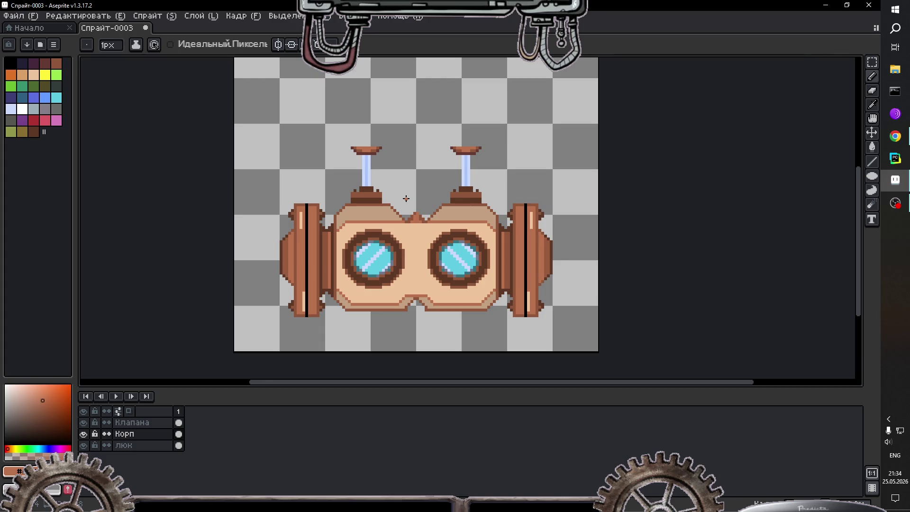
{"action": "scroll", "coordinate": [378, 183], "scroll_direction": "down", "scroll_amount": 3}
{"action": "scroll", "coordinate": [416, 243], "scroll_direction": "up", "scroll_amount": 3}
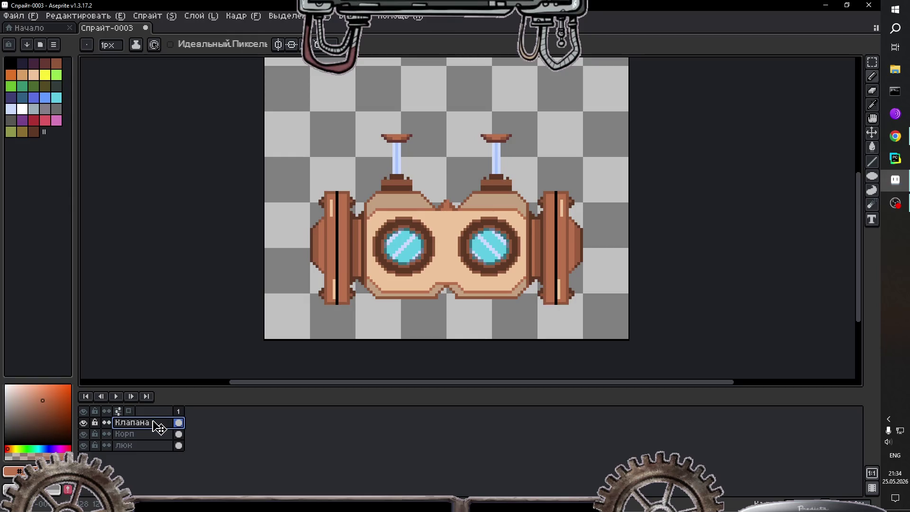
Step: Move the Клапана layer below люк, then trial-move the right valve and cancel
{"action": "left_click_drag", "start_coordinate": [142, 423], "coordinate": [152, 451]}
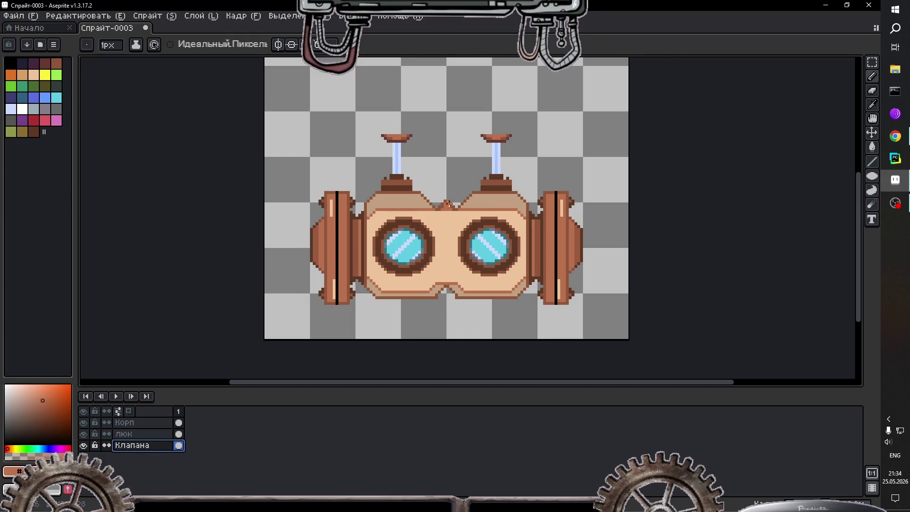
{"action": "scroll", "coordinate": [509, 128], "scroll_direction": "up", "scroll_amount": 1}
{"action": "left_click", "coordinate": [872, 63]}
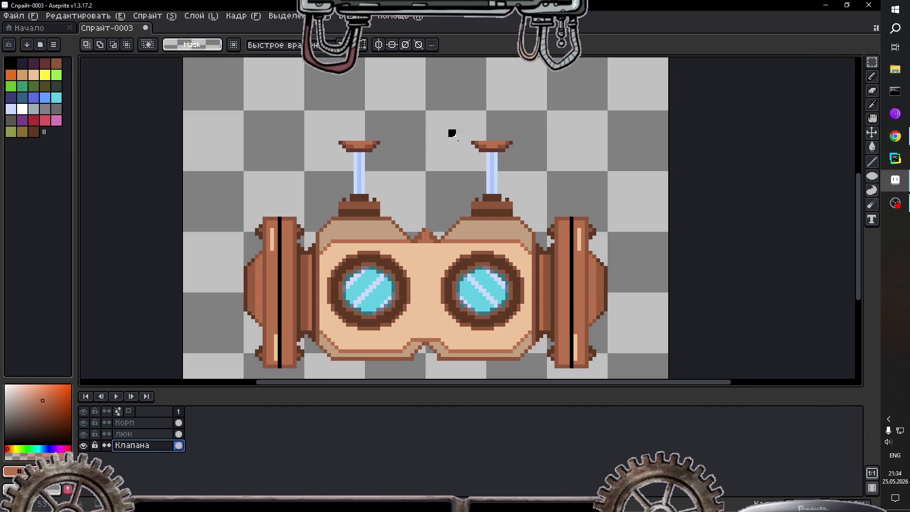
{"action": "left_click_drag", "start_coordinate": [450, 131], "coordinate": [541, 241]}
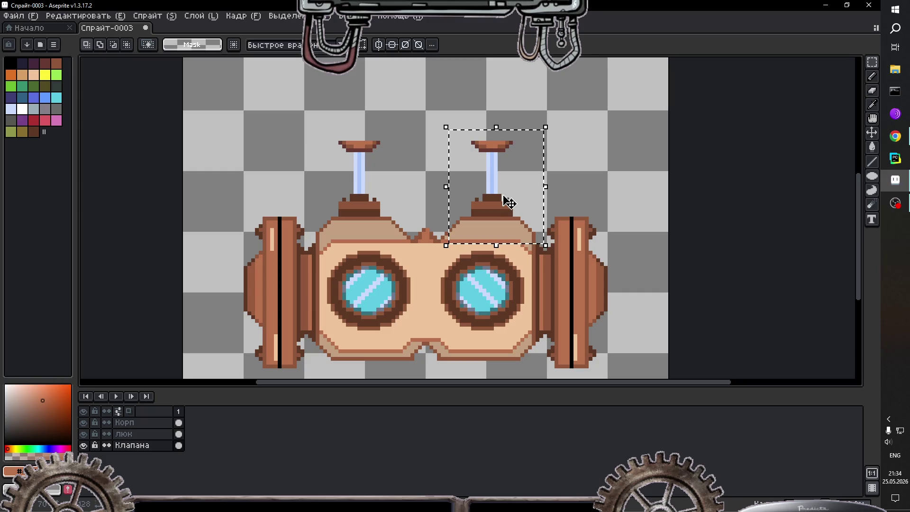
{"action": "left_click_drag", "start_coordinate": [504, 197], "coordinate": [501, 215]}
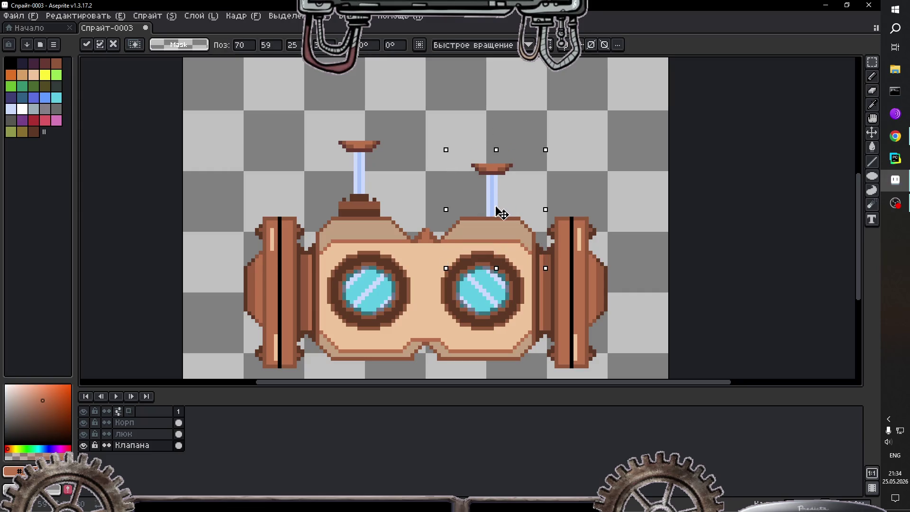
{"action": "key", "text": "Escape"}
{"action": "key", "text": "ctrl+d"}
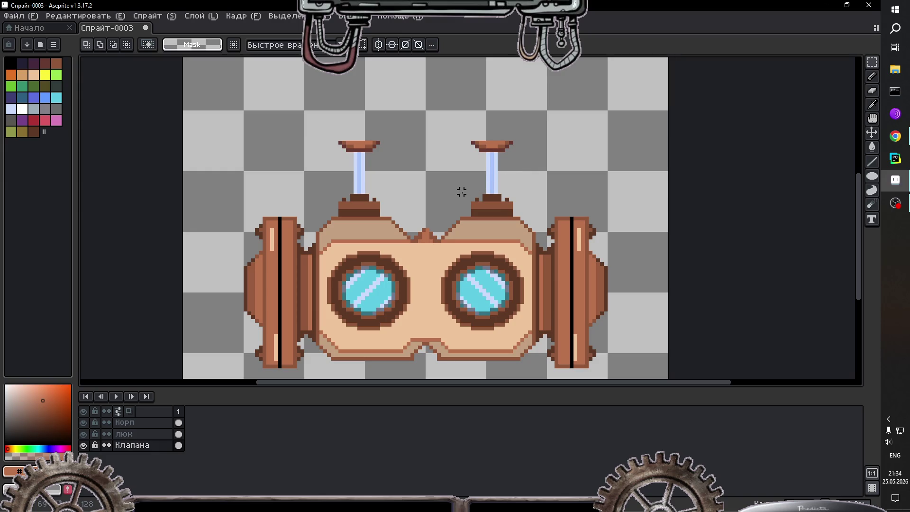
Step: Retry shifting the right valve down, cancel it, and marquee-select both valve bases
{"action": "left_click_drag", "start_coordinate": [460, 193], "coordinate": [545, 139]}
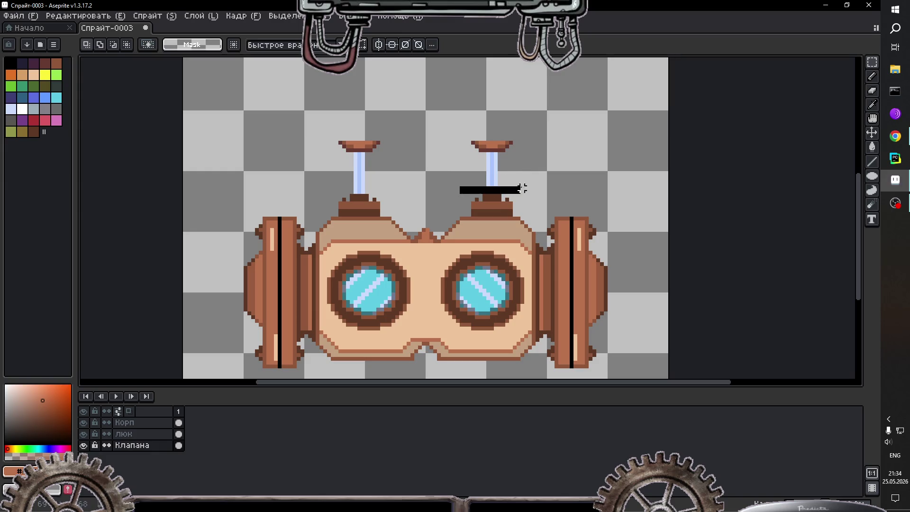
{"action": "left_click", "coordinate": [498, 176]}
{"action": "left_click_drag", "start_coordinate": [500, 177], "coordinate": [506, 208]}
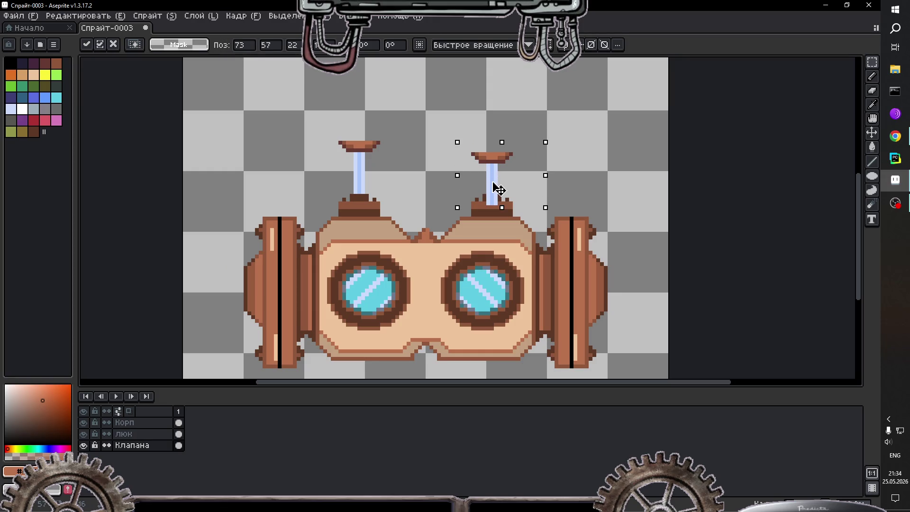
{"action": "key", "text": "Escape"}
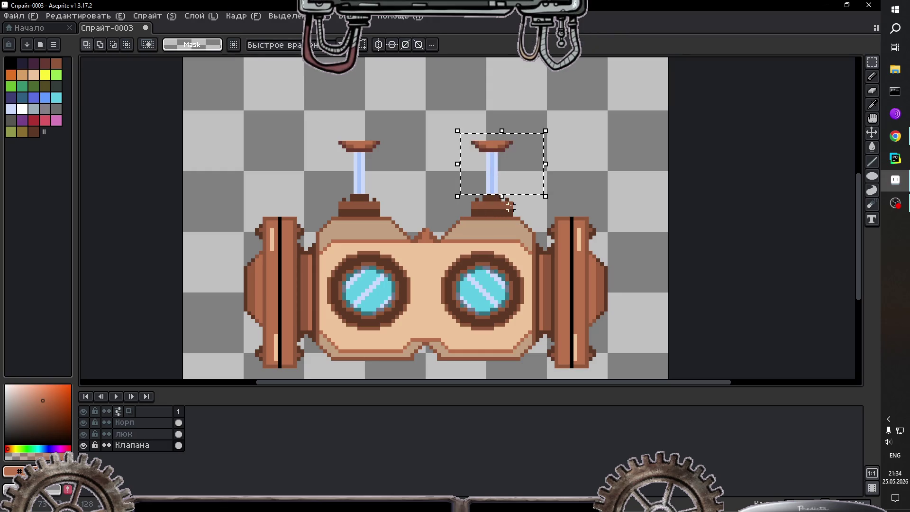
{"action": "left_click", "coordinate": [511, 207]}
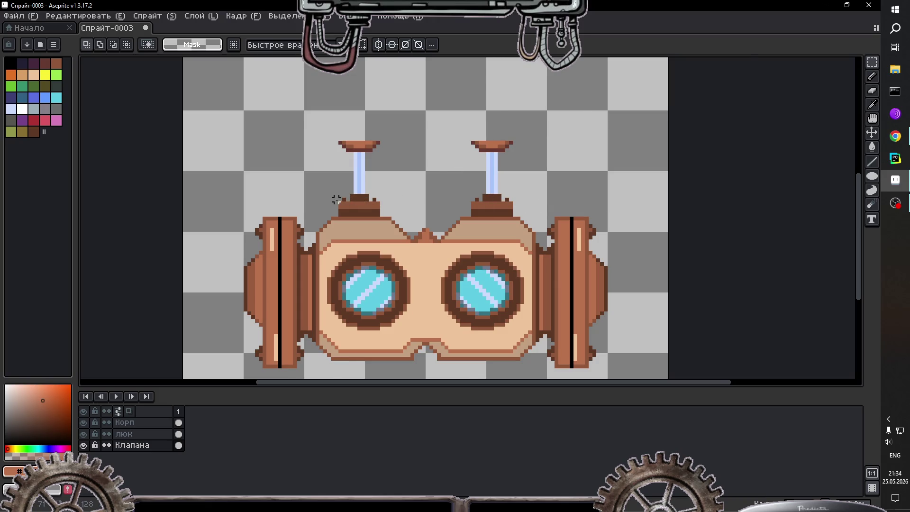
{"action": "scroll", "coordinate": [337, 200], "scroll_direction": "up", "scroll_amount": 1}
{"action": "left_click_drag", "start_coordinate": [327, 189], "coordinate": [465, 223]}
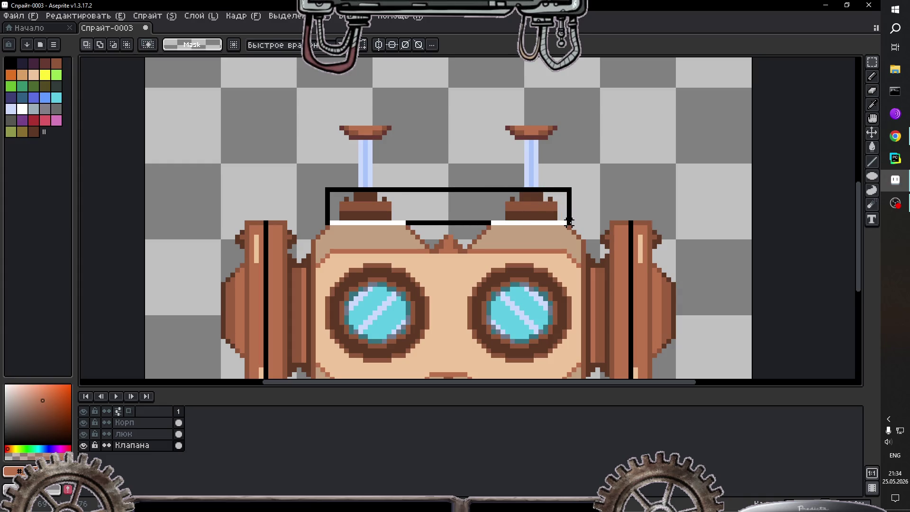
Step: Paste the selected valve bases onto Корп, drop them, and hide the Корп and люк layers
{"action": "left_click_drag", "start_coordinate": [570, 223], "coordinate": [573, 227]}
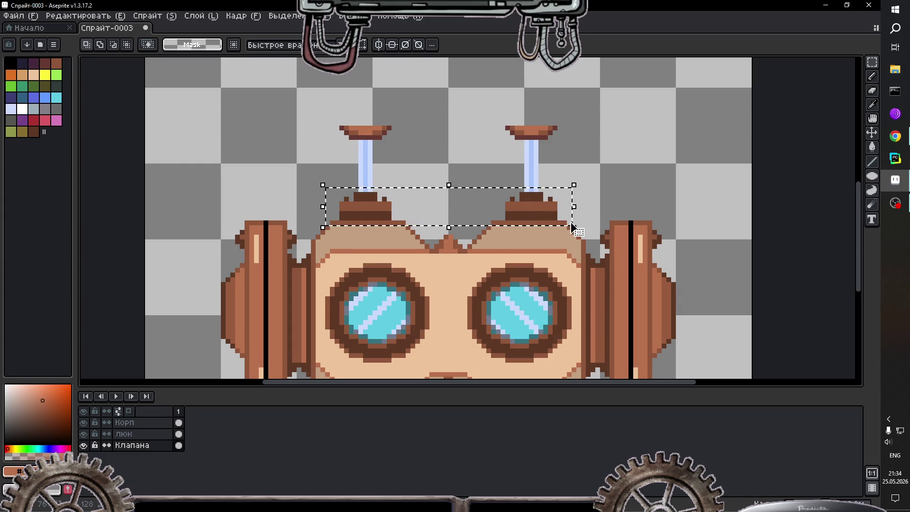
{"action": "left_click", "coordinate": [177, 423]}
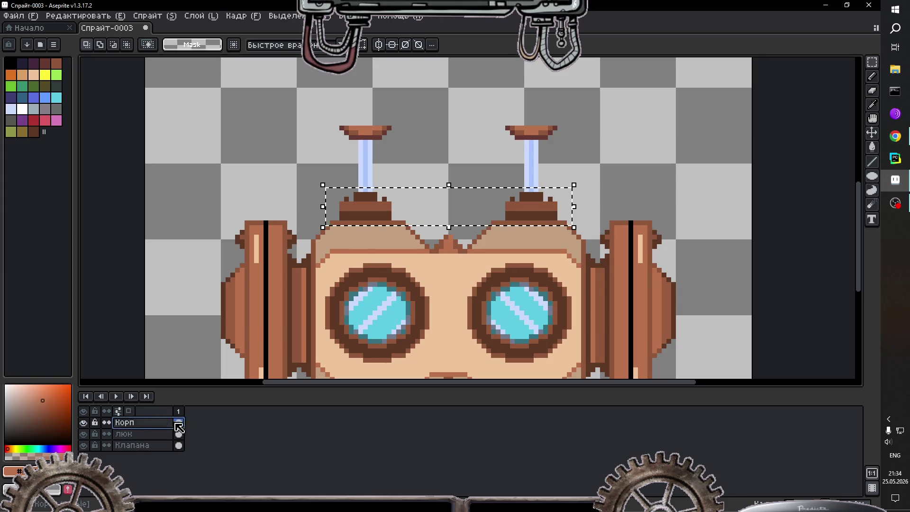
{"action": "key", "text": "ctrl+v"}
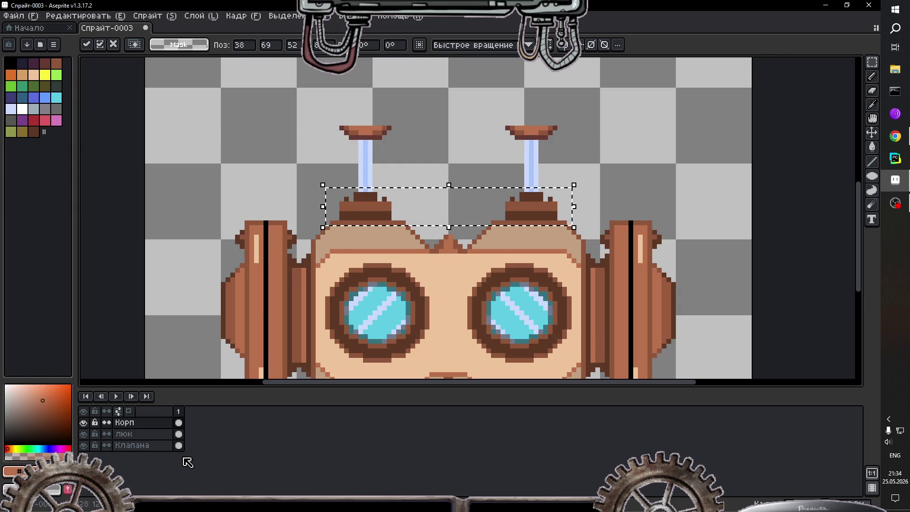
{"action": "left_click", "coordinate": [178, 445]}
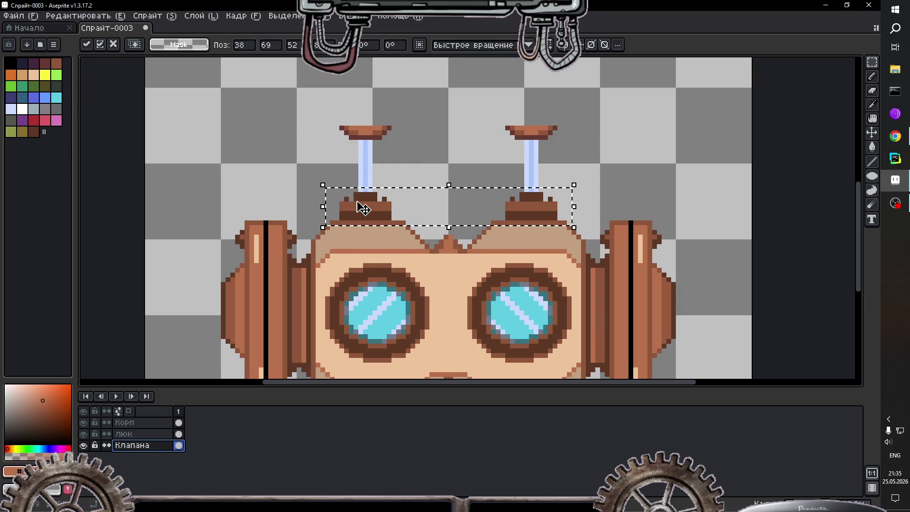
{"action": "key", "text": "ctrl+d"}
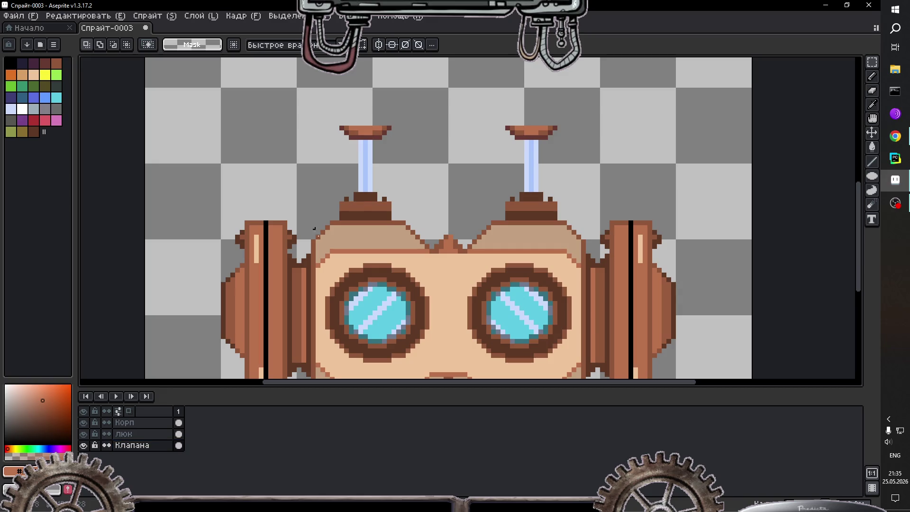
{"action": "left_click_drag", "start_coordinate": [84, 434], "coordinate": [84, 423]}
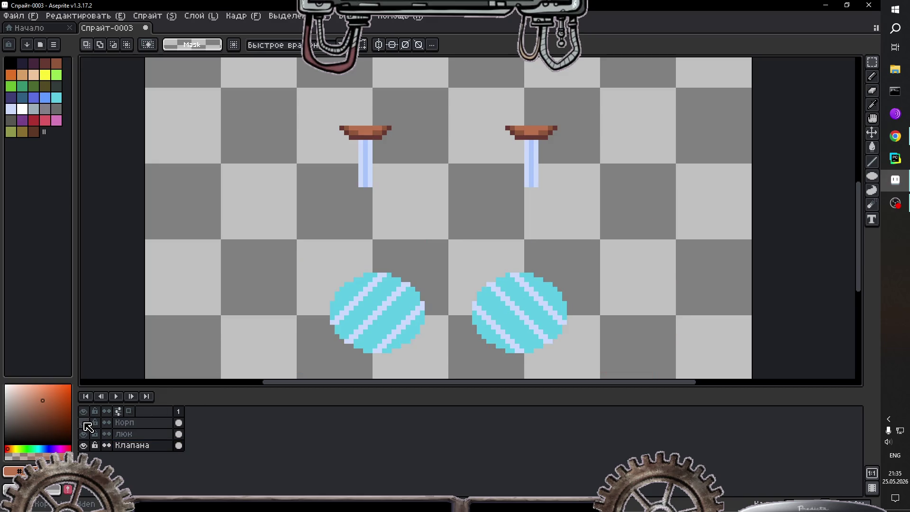
Step: Toggle layer visibility to compare, leaving only the Клапана valve layer hidden
{"action": "left_click", "coordinate": [84, 434]}
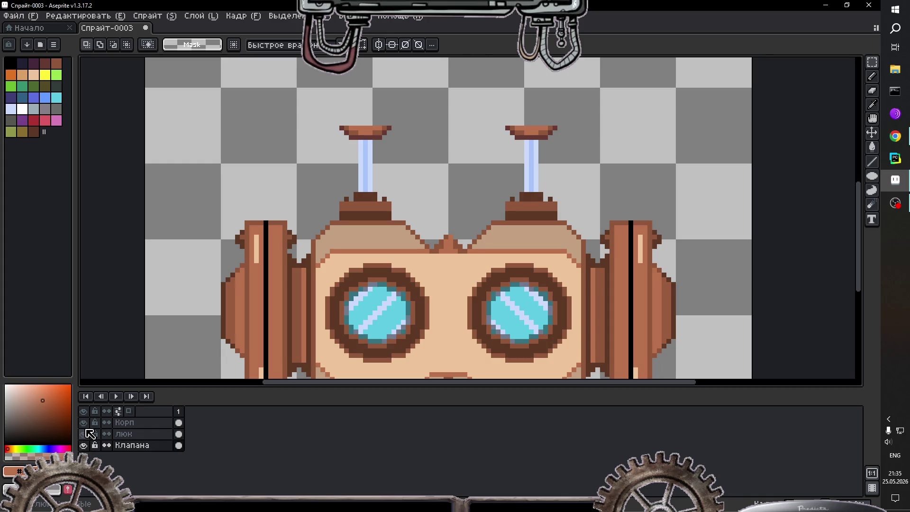
{"action": "left_click", "coordinate": [84, 411]}
{"action": "left_click", "coordinate": [85, 411]}
{"action": "left_click", "coordinate": [87, 426]}
{"action": "left_click", "coordinate": [87, 426]}
{"action": "left_click", "coordinate": [84, 434]}
{"action": "left_click", "coordinate": [84, 434]}
{"action": "left_click", "coordinate": [84, 446]}
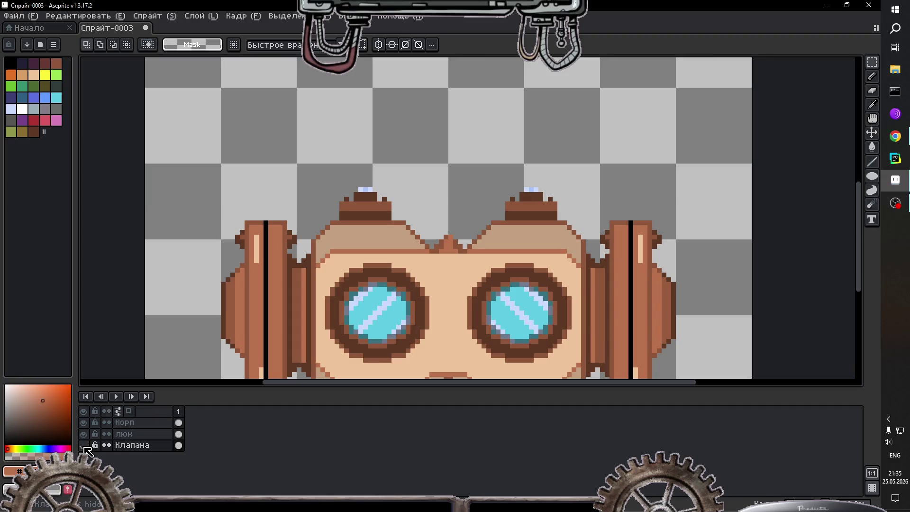
Step: Erase the stray blue pixels above both valve bases on the Корп layer
{"action": "left_click", "coordinate": [872, 77]}
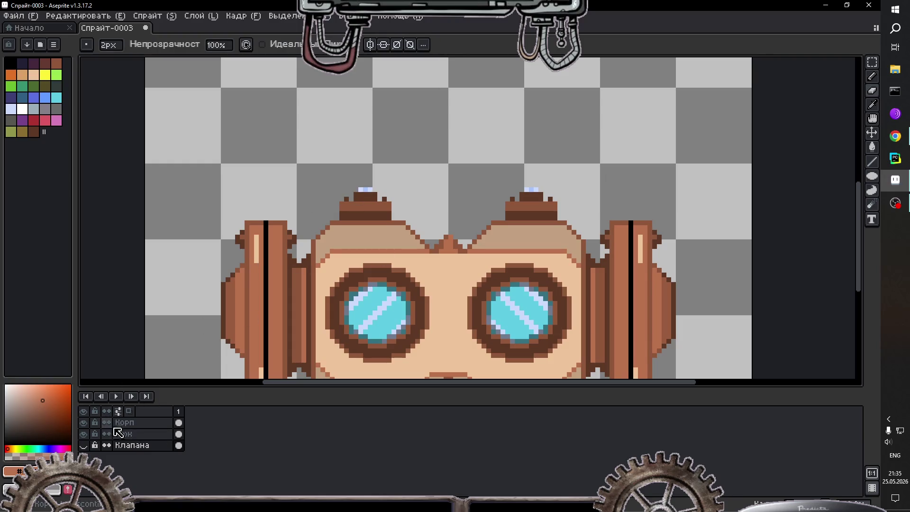
{"action": "left_click", "coordinate": [127, 423]}
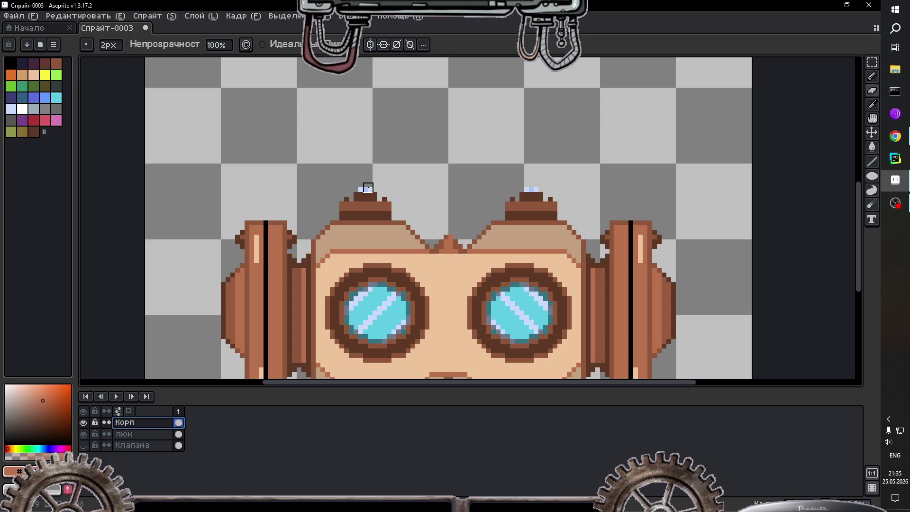
{"action": "left_click_drag", "start_coordinate": [362, 189], "coordinate": [372, 189]}
{"action": "left_click_drag", "start_coordinate": [527, 190], "coordinate": [537, 189]}
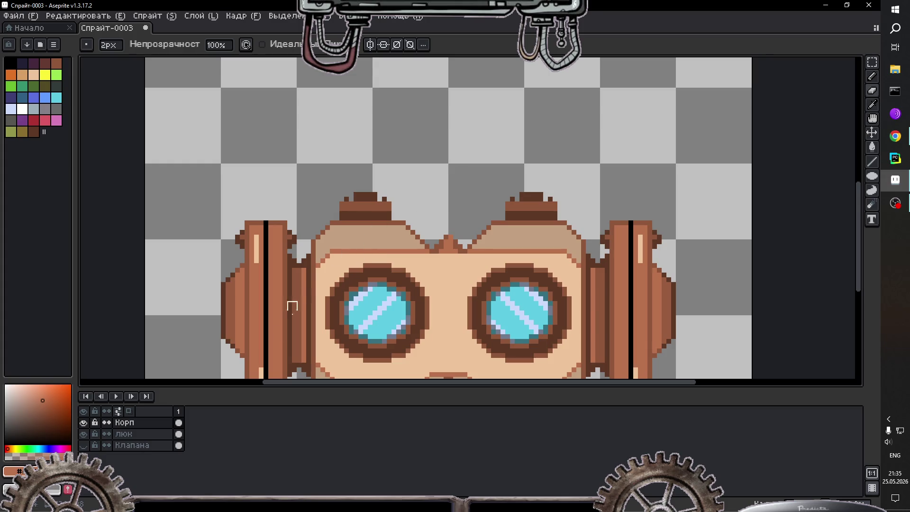
Step: Show the Клапана layer and eyedrop the pale blue of the valve pipe for drawing
{"action": "left_click", "coordinate": [83, 445]}
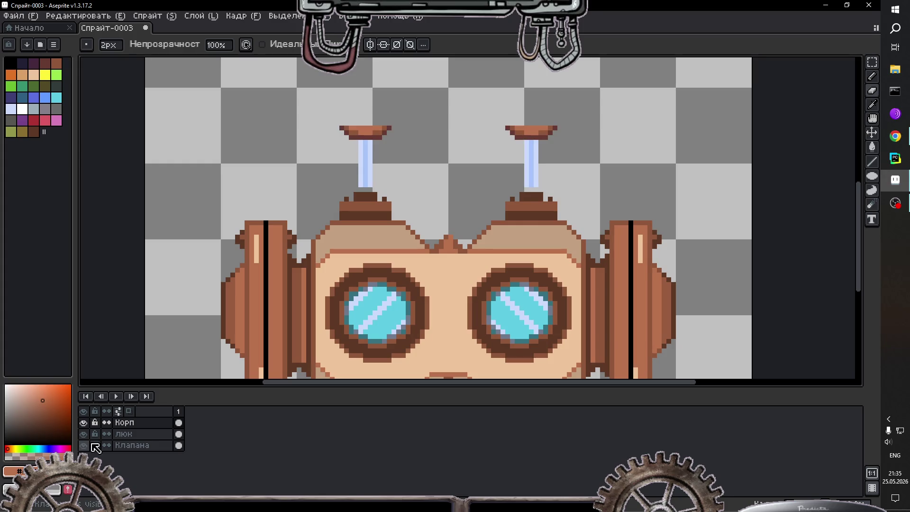
{"action": "left_click", "coordinate": [872, 105]}
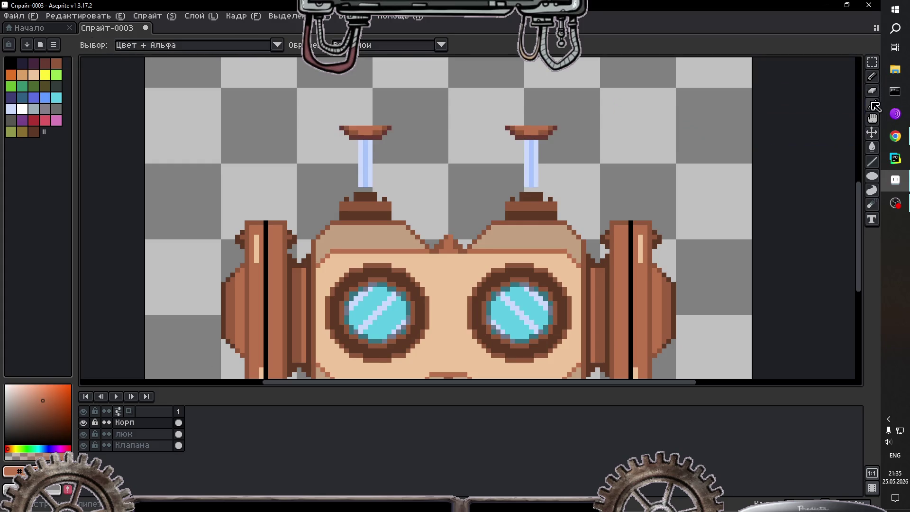
{"action": "left_click", "coordinate": [534, 182]}
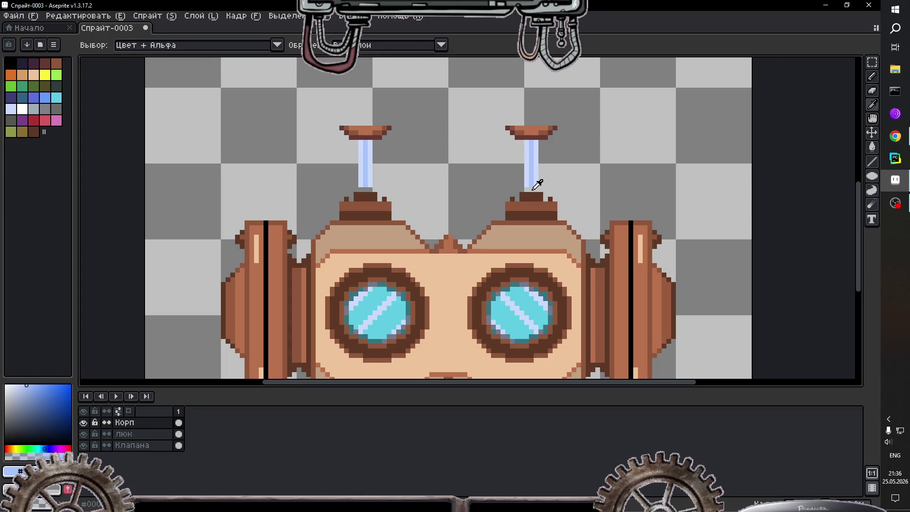
{"action": "key", "text": "b"}
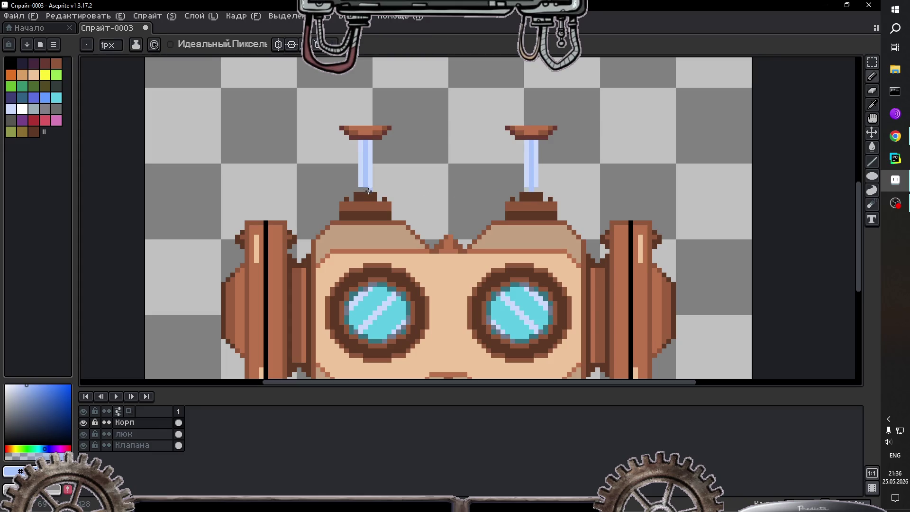
{"action": "key", "text": "i"}
{"action": "left_click", "coordinate": [372, 184]}
{"action": "key", "text": "b"}
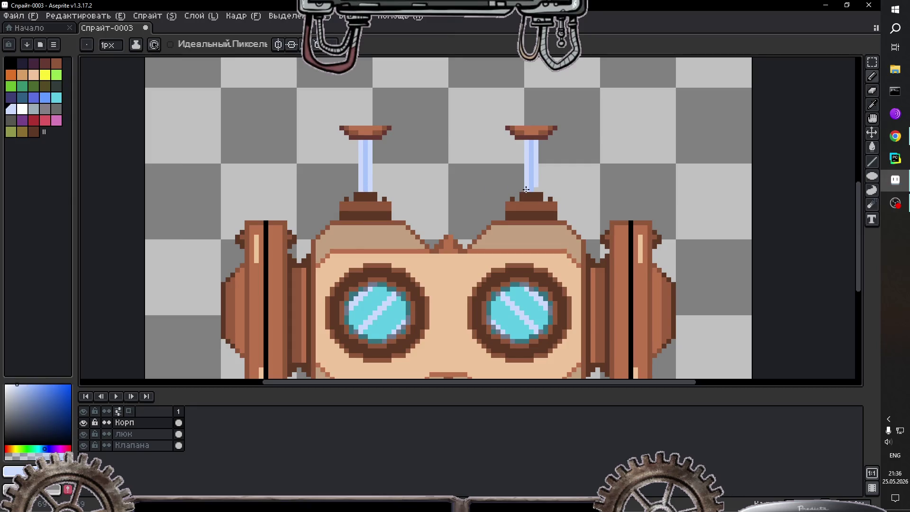
Step: Undo the last pencil and eraser strokes, then redo the eraser stroke
{"action": "scroll", "coordinate": [511, 159], "scroll_direction": "down", "scroll_amount": 2}
{"action": "scroll", "coordinate": [499, 169], "scroll_direction": "up", "scroll_amount": 1}
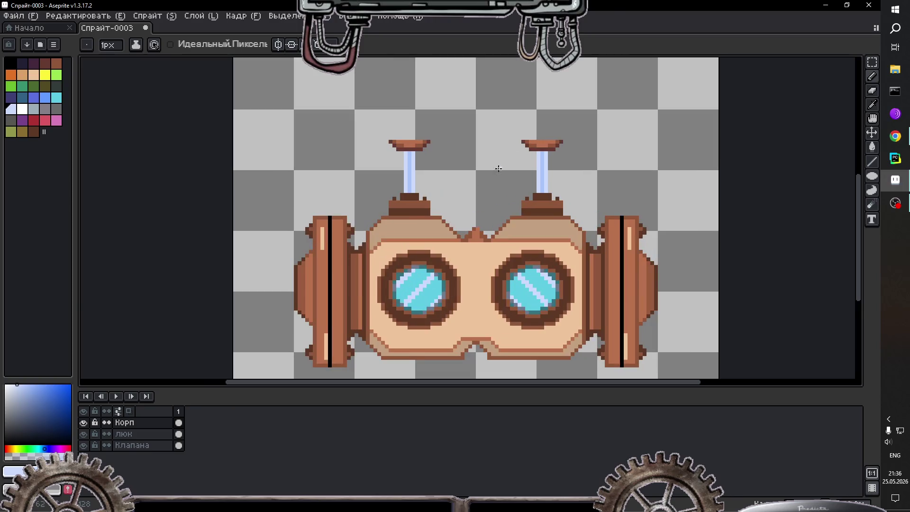
{"action": "key", "text": "ctrl+shift"}
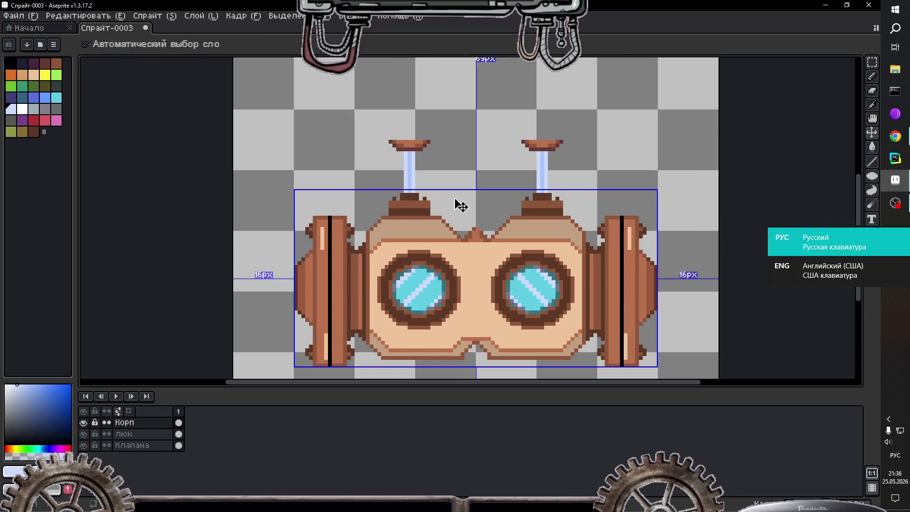
{"action": "key", "text": "ctrl+z"}
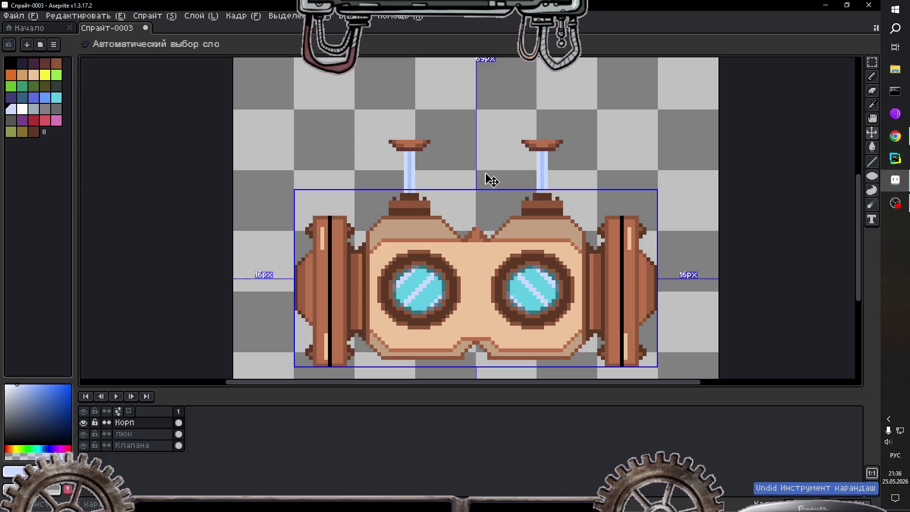
{"action": "key", "text": "ctrl+z"}
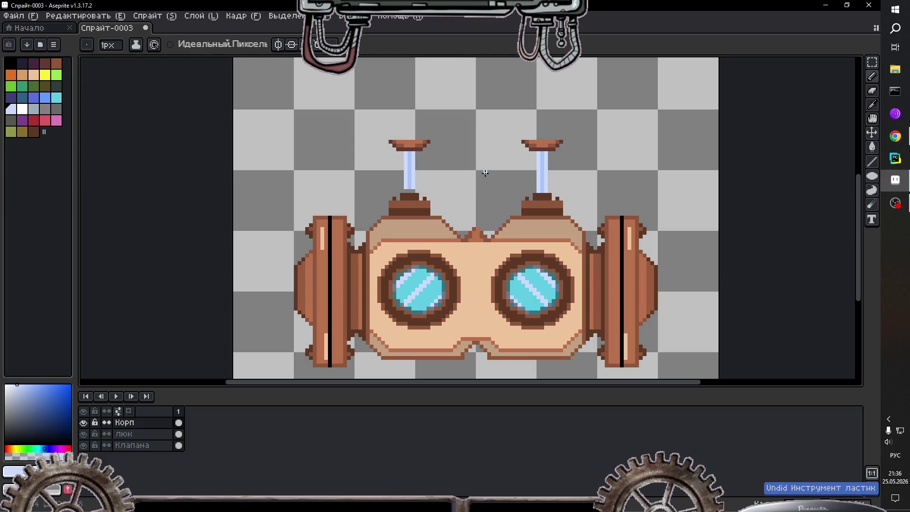
{"action": "scroll", "coordinate": [485, 173], "scroll_direction": "up", "scroll_amount": 1}
{"action": "key", "text": "ctrl"}
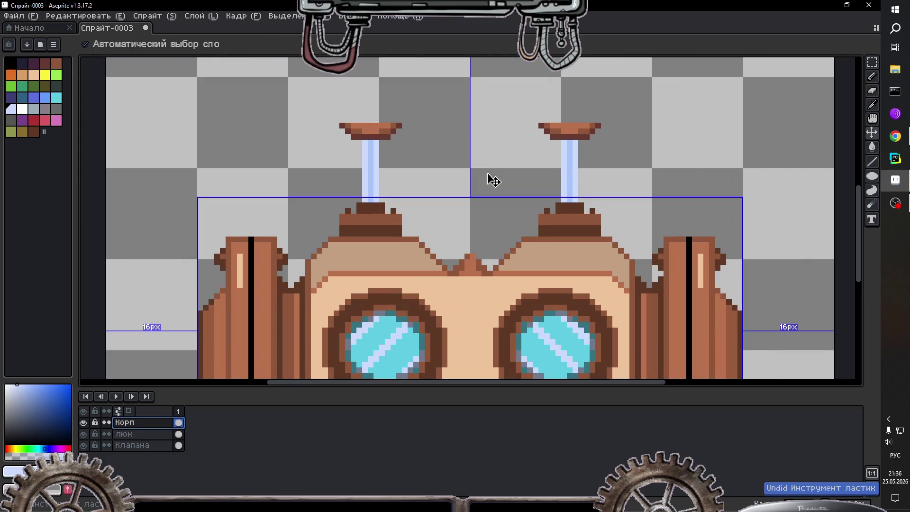
{"action": "key", "text": "ctrl"}
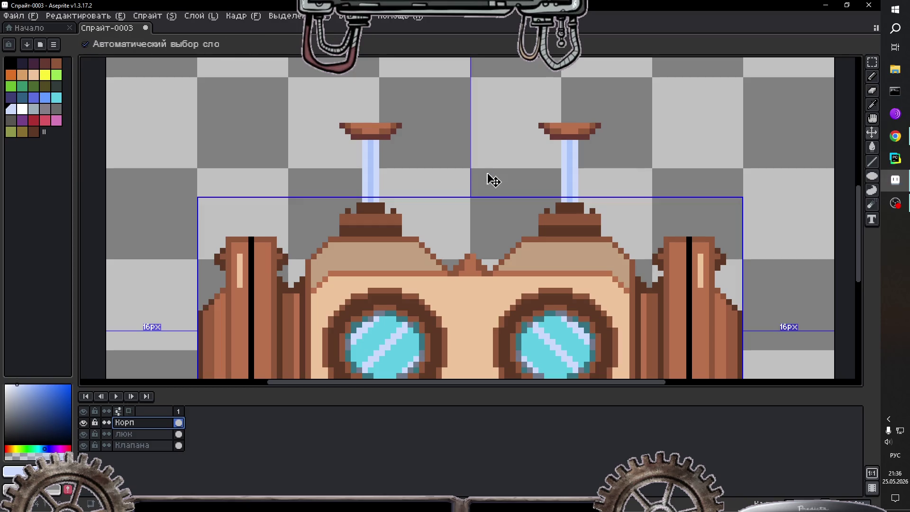
{"action": "key", "text": "ctrl+y"}
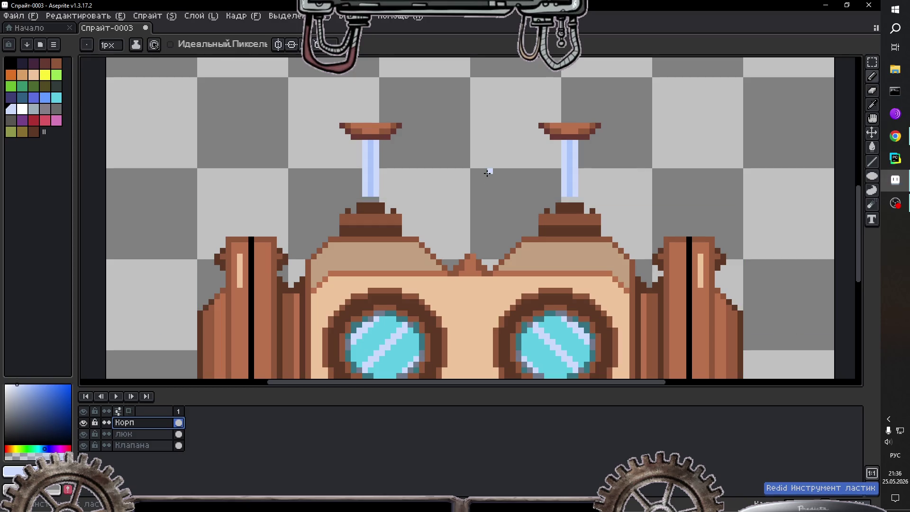
Step: On the Клапана layer, paint the left pipe's bottom pixels light blue
{"action": "left_click", "coordinate": [142, 446]}
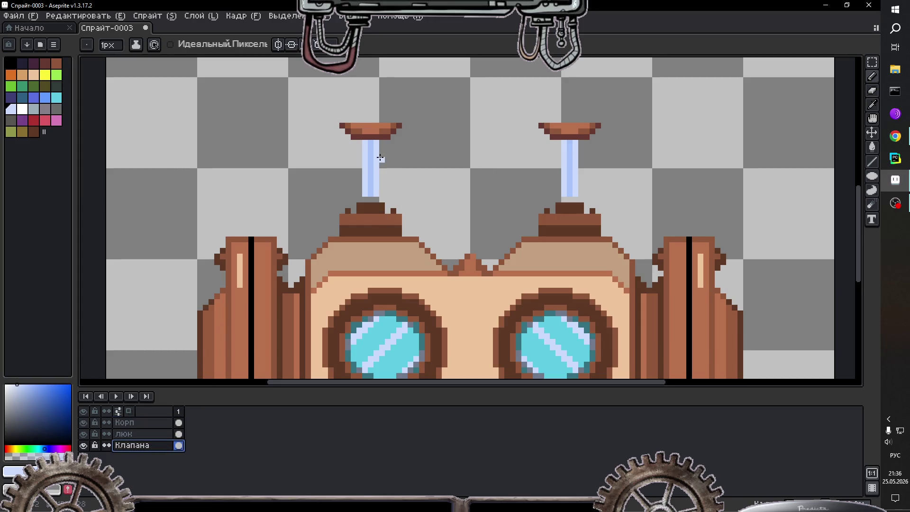
{"action": "left_click", "coordinate": [370, 199]}
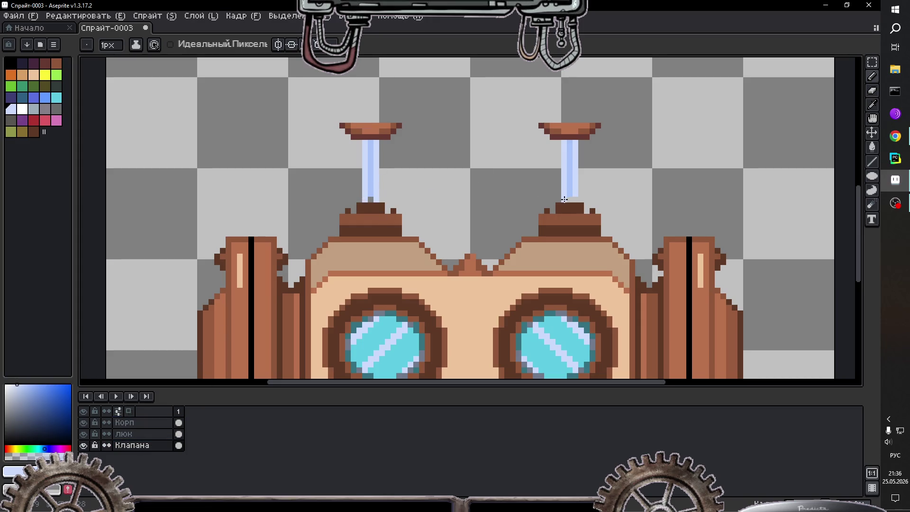
{"action": "key", "text": "i"}
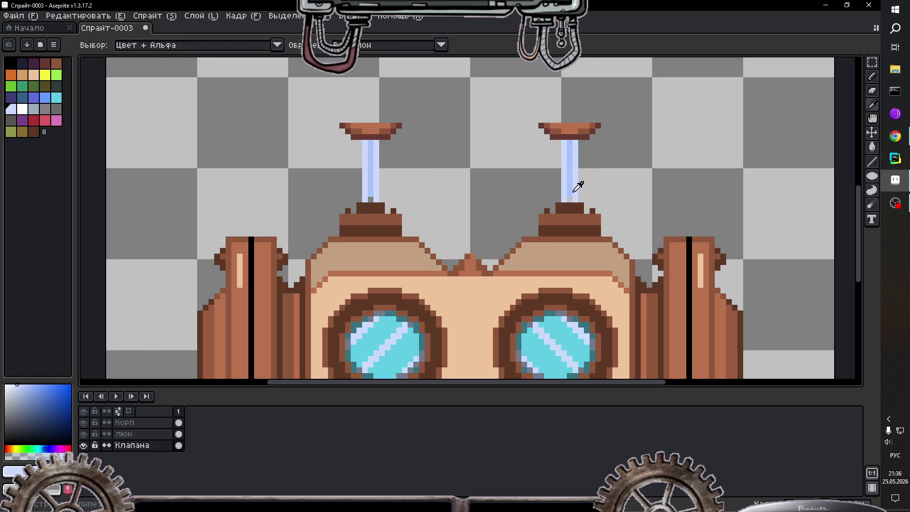
{"action": "left_click", "coordinate": [571, 188]}
{"action": "key", "text": "b"}
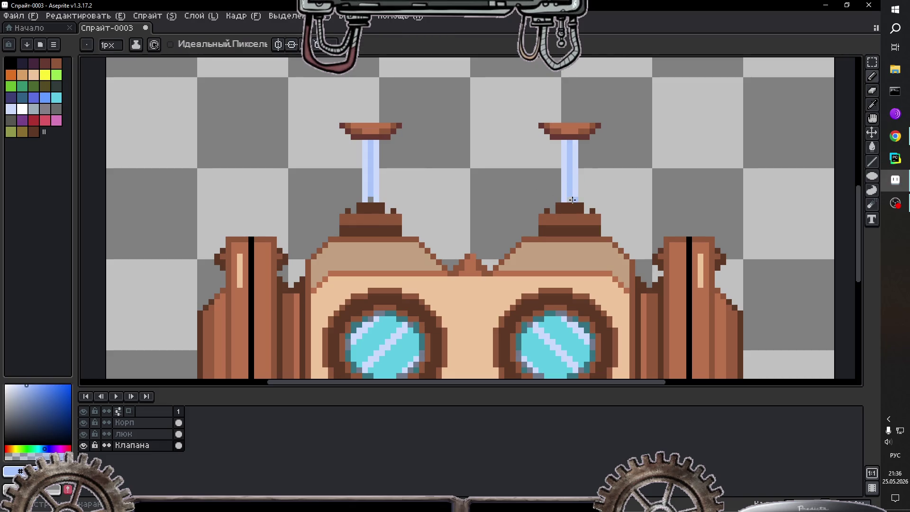
{"action": "left_click", "coordinate": [372, 201]}
{"action": "scroll", "coordinate": [419, 207], "scroll_direction": "down", "scroll_amount": 3}
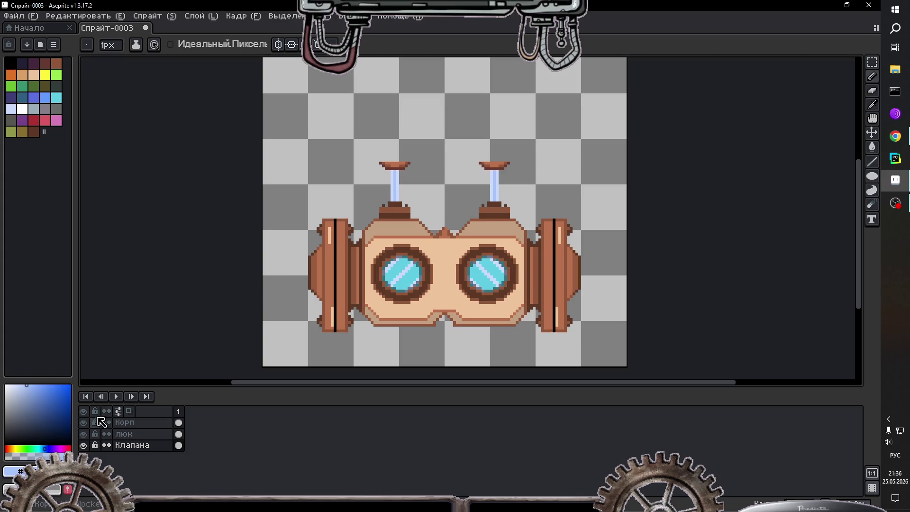
Step: Toggle the sprite layer's visibility to compare the touched-up valve pipes
{"action": "left_click", "coordinate": [84, 411]}
{"action": "left_click", "coordinate": [83, 411]}
{"action": "left_click", "coordinate": [83, 411]}
{"action": "left_click", "coordinate": [83, 411]}
{"action": "scroll", "coordinate": [457, 187], "scroll_direction": "up", "scroll_amount": 2}
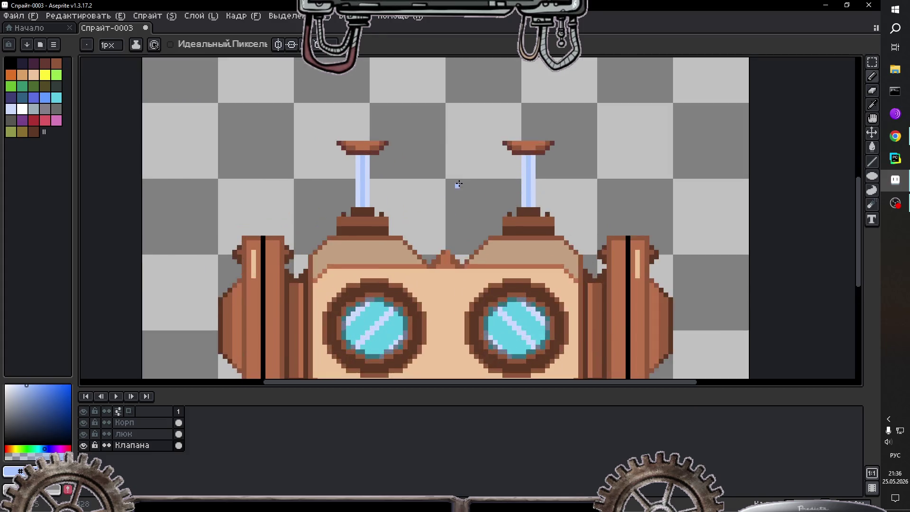
{"action": "scroll", "coordinate": [477, 177], "scroll_direction": "down", "scroll_amount": 1}
{"action": "scroll", "coordinate": [487, 157], "scroll_direction": "down", "scroll_amount": 3}
{"action": "scroll", "coordinate": [505, 163], "scroll_direction": "up", "scroll_amount": 2}
{"action": "scroll", "coordinate": [505, 163], "scroll_direction": "up", "scroll_amount": 1}
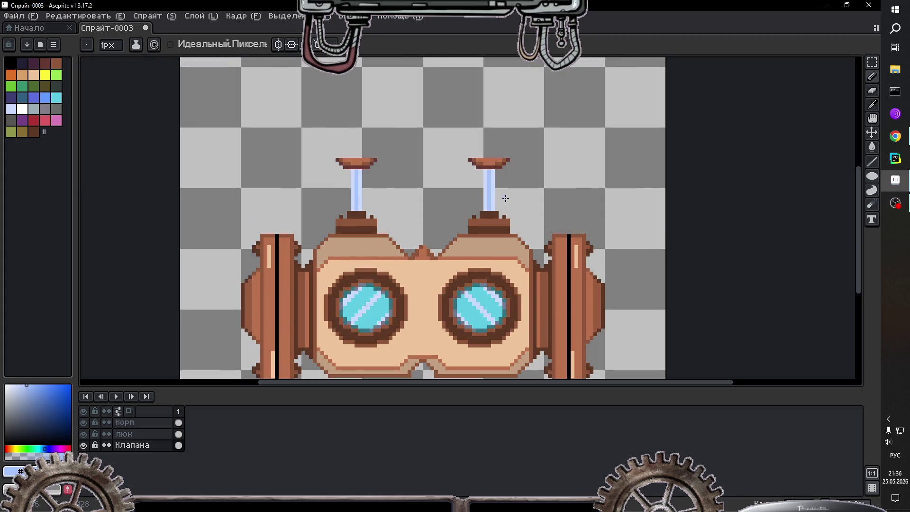
{"action": "scroll", "coordinate": [498, 193], "scroll_direction": "down", "scroll_amount": 2}
{"action": "scroll", "coordinate": [390, 311], "scroll_direction": "up", "scroll_amount": 3}
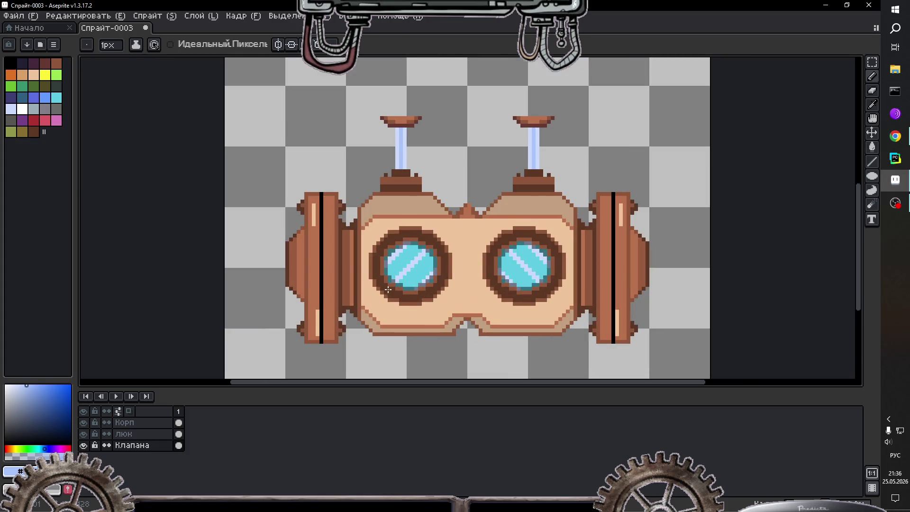
{"action": "scroll", "coordinate": [279, 342], "scroll_direction": "up", "scroll_amount": 1}
{"action": "scroll", "coordinate": [282, 260], "scroll_direction": "up", "scroll_amount": 2}
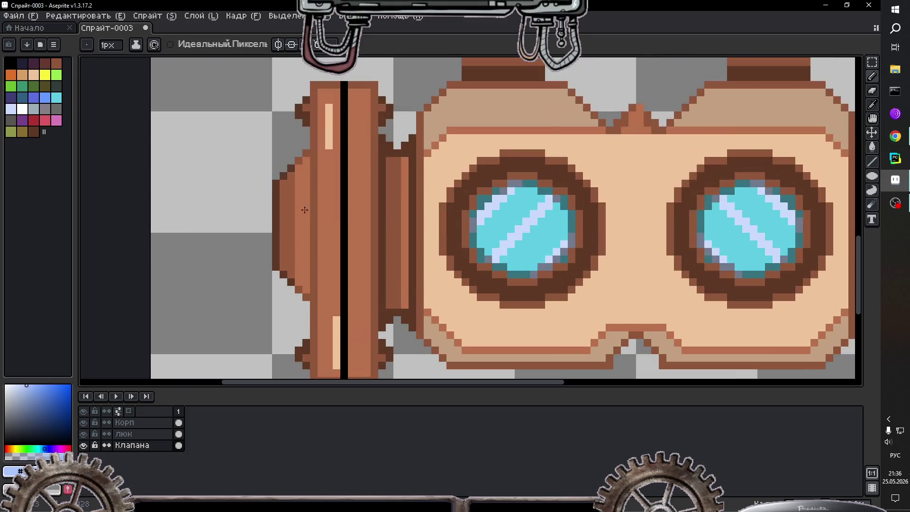
{"action": "scroll", "coordinate": [284, 177], "scroll_direction": "down", "scroll_amount": 1}
Step: Pick the left post's brown as the drawing colour with a 2px brush
{"action": "key", "text": "i"}
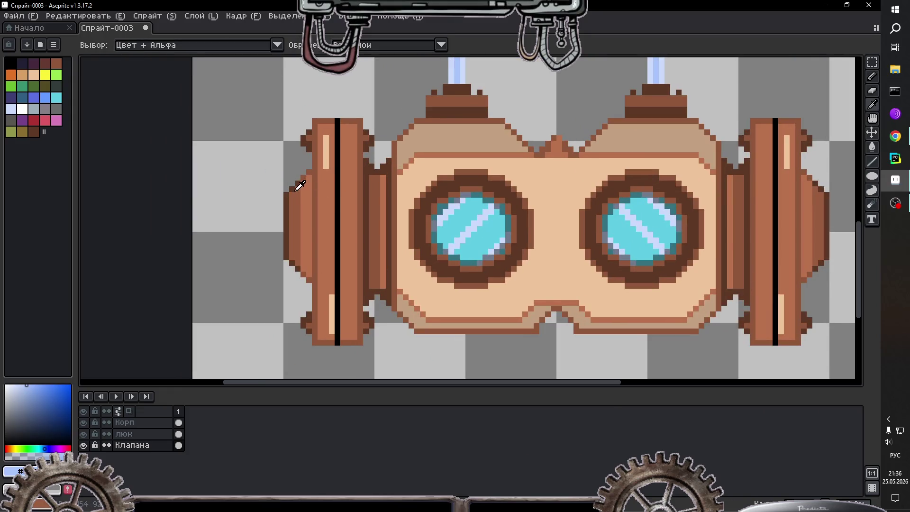
{"action": "left_click", "coordinate": [295, 180]}
{"action": "scroll", "coordinate": [336, 114], "scroll_direction": "down", "scroll_amount": 1}
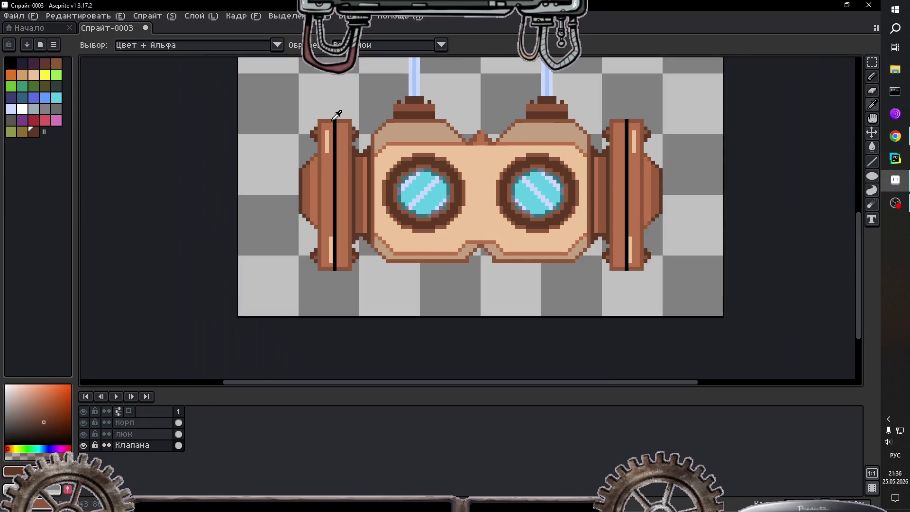
{"action": "scroll", "coordinate": [335, 114], "scroll_direction": "down", "scroll_amount": 1}
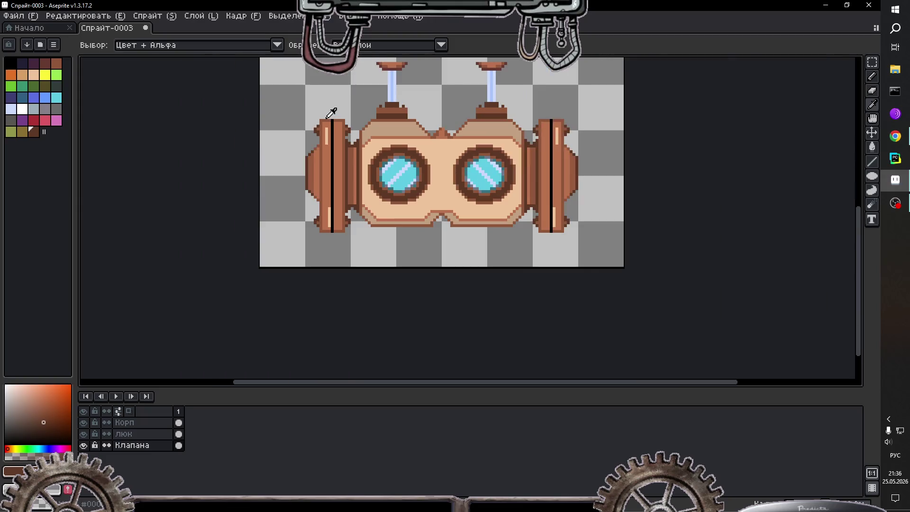
{"action": "left_click", "coordinate": [872, 92]}
{"action": "left_click", "coordinate": [370, 45]}
{"action": "scroll", "coordinate": [361, 95], "scroll_direction": "down", "scroll_amount": 3}
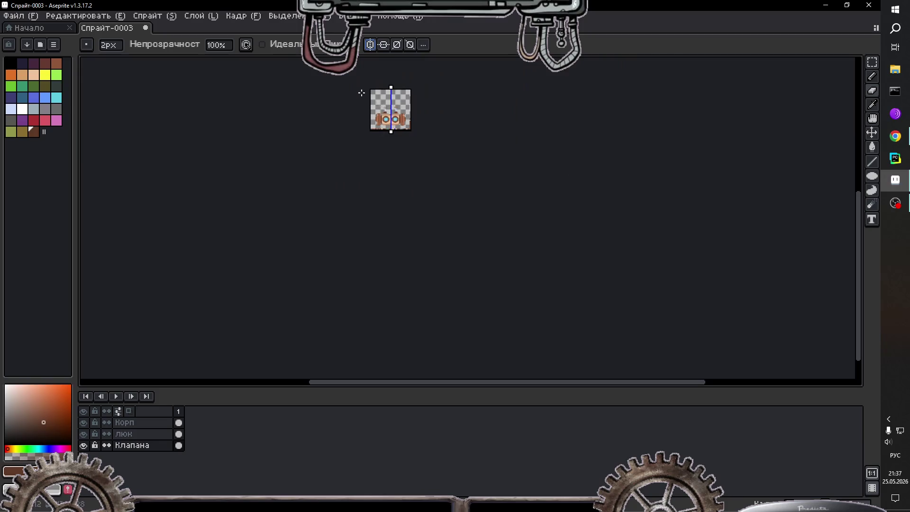
{"action": "scroll", "coordinate": [360, 95], "scroll_direction": "up", "scroll_amount": 3}
{"action": "scroll", "coordinate": [469, 294], "scroll_direction": "up", "scroll_amount": 1}
{"action": "key", "text": "i"}
{"action": "scroll", "coordinate": [463, 265], "scroll_direction": "up", "scroll_amount": 1}
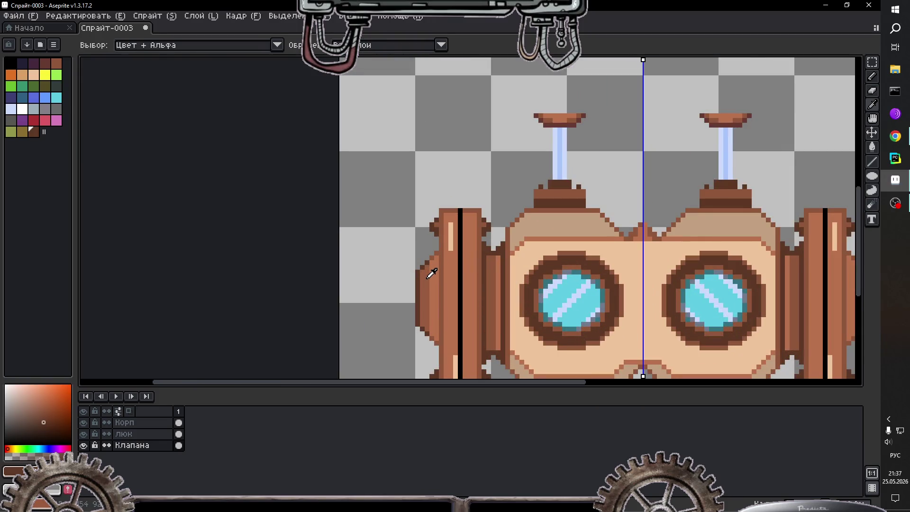
{"action": "key", "text": "b"}
{"action": "scroll", "coordinate": [421, 266], "scroll_direction": "up", "scroll_amount": 2}
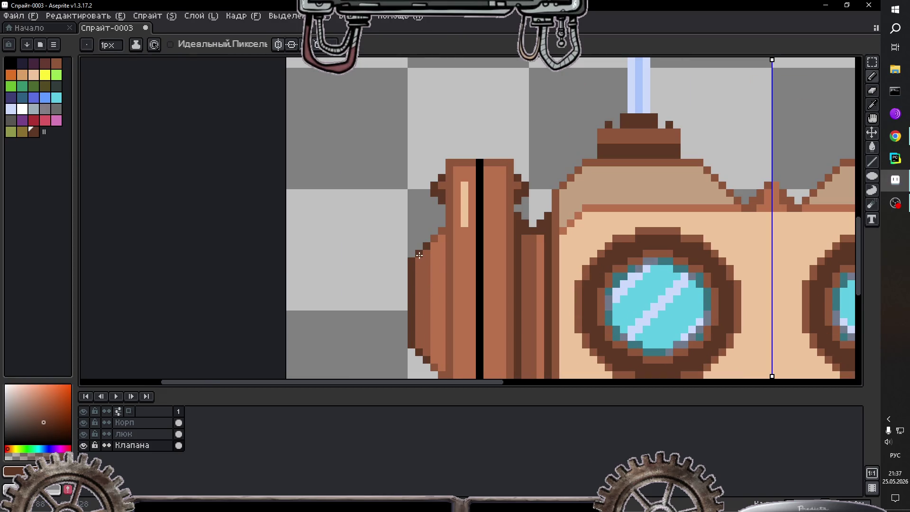
{"action": "key", "text": "i"}
{"action": "key", "text": "b"}
{"action": "key", "text": "ctrl+z"}
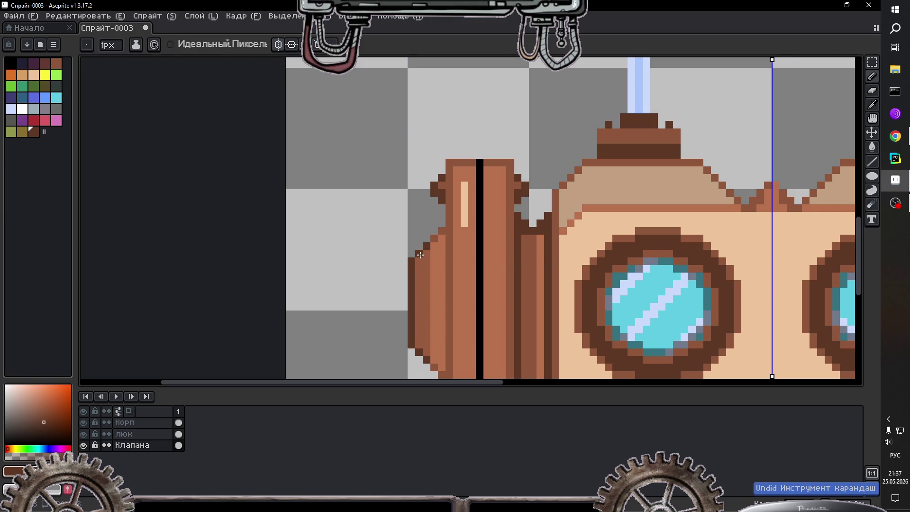
{"action": "key", "text": "i"}
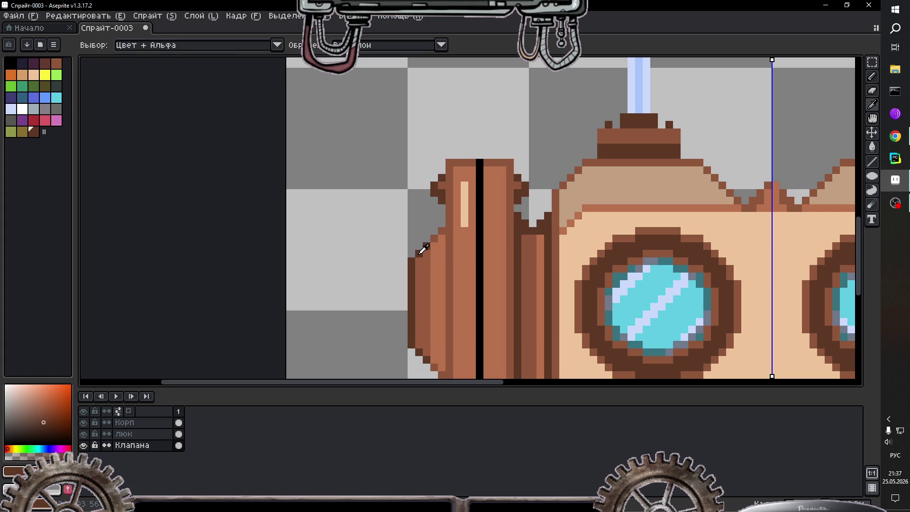
{"action": "key", "text": "b"}
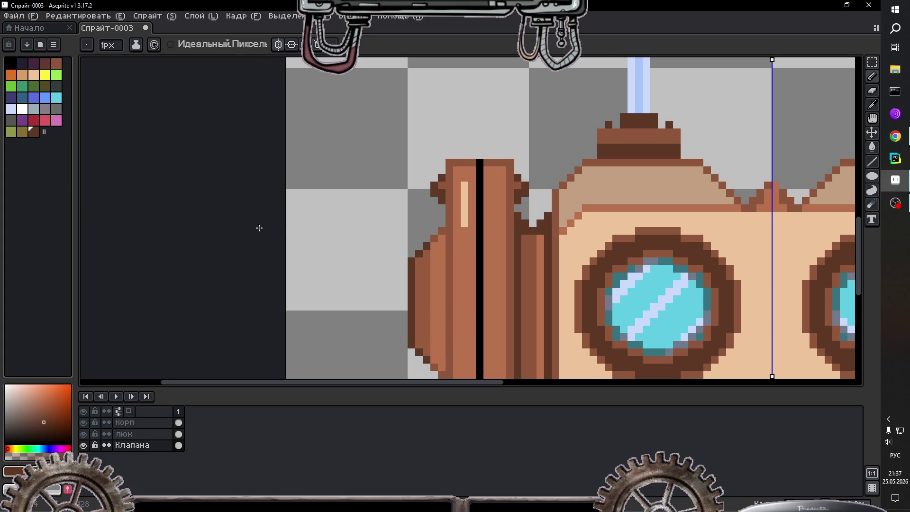
{"action": "left_click", "coordinate": [33, 131]}
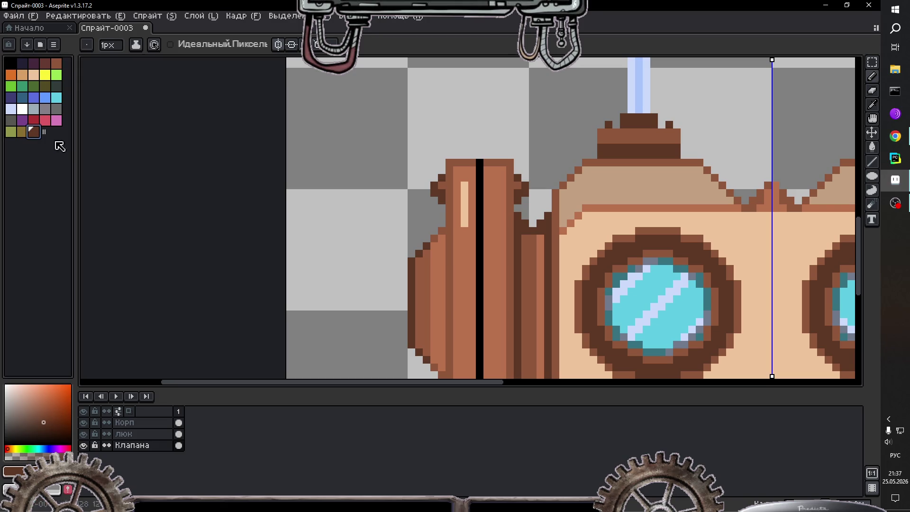
{"action": "scroll", "coordinate": [420, 264], "scroll_direction": "down", "scroll_amount": 2}
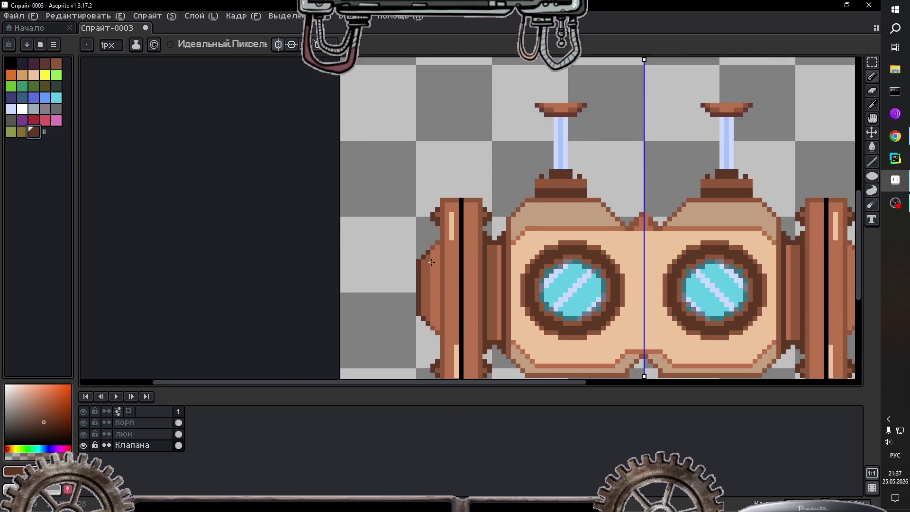
{"action": "scroll", "coordinate": [420, 263], "scroll_direction": "down", "scroll_amount": 1}
{"action": "scroll", "coordinate": [422, 263], "scroll_direction": "up", "scroll_amount": 1}
{"action": "scroll", "coordinate": [425, 264], "scroll_direction": "up", "scroll_amount": 1}
{"action": "scroll", "coordinate": [424, 264], "scroll_direction": "up", "scroll_amount": 1}
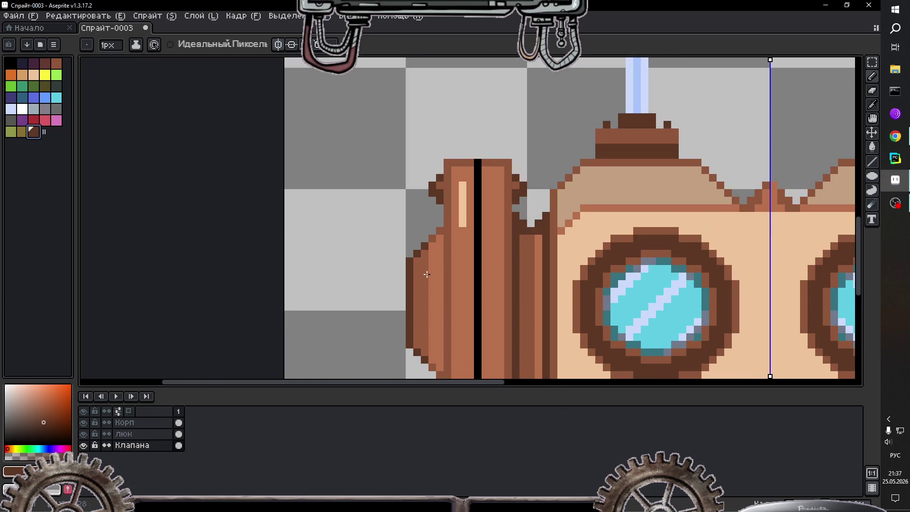
{"action": "left_click", "coordinate": [84, 423]}
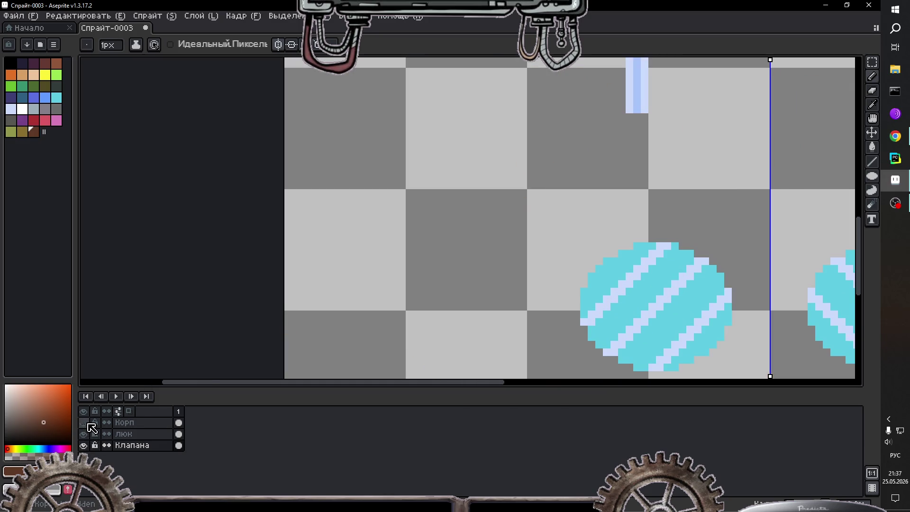
{"action": "left_click", "coordinate": [85, 426]}
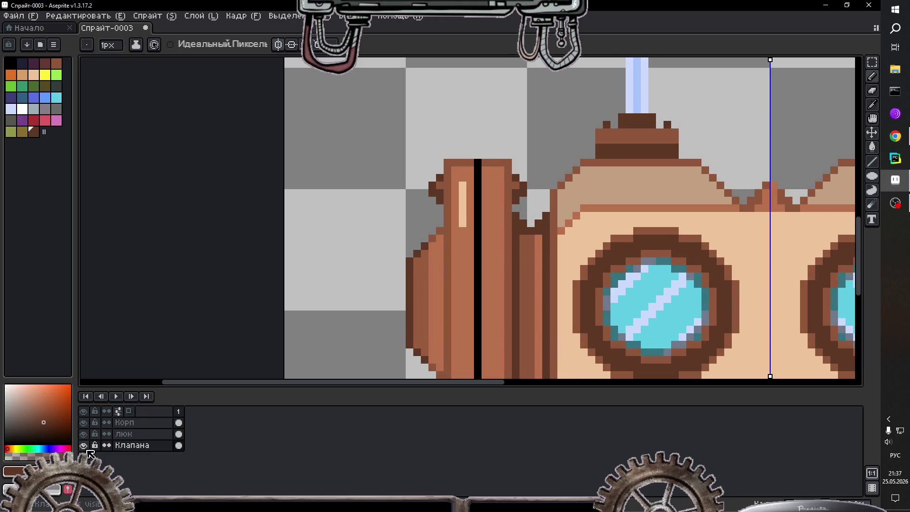
{"action": "left_click", "coordinate": [124, 422]}
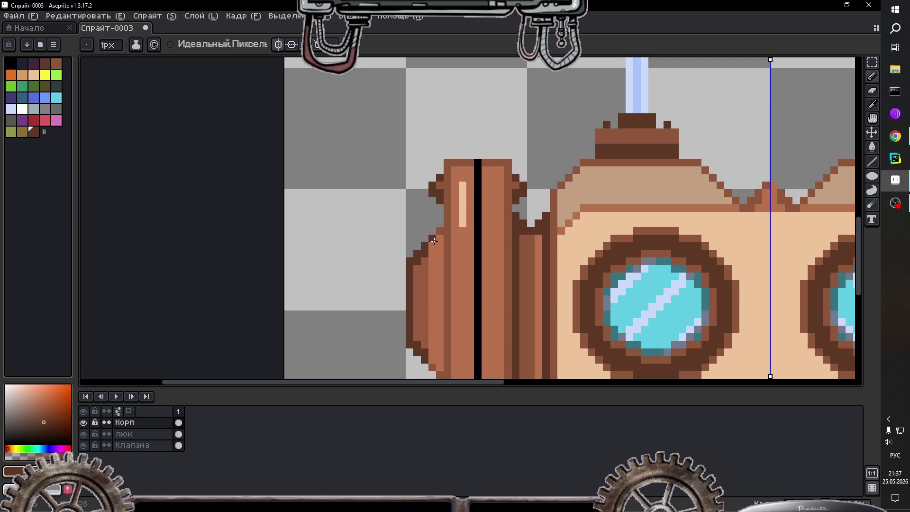
Step: Eyedrop the light peach and paint two highlight columns down the left flange
{"action": "scroll", "coordinate": [569, 237], "scroll_direction": "down", "scroll_amount": 3}
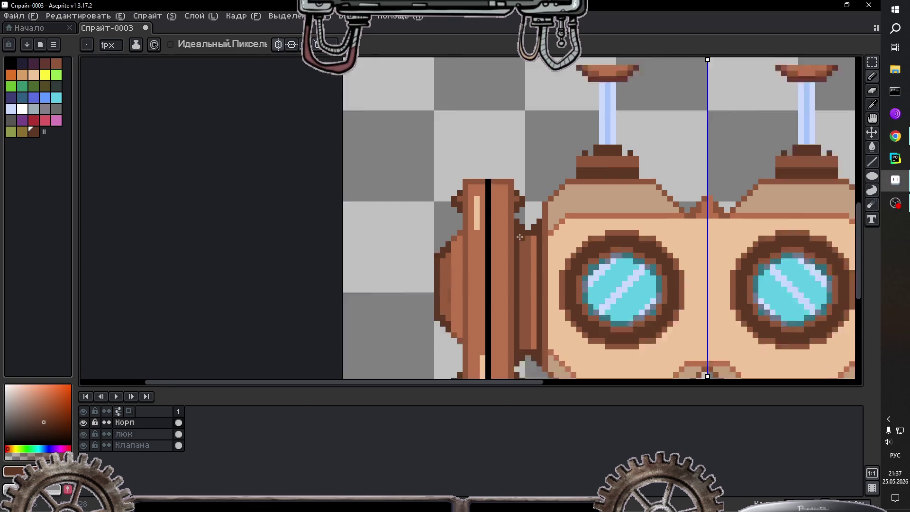
{"action": "scroll", "coordinate": [581, 203], "scroll_direction": "down", "scroll_amount": 2}
{"action": "scroll", "coordinate": [629, 244], "scroll_direction": "up", "scroll_amount": 2}
{"action": "scroll", "coordinate": [629, 245], "scroll_direction": "down", "scroll_amount": 1}
{"action": "scroll", "coordinate": [621, 251], "scroll_direction": "up", "scroll_amount": 1}
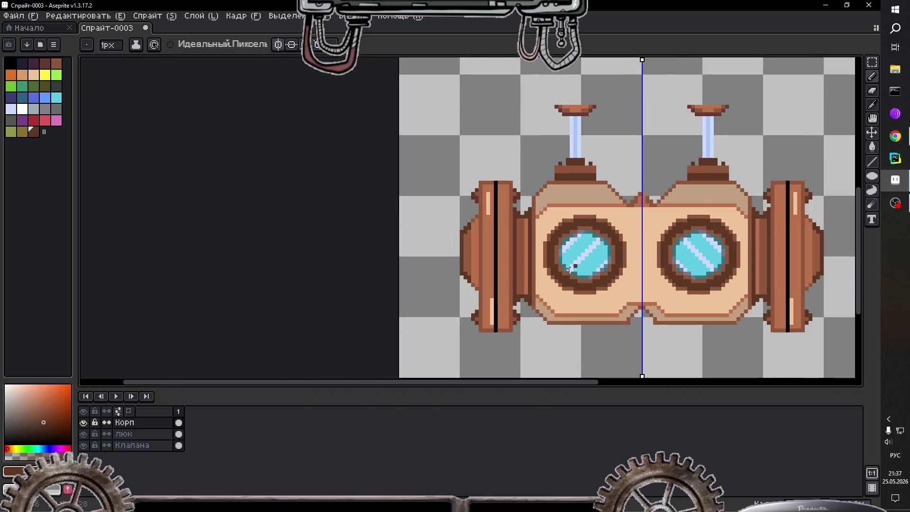
{"action": "scroll", "coordinate": [503, 275], "scroll_direction": "up", "scroll_amount": 1}
{"action": "scroll", "coordinate": [554, 272], "scroll_direction": "up", "scroll_amount": 1}
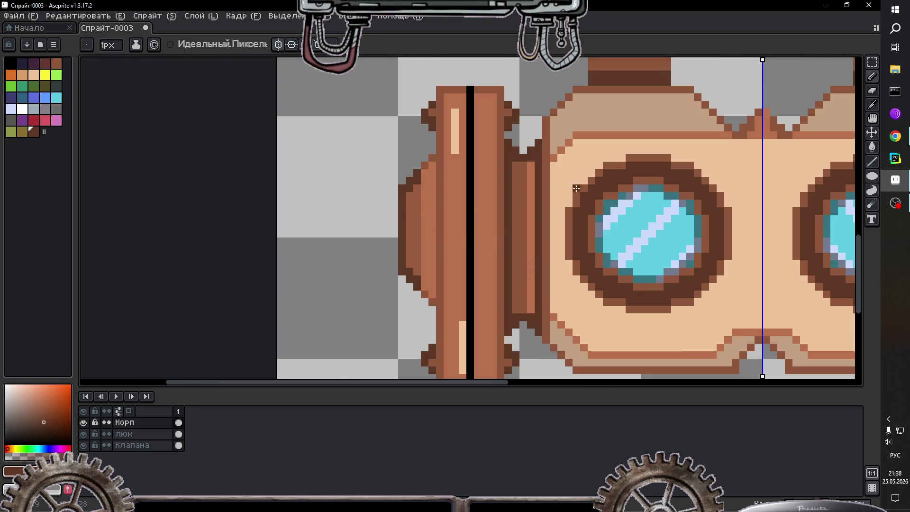
{"action": "scroll", "coordinate": [419, 170], "scroll_direction": "up", "scroll_amount": 1}
{"action": "scroll", "coordinate": [418, 169], "scroll_direction": "down", "scroll_amount": 3}
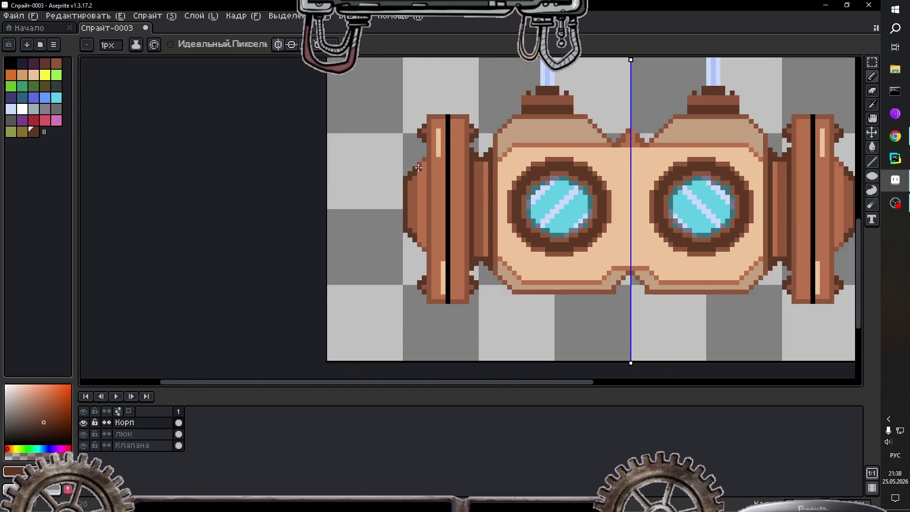
{"action": "scroll", "coordinate": [417, 167], "scroll_direction": "down", "scroll_amount": 1}
{"action": "scroll", "coordinate": [417, 167], "scroll_direction": "up", "scroll_amount": 1}
{"action": "scroll", "coordinate": [416, 163], "scroll_direction": "up", "scroll_amount": 1}
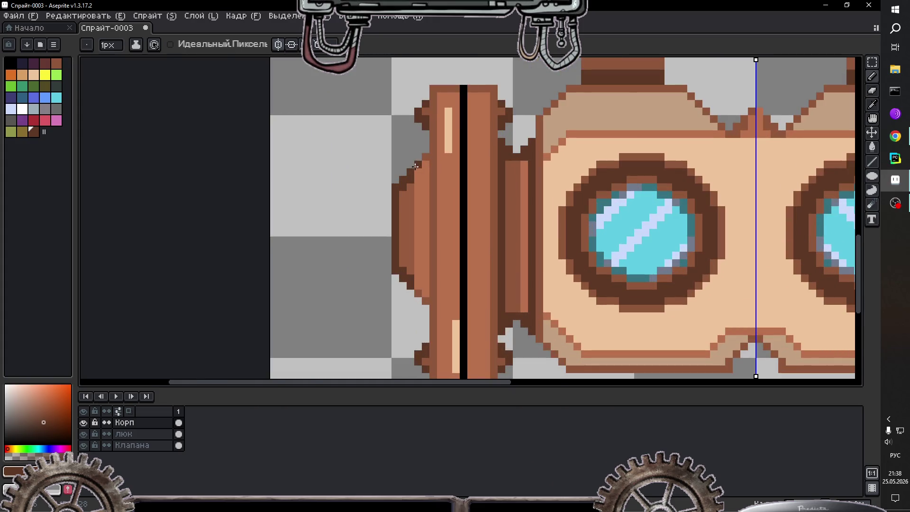
{"action": "key", "text": "i"}
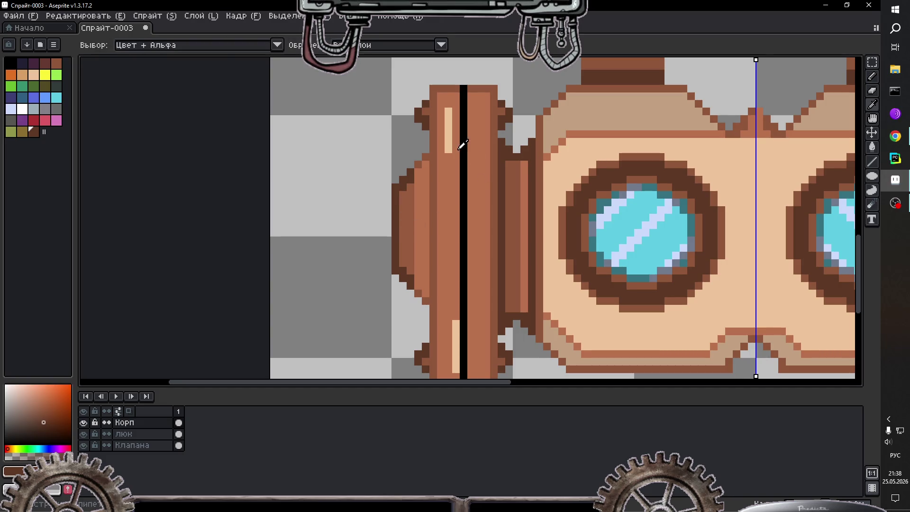
{"action": "left_click", "coordinate": [450, 142]}
{"action": "key", "text": "b"}
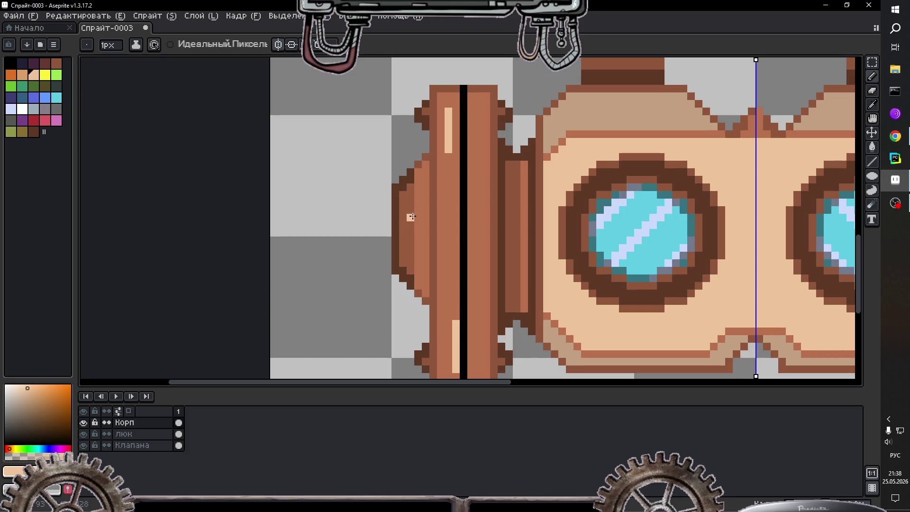
{"action": "left_click_drag", "start_coordinate": [411, 220], "coordinate": [411, 238]}
{"action": "left_click_drag", "start_coordinate": [419, 202], "coordinate": [419, 243]}
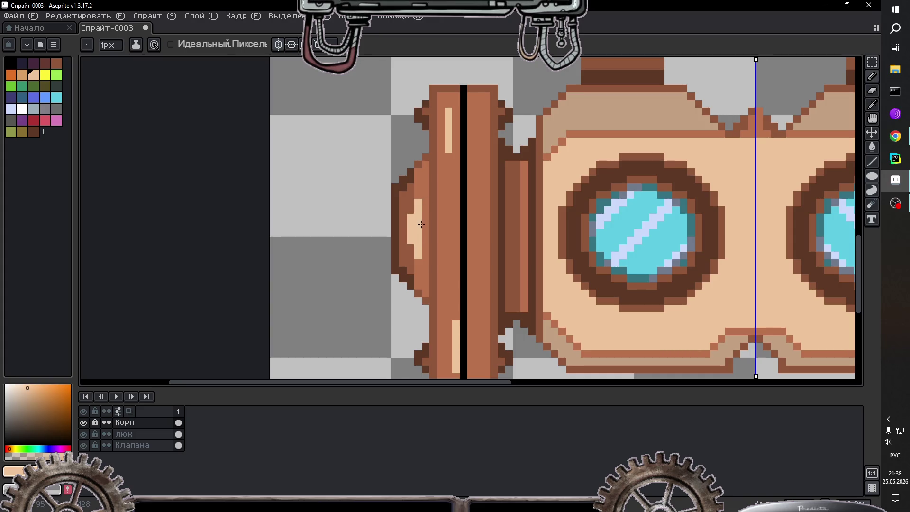
Step: Sample the flange brown and repaint five stray highlight pixels brown
{"action": "scroll", "coordinate": [441, 262], "scroll_direction": "down", "scroll_amount": 3}
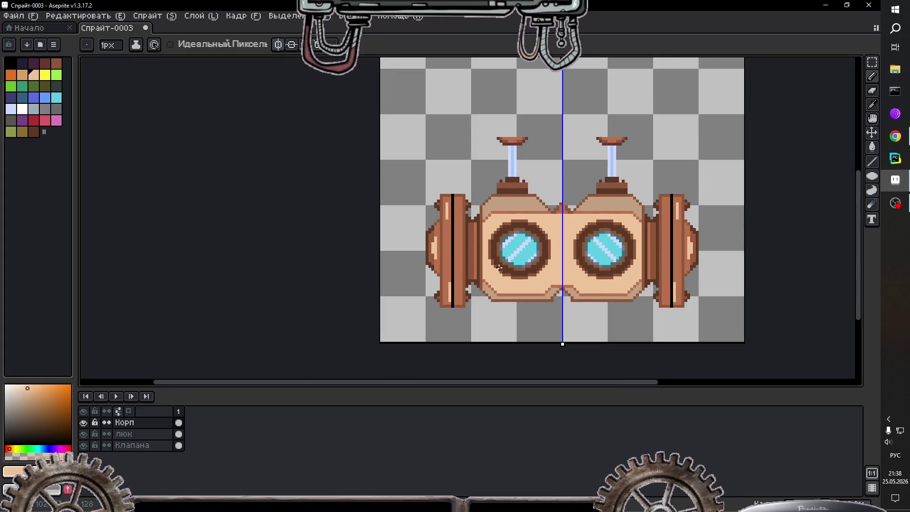
{"action": "scroll", "coordinate": [469, 267], "scroll_direction": "up", "scroll_amount": 2}
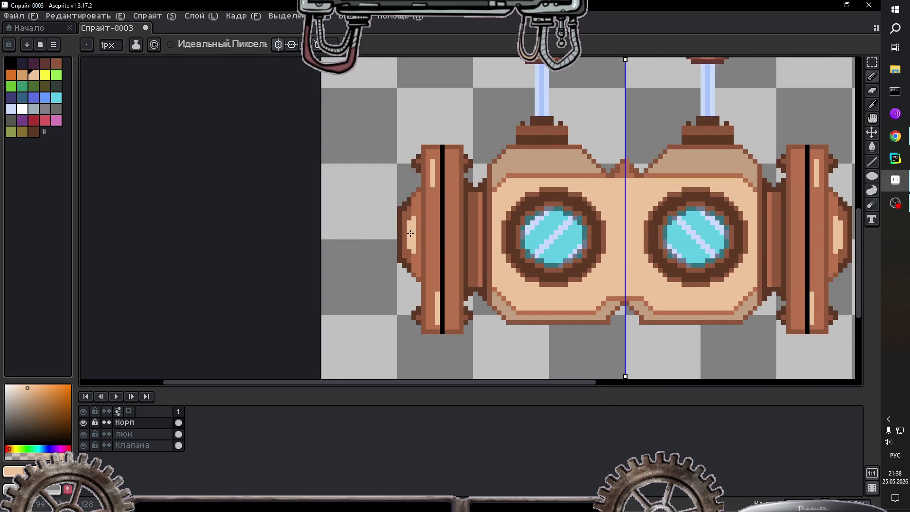
{"action": "scroll", "coordinate": [411, 234], "scroll_direction": "up", "scroll_amount": 2}
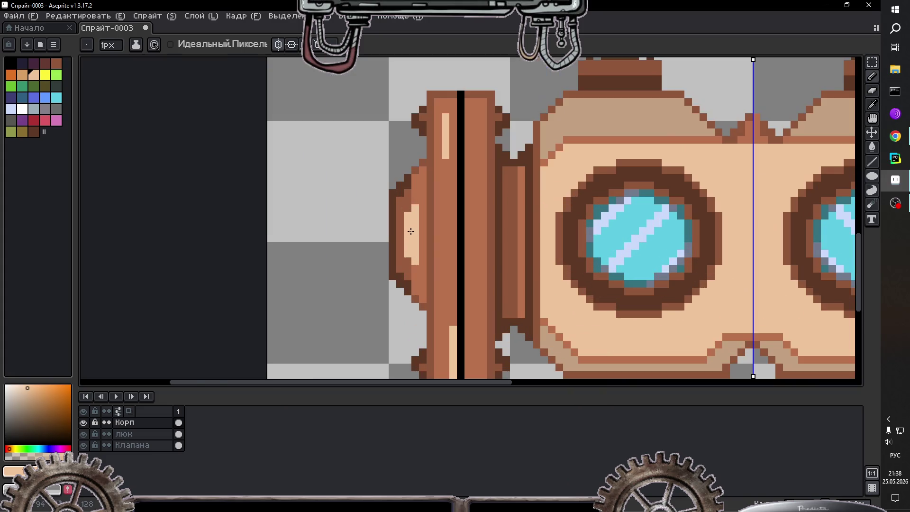
{"action": "left_click", "coordinate": [417, 196], "text": "alt"}
{"action": "left_click", "coordinate": [408, 246]}
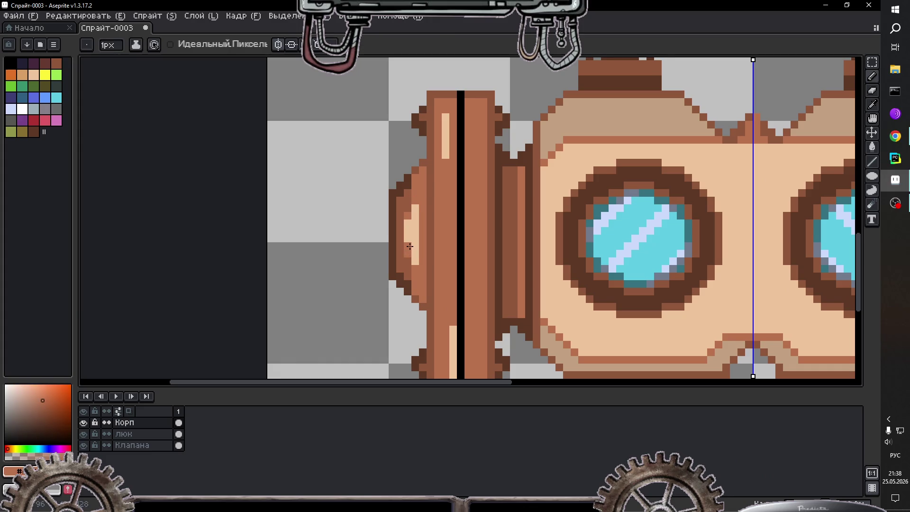
{"action": "left_click", "coordinate": [415, 216]}
{"action": "left_click", "coordinate": [408, 223]}
{"action": "left_click", "coordinate": [415, 260]}
{"action": "left_click", "coordinate": [415, 252]}
Step: Darken the flange's outer edge with a long brown column
{"action": "key", "text": "i"}
{"action": "left_click", "coordinate": [413, 194]}
{"action": "key", "text": "b"}
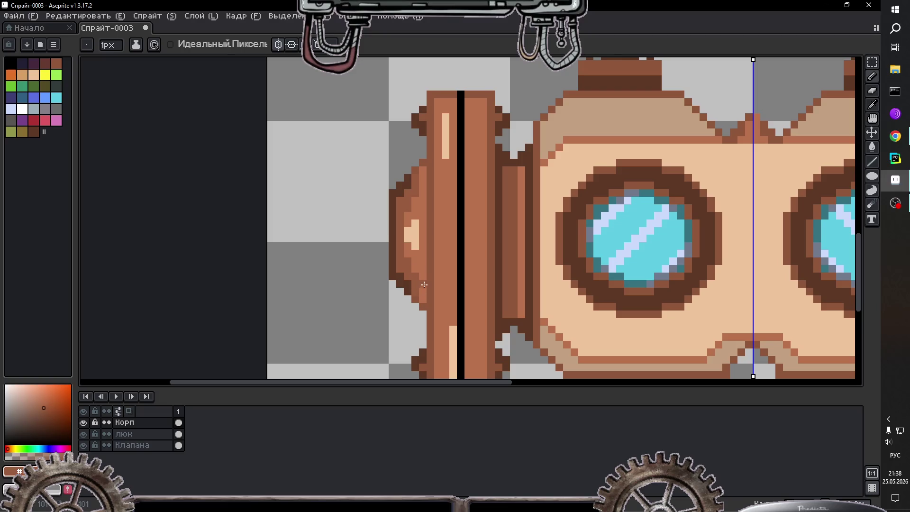
{"action": "mouse_move", "coordinate": [424, 285]}
{"action": "left_mouse_down"}
{"action": "mouse_move", "coordinate": [423, 300]}
{"action": "mouse_move", "coordinate": [424, 169]}
{"action": "left_mouse_up"}
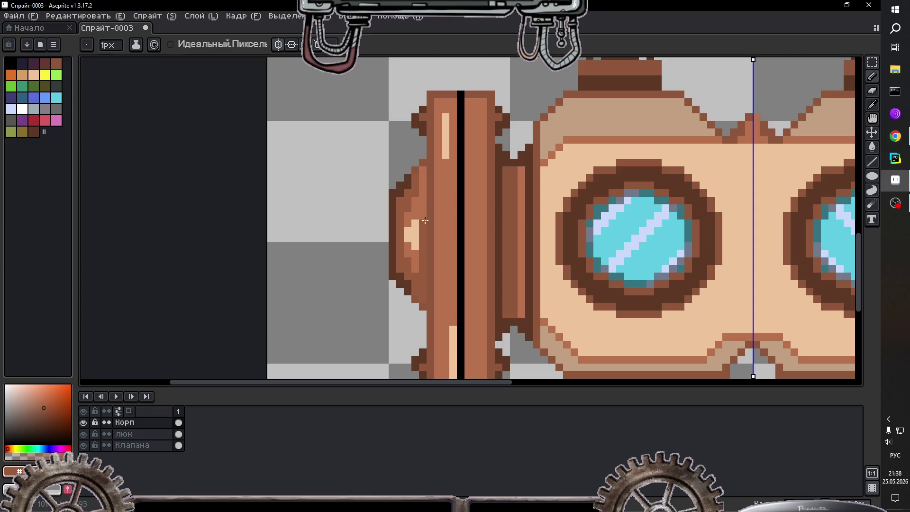
{"action": "scroll", "coordinate": [424, 169], "scroll_direction": "down", "scroll_amount": 1}
{"action": "scroll", "coordinate": [481, 243], "scroll_direction": "down", "scroll_amount": 1}
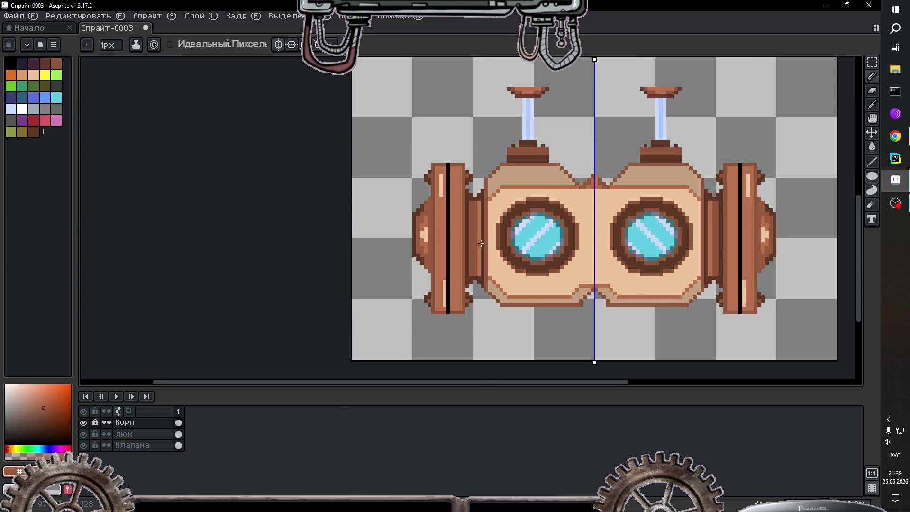
{"action": "scroll", "coordinate": [481, 243], "scroll_direction": "up", "scroll_amount": 1}
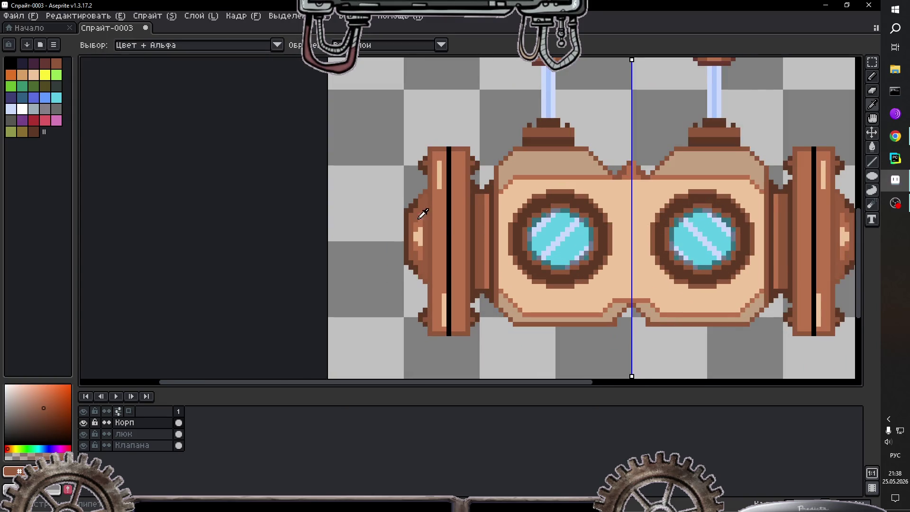
{"action": "left_click", "coordinate": [415, 200], "text": "alt"}
{"action": "scroll", "coordinate": [417, 199], "scroll_direction": "up", "scroll_amount": 2}
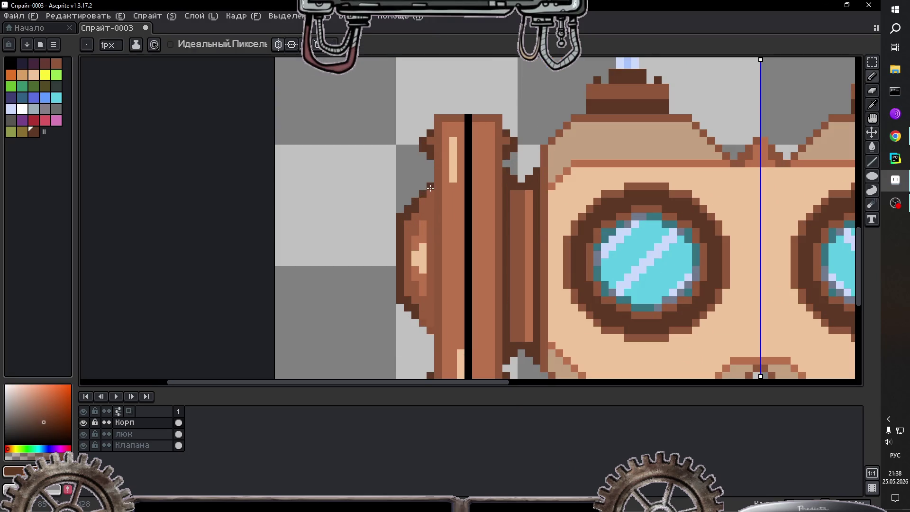
{"action": "scroll", "coordinate": [429, 190], "scroll_direction": "down", "scroll_amount": 3}
{"action": "scroll", "coordinate": [434, 267], "scroll_direction": "up", "scroll_amount": 2}
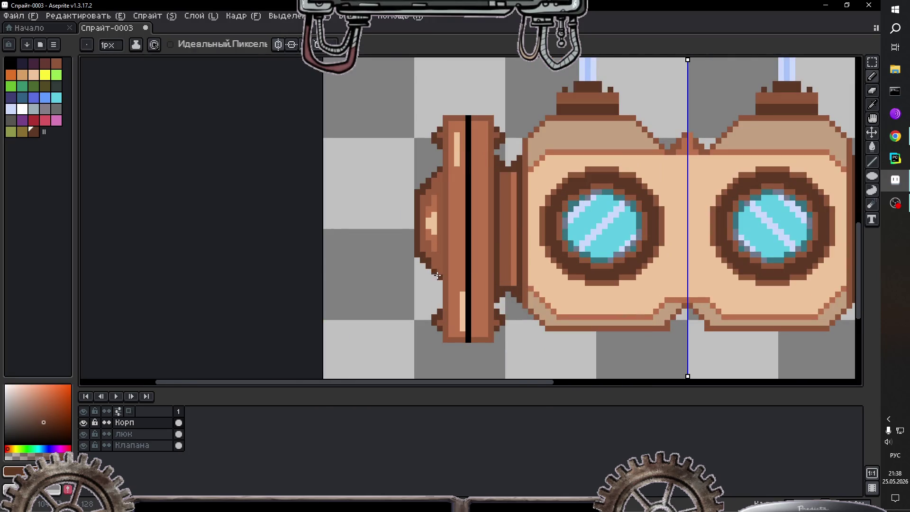
{"action": "scroll", "coordinate": [478, 233], "scroll_direction": "down", "scroll_amount": 4}
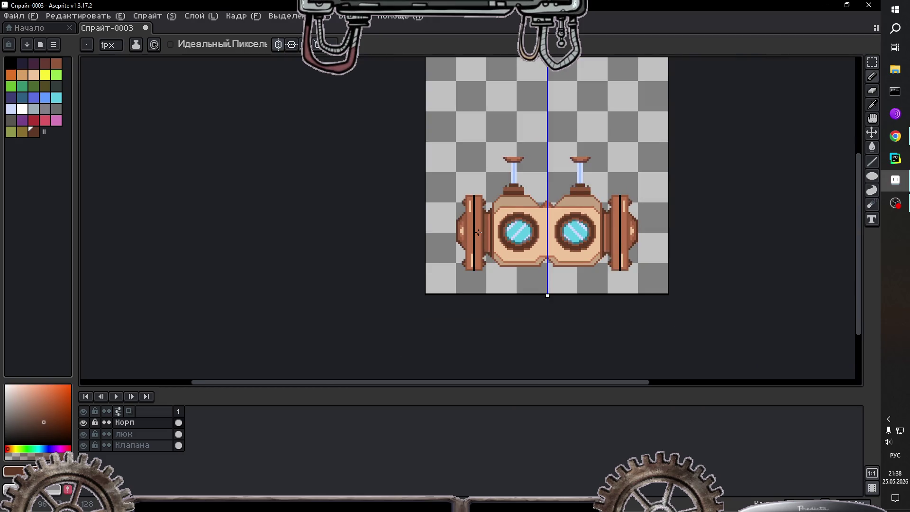
{"action": "scroll", "coordinate": [495, 215], "scroll_direction": "up", "scroll_amount": 1}
{"action": "scroll", "coordinate": [496, 216], "scroll_direction": "up", "scroll_amount": 1}
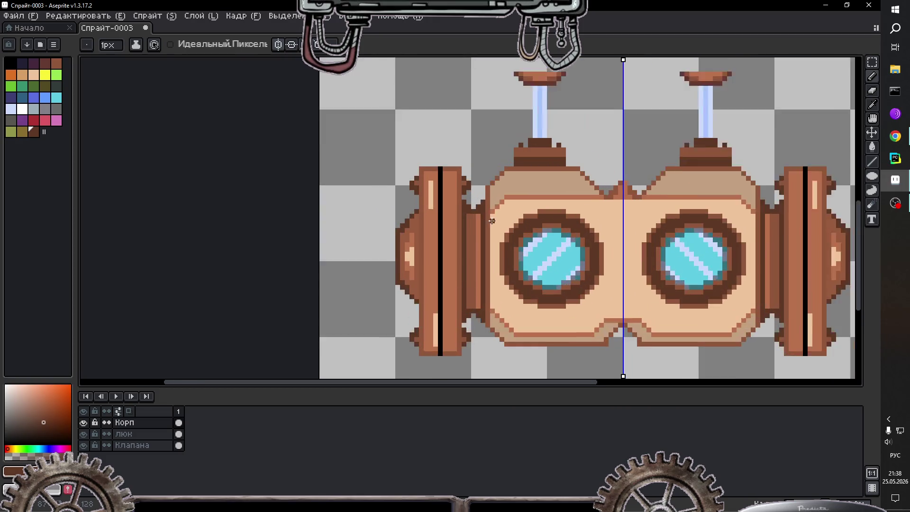
{"action": "scroll", "coordinate": [493, 219], "scroll_direction": "up", "scroll_amount": 1}
{"action": "scroll", "coordinate": [414, 269], "scroll_direction": "up", "scroll_amount": 1}
Step: Cover the flange's upper and lower highlights and part of the knob with darker tan
{"action": "key", "text": "i"}
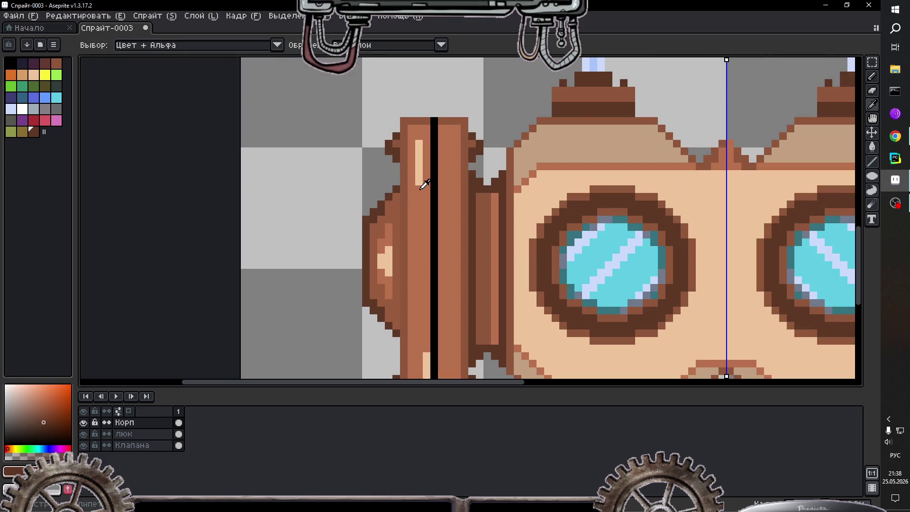
{"action": "left_click", "coordinate": [420, 180]}
{"action": "key", "text": "b"}
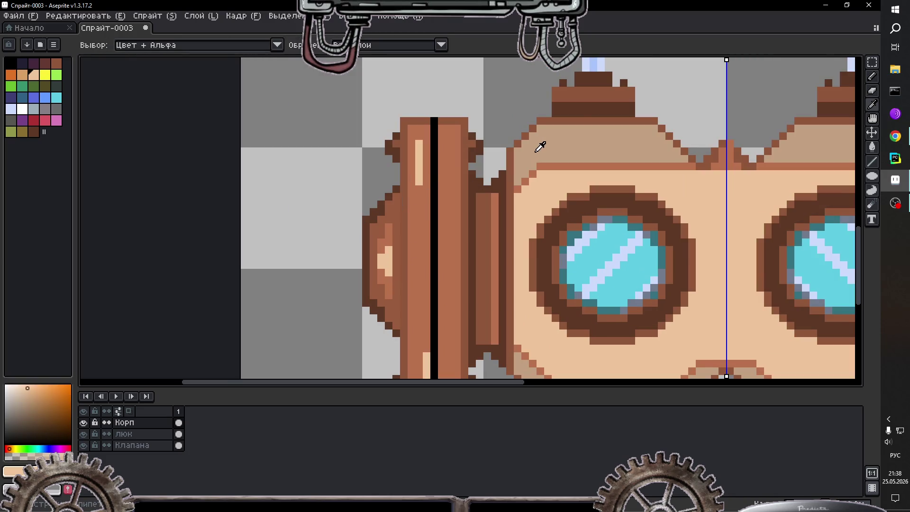
{"action": "left_click", "coordinate": [543, 146], "text": "alt"}
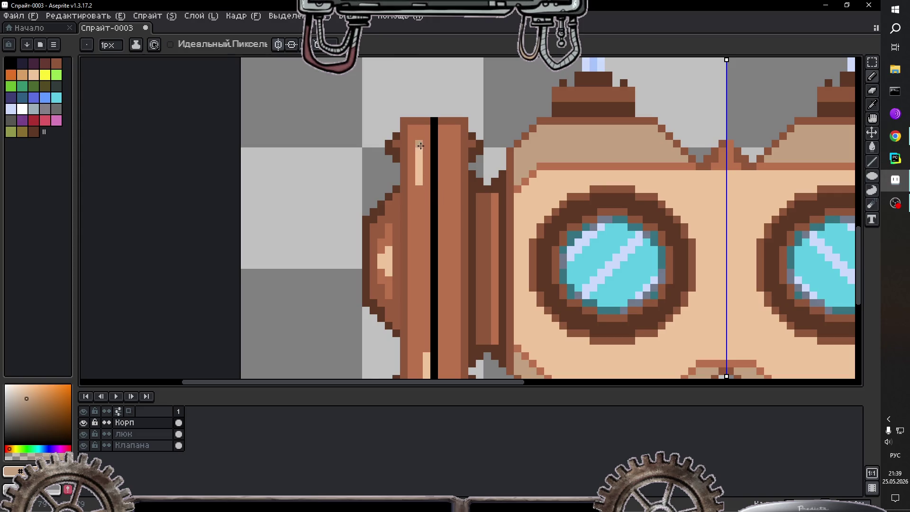
{"action": "left_click_drag", "start_coordinate": [419, 143], "coordinate": [419, 185]}
{"action": "scroll", "coordinate": [419, 216], "scroll_direction": "down", "scroll_amount": 1}
{"action": "scroll", "coordinate": [422, 318], "scroll_direction": "up", "scroll_amount": 1}
{"action": "left_click_drag", "start_coordinate": [422, 308], "coordinate": [419, 360]}
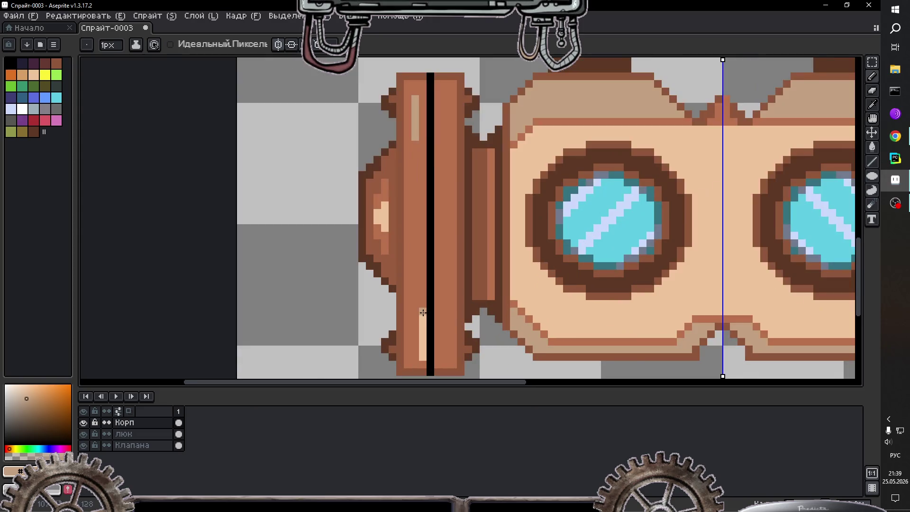
{"action": "left_click_drag", "start_coordinate": [386, 233], "coordinate": [384, 205]}
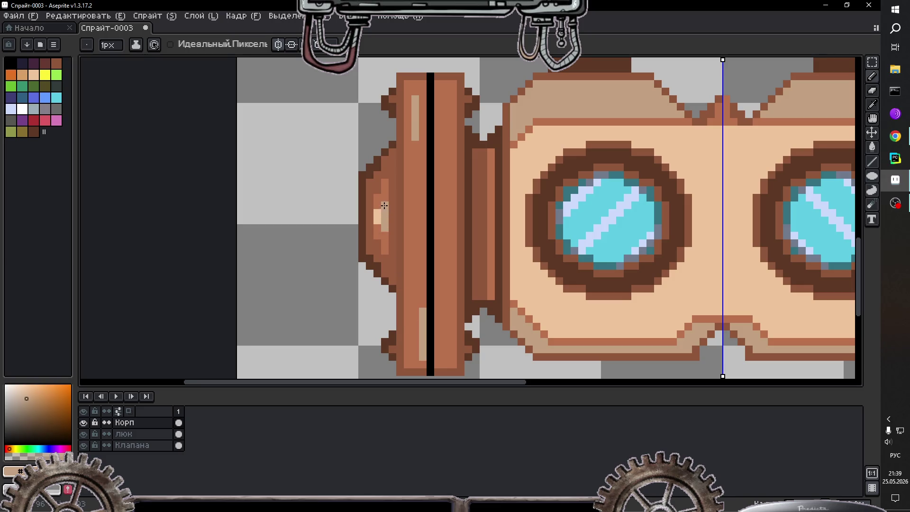
Step: Repaint the post's light-peach strips and add a tan column below them
{"action": "left_click", "coordinate": [415, 135], "text": "alt"}
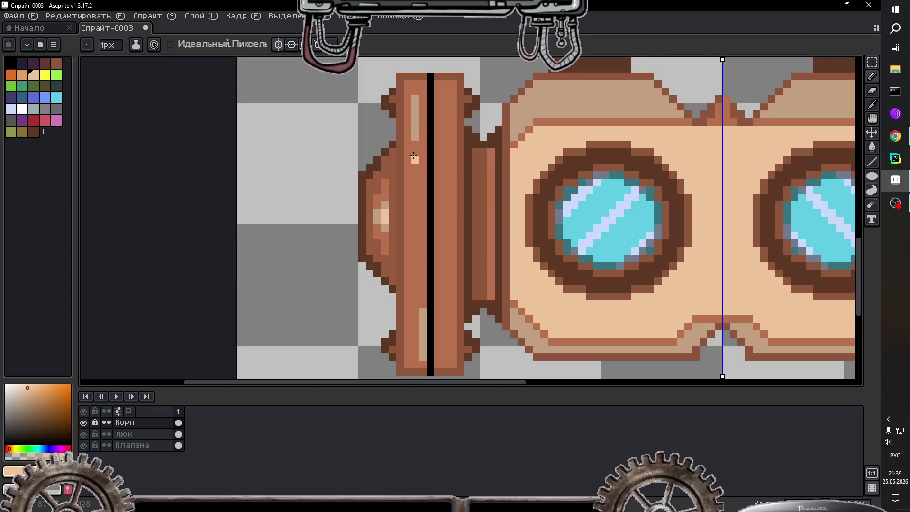
{"action": "mouse_move", "coordinate": [415, 161]}
{"action": "left_mouse_down"}
{"action": "mouse_move", "coordinate": [414, 147]}
{"action": "mouse_move", "coordinate": [414, 167]}
{"action": "left_mouse_up"}
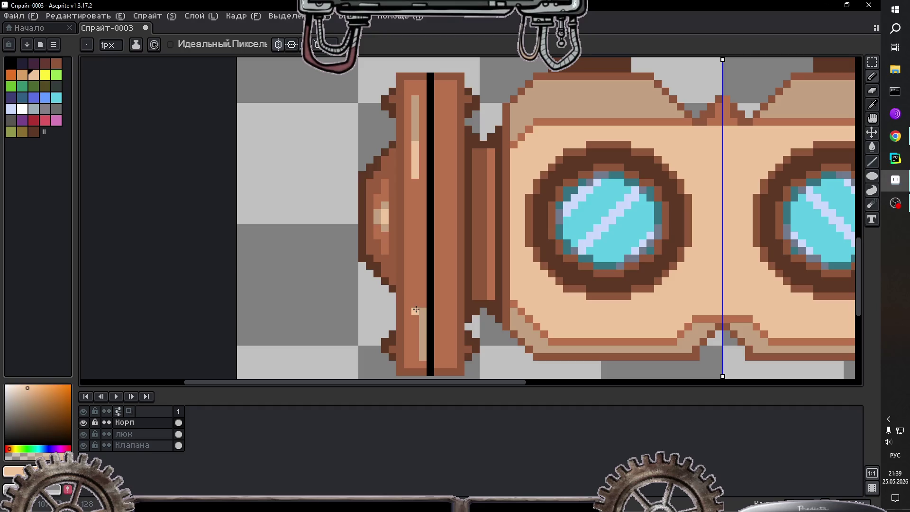
{"action": "left_click_drag", "start_coordinate": [415, 308], "coordinate": [417, 281]}
{"action": "key", "text": "alt"}
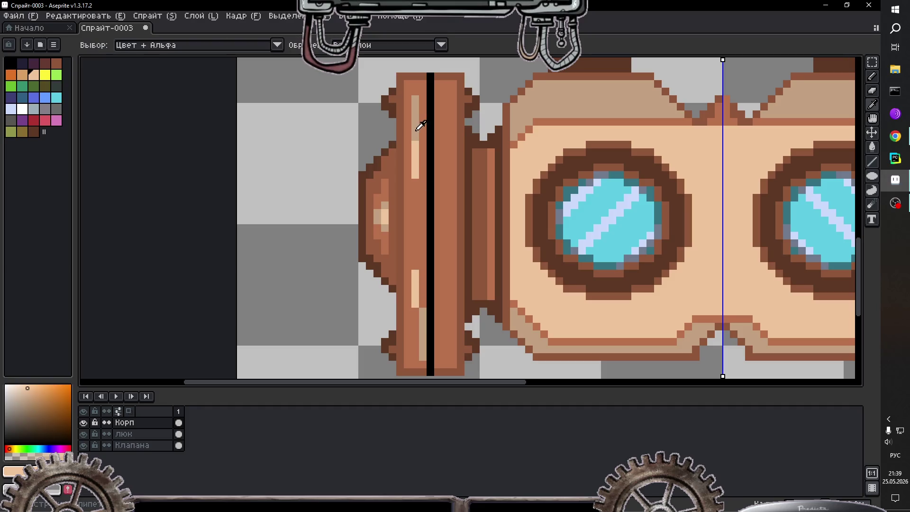
{"action": "left_click", "coordinate": [420, 125], "text": "alt"}
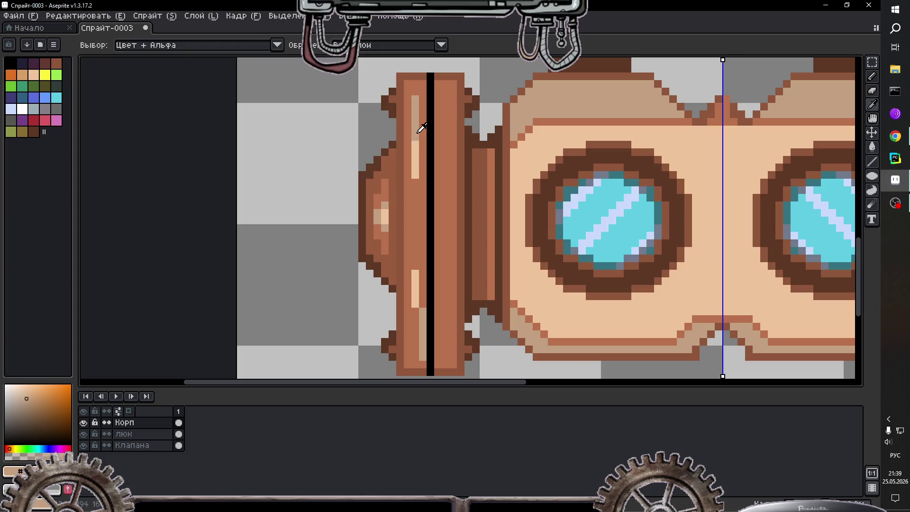
{"action": "left_click_drag", "start_coordinate": [422, 275], "coordinate": [422, 303]}
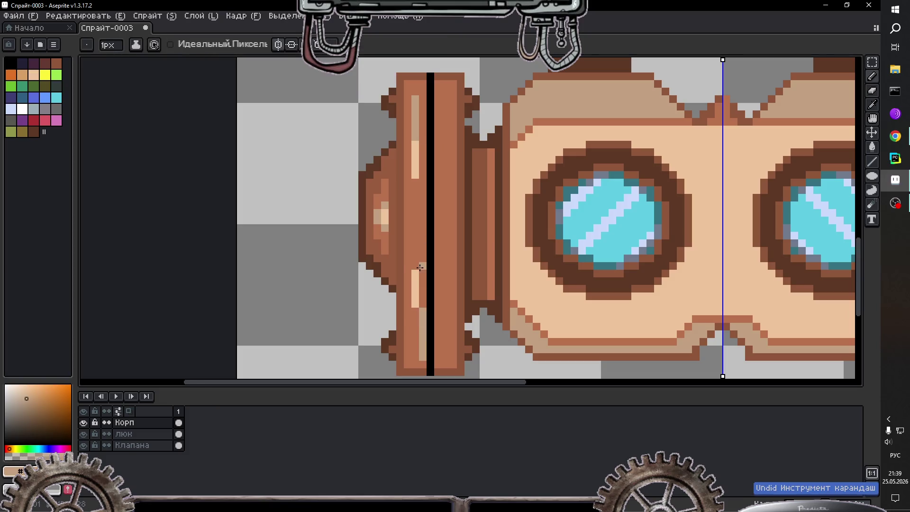
{"action": "scroll", "coordinate": [438, 235], "scroll_direction": "down", "scroll_amount": 4}
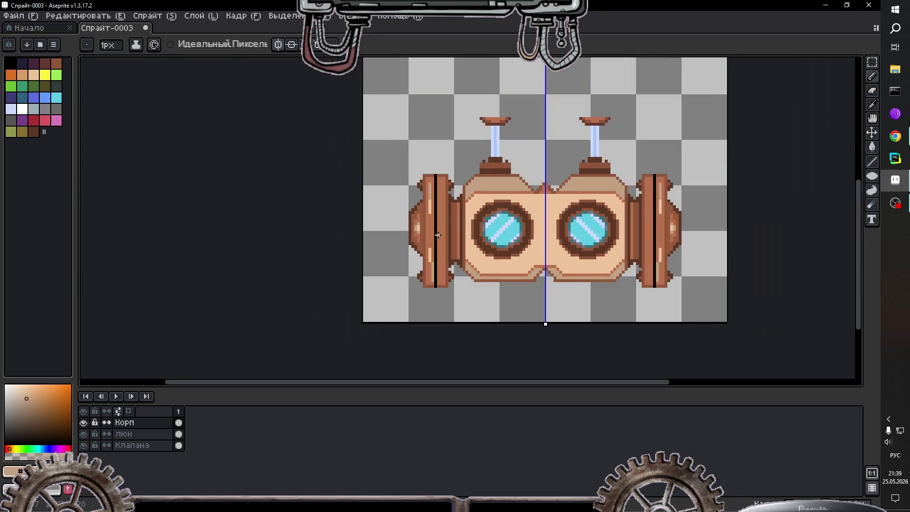
Step: Repaint the post's stripe in light peach sampled from the goggle body
{"action": "scroll", "coordinate": [434, 235], "scroll_direction": "up", "scroll_amount": 2}
{"action": "scroll", "coordinate": [427, 216], "scroll_direction": "up", "scroll_amount": 1}
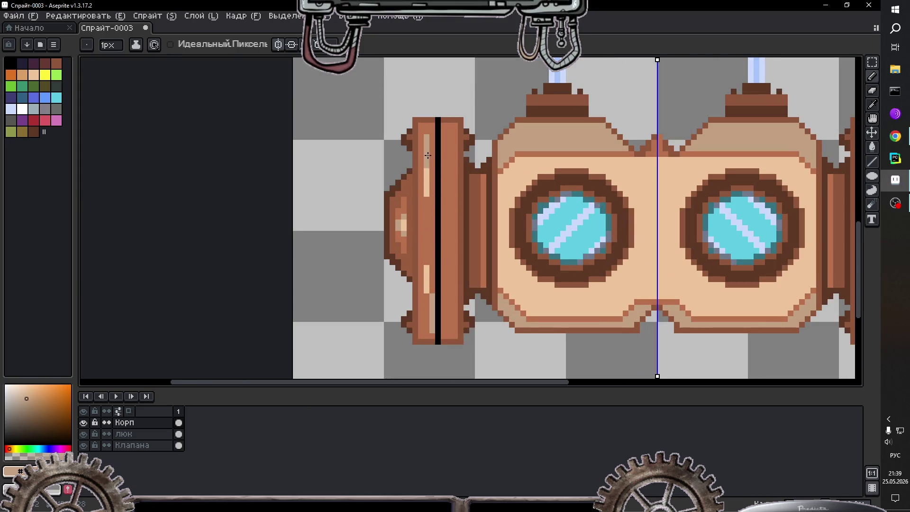
{"action": "left_click_drag", "start_coordinate": [427, 172], "coordinate": [425, 193]}
{"action": "key", "text": "i"}
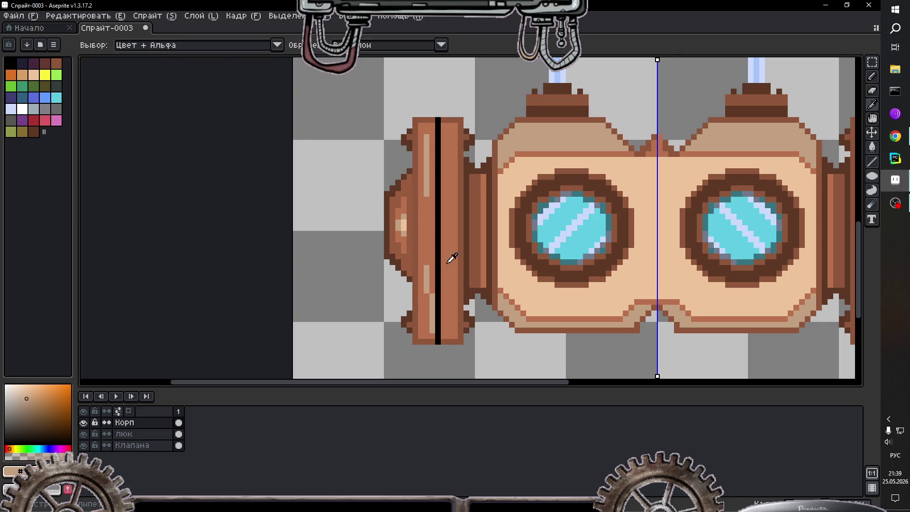
{"action": "left_click", "coordinate": [519, 173]}
{"action": "key", "text": "b"}
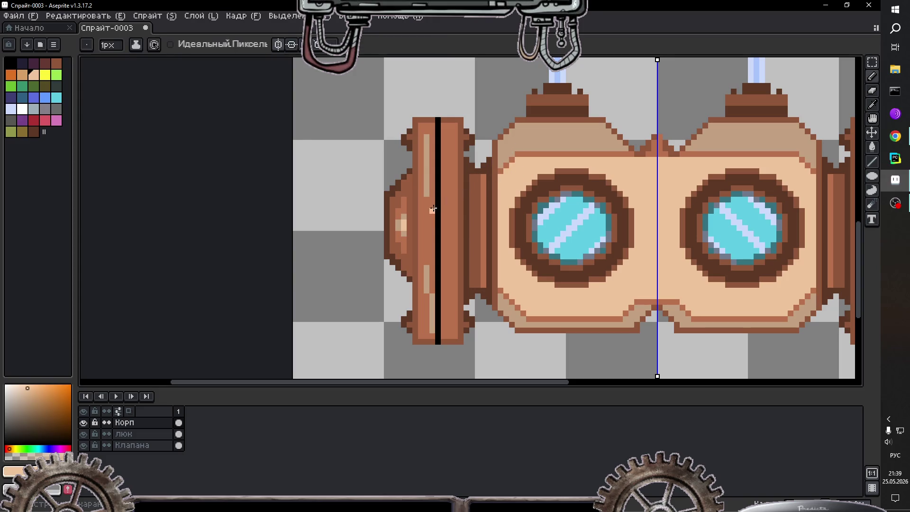
{"action": "scroll", "coordinate": [432, 205], "scroll_direction": "up", "scroll_amount": 1}
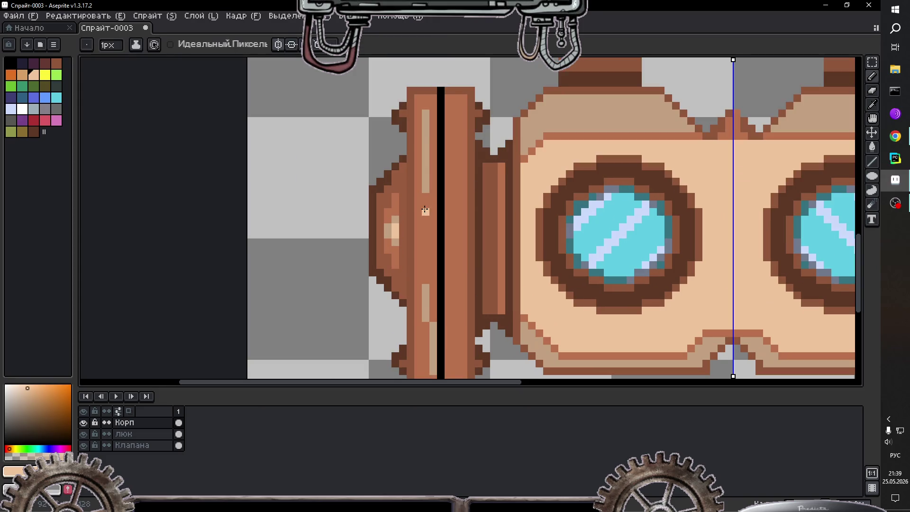
{"action": "left_click_drag", "start_coordinate": [425, 210], "coordinate": [427, 199]}
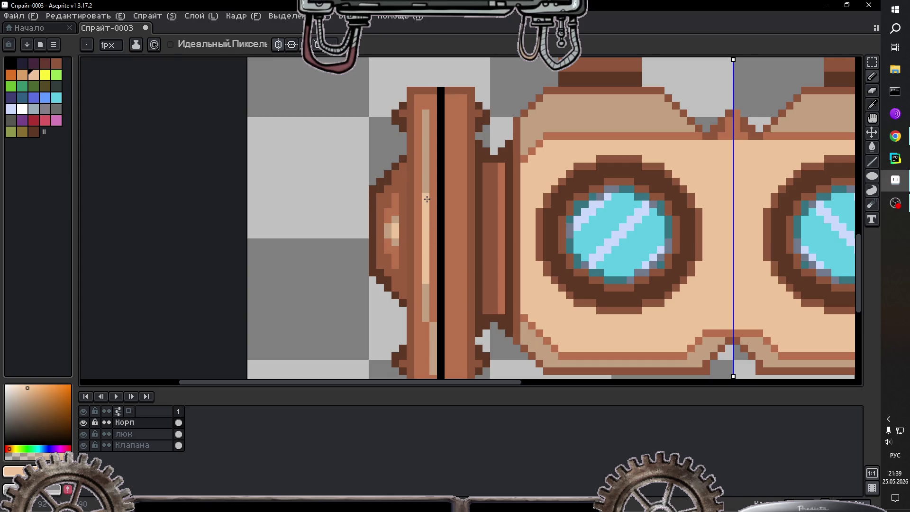
Step: Paint a long mirrored light-peach stripe down both side posts
{"action": "scroll", "coordinate": [494, 209], "scroll_direction": "down", "scroll_amount": 6}
{"action": "scroll", "coordinate": [601, 218], "scroll_direction": "up", "scroll_amount": 1}
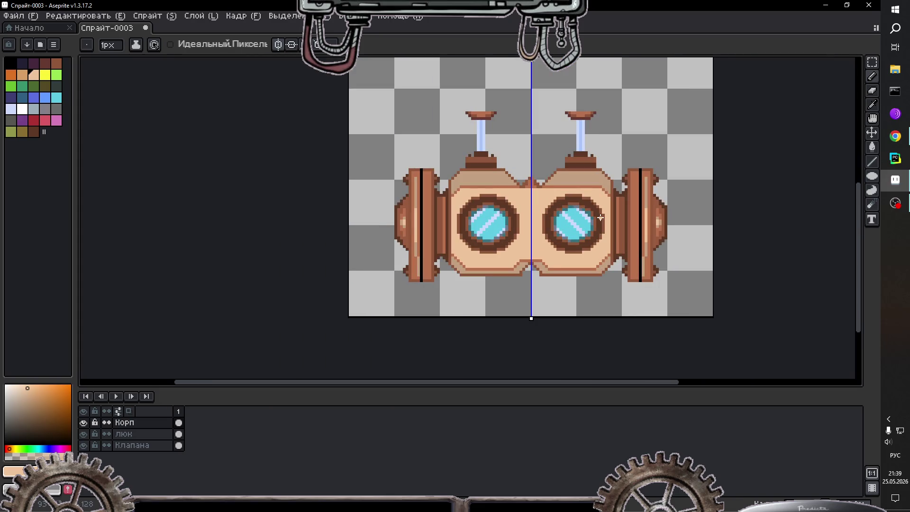
{"action": "scroll", "coordinate": [600, 218], "scroll_direction": "up", "scroll_amount": 1}
{"action": "scroll", "coordinate": [555, 209], "scroll_direction": "up", "scroll_amount": 1}
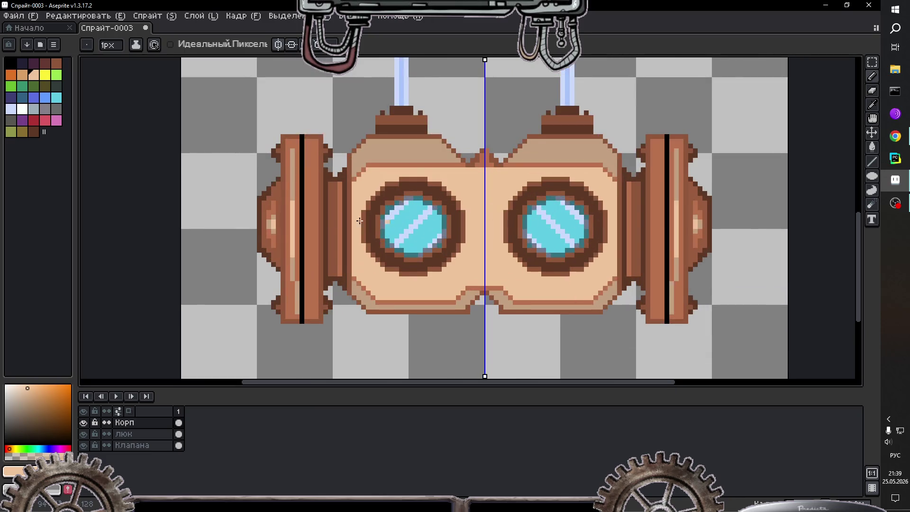
{"action": "scroll", "coordinate": [313, 188], "scroll_direction": "up", "scroll_amount": 1}
{"action": "left_click_drag", "start_coordinate": [314, 189], "coordinate": [313, 280]}
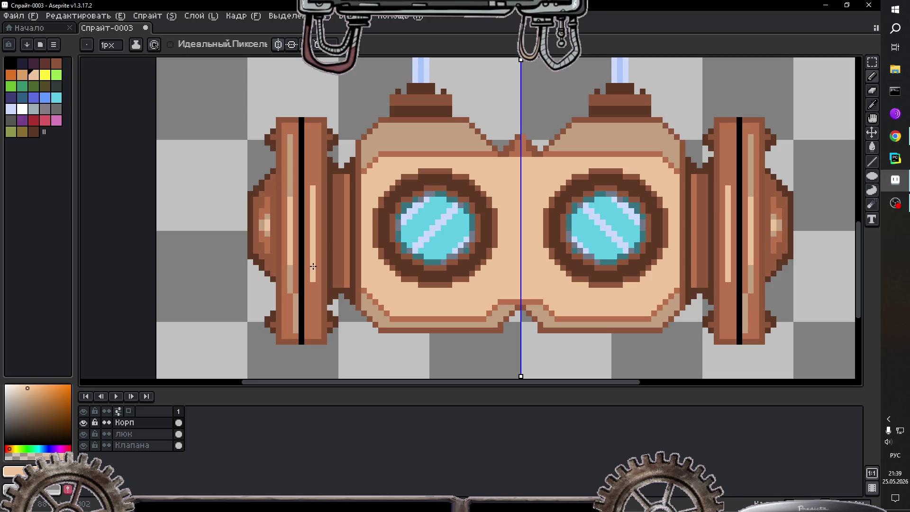
Step: Eyedrop the post's tan and paint a shading stroke up the stripe column
{"action": "left_click", "coordinate": [295, 145], "text": "alt"}
{"action": "scroll", "coordinate": [294, 145], "scroll_direction": "up", "scroll_amount": 1}
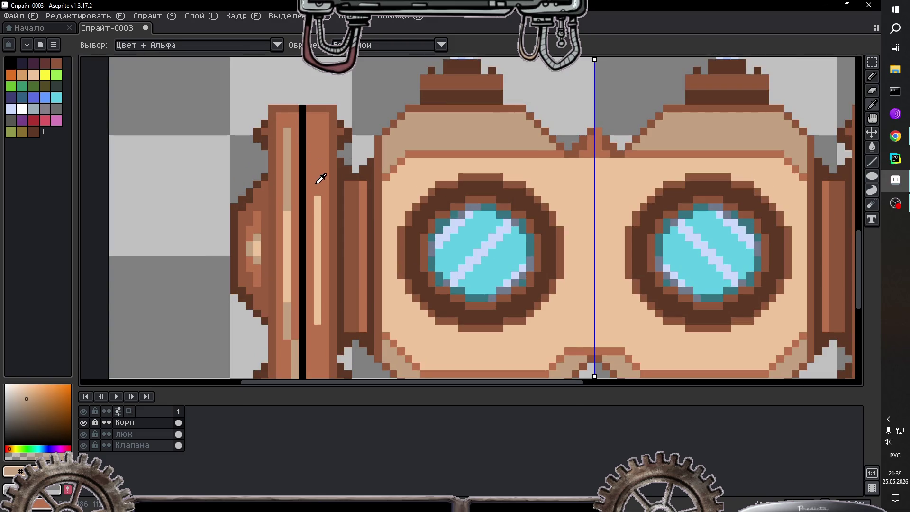
{"action": "key", "text": "alt+shift"}
{"action": "key", "text": "b"}
{"action": "left_click_drag", "start_coordinate": [318, 196], "coordinate": [320, 127]}
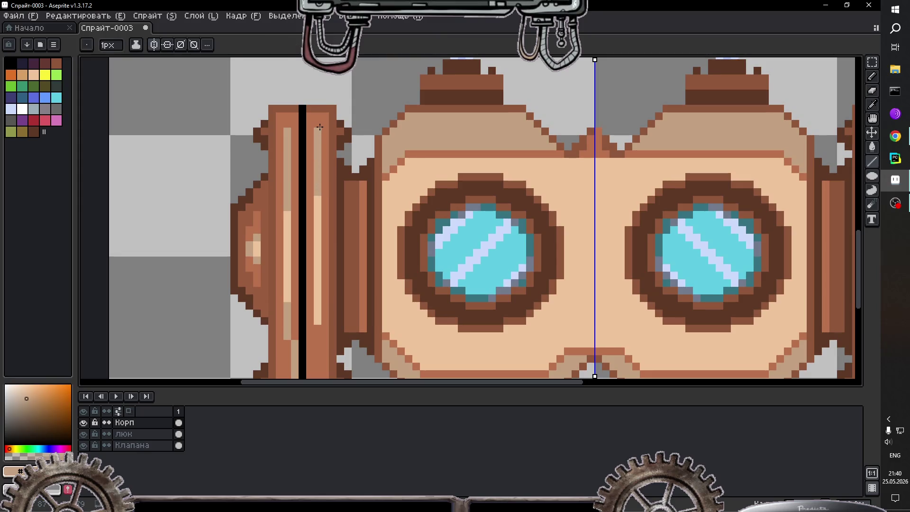
Step: Paint a light-tan stroke down the centre stripe and extend the darker tan segment upward
{"action": "scroll", "coordinate": [319, 122], "scroll_direction": "down", "scroll_amount": 4}
{"action": "scroll", "coordinate": [307, 217], "scroll_direction": "up", "scroll_amount": 4}
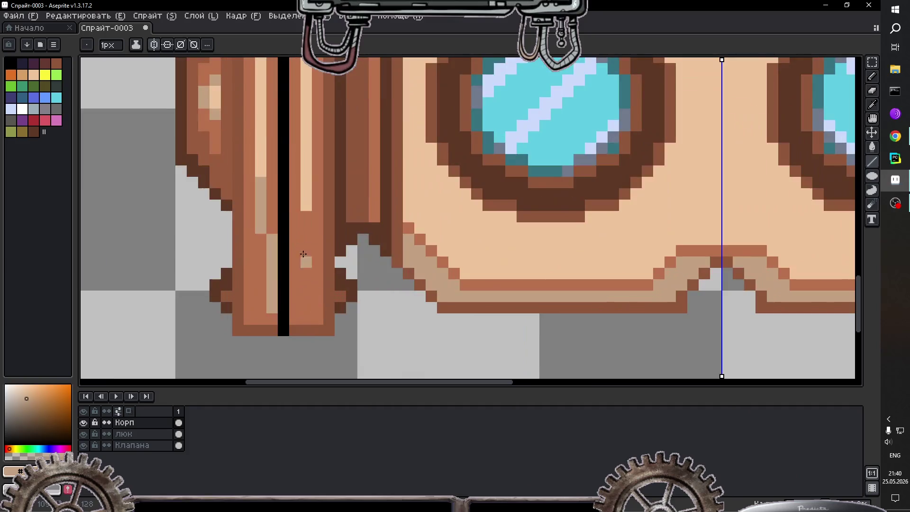
{"action": "left_click_drag", "start_coordinate": [307, 217], "coordinate": [309, 274]}
{"action": "left_click_drag", "start_coordinate": [307, 222], "coordinate": [306, 195]}
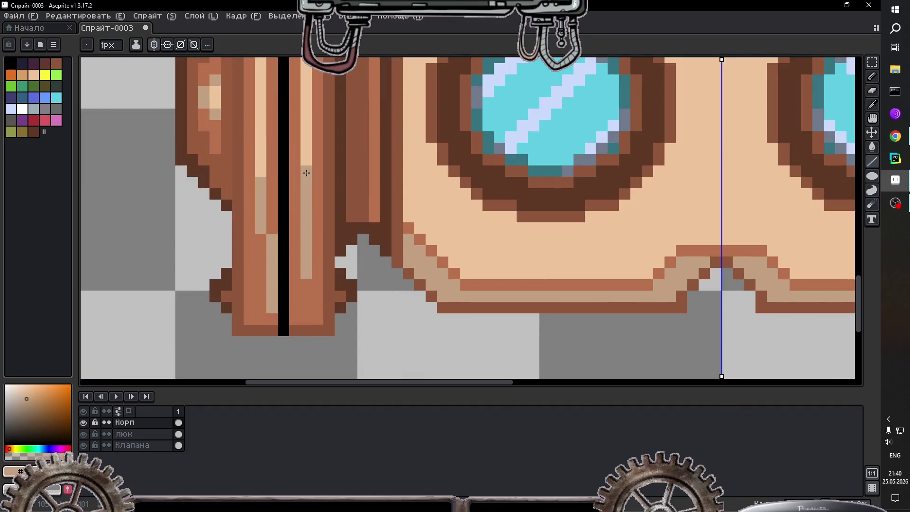
Step: Sample a darker brown from the sprite and darken the bottom pixels of both straps
{"action": "scroll", "coordinate": [305, 202], "scroll_direction": "down", "scroll_amount": 2}
{"action": "scroll", "coordinate": [308, 180], "scroll_direction": "down", "scroll_amount": 1}
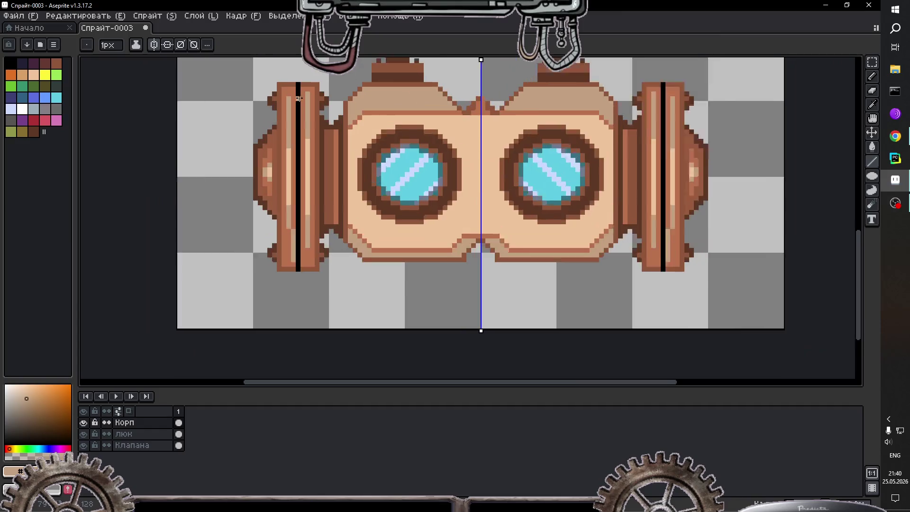
{"action": "scroll", "coordinate": [310, 152], "scroll_direction": "up", "scroll_amount": 1}
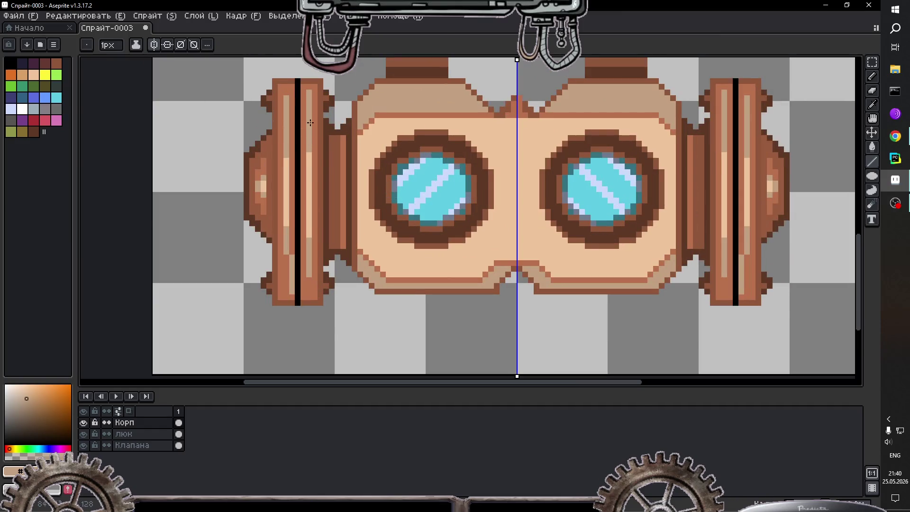
{"action": "left_click", "coordinate": [312, 85], "text": "alt"}
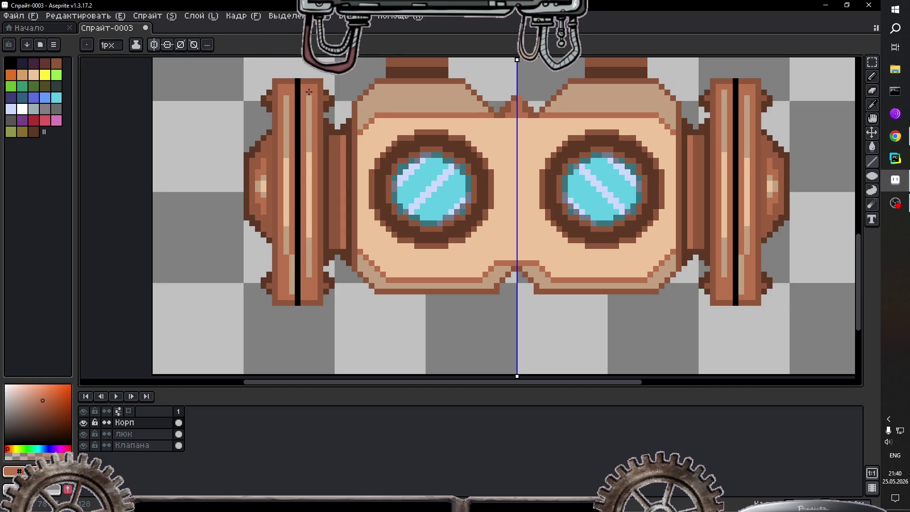
{"action": "left_click", "coordinate": [287, 84], "text": "alt"}
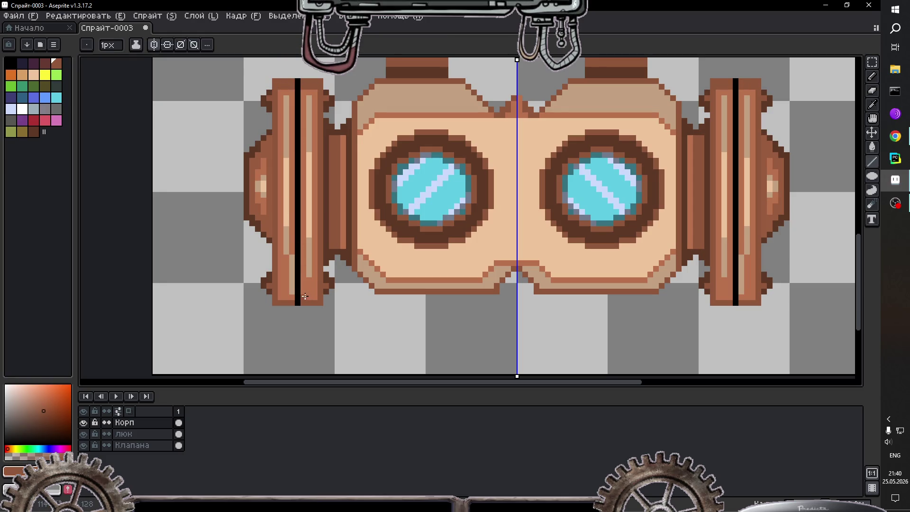
{"action": "mouse_move", "coordinate": [305, 297]}
{"action": "left_mouse_down"}
{"action": "mouse_move", "coordinate": [316, 297]}
{"action": "mouse_move", "coordinate": [280, 297]}
{"action": "left_mouse_up"}
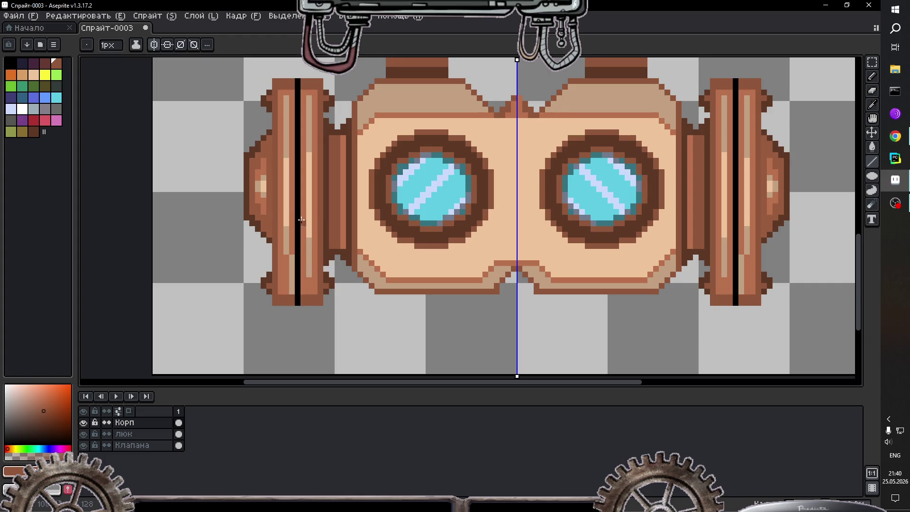
Step: Sample the lighter orange-brown from the strap and return to the Pencil
{"action": "key", "text": "i"}
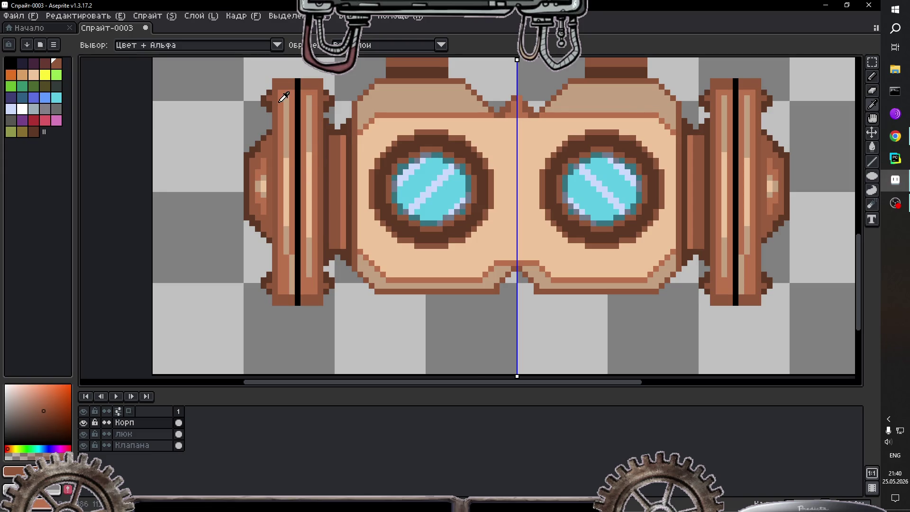
{"action": "scroll", "coordinate": [287, 97], "scroll_direction": "down", "scroll_amount": 1}
{"action": "scroll", "coordinate": [287, 97], "scroll_direction": "up", "scroll_amount": 1}
{"action": "scroll", "coordinate": [306, 109], "scroll_direction": "up", "scroll_amount": 3}
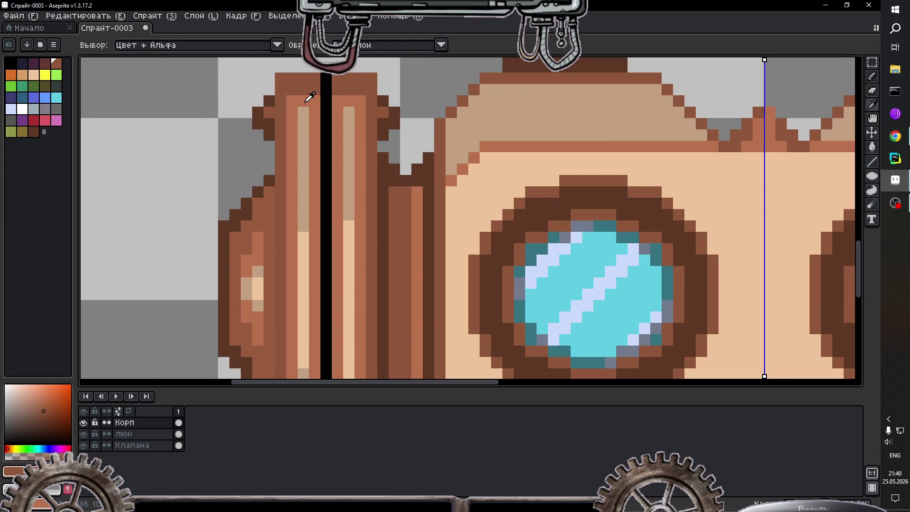
{"action": "left_click", "coordinate": [307, 101]}
{"action": "key", "text": "b"}
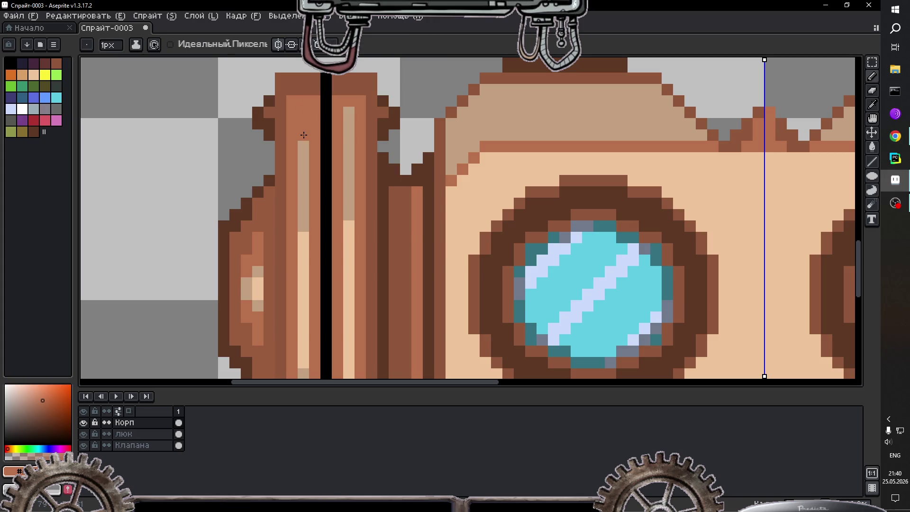
Step: Turn off mirror symmetry and switch to the Filled Rectangle tool
{"action": "scroll", "coordinate": [349, 125], "scroll_direction": "down", "scroll_amount": 1}
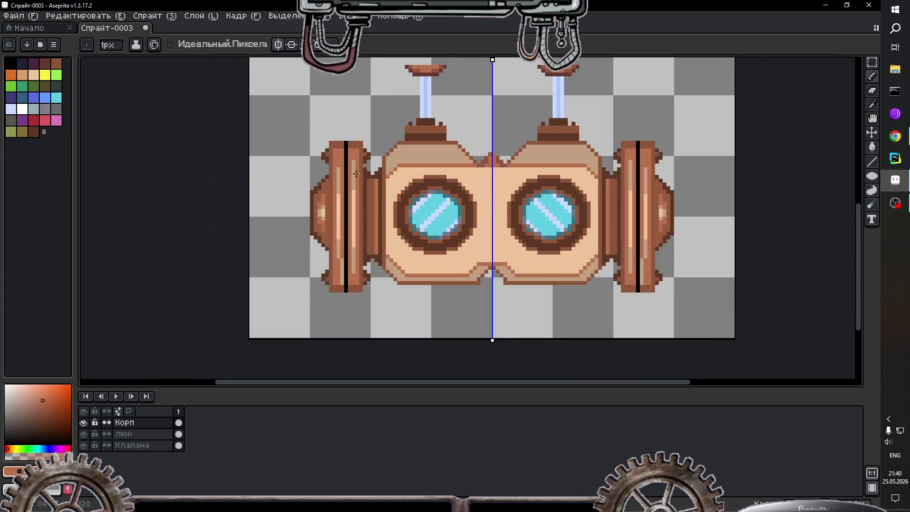
{"action": "scroll", "coordinate": [363, 199], "scroll_direction": "down", "scroll_amount": 1}
{"action": "scroll", "coordinate": [366, 229], "scroll_direction": "up", "scroll_amount": 1}
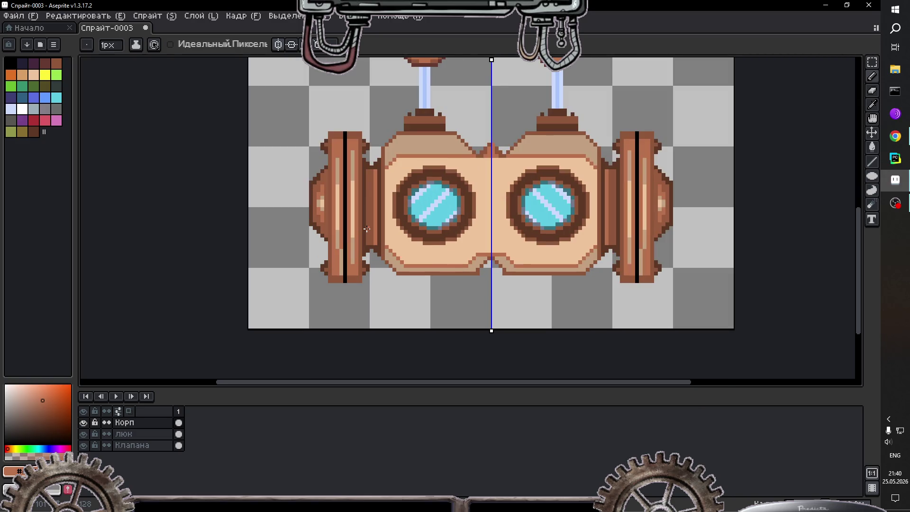
{"action": "scroll", "coordinate": [459, 178], "scroll_direction": "down", "scroll_amount": 3}
{"action": "scroll", "coordinate": [474, 185], "scroll_direction": "up", "scroll_amount": 3}
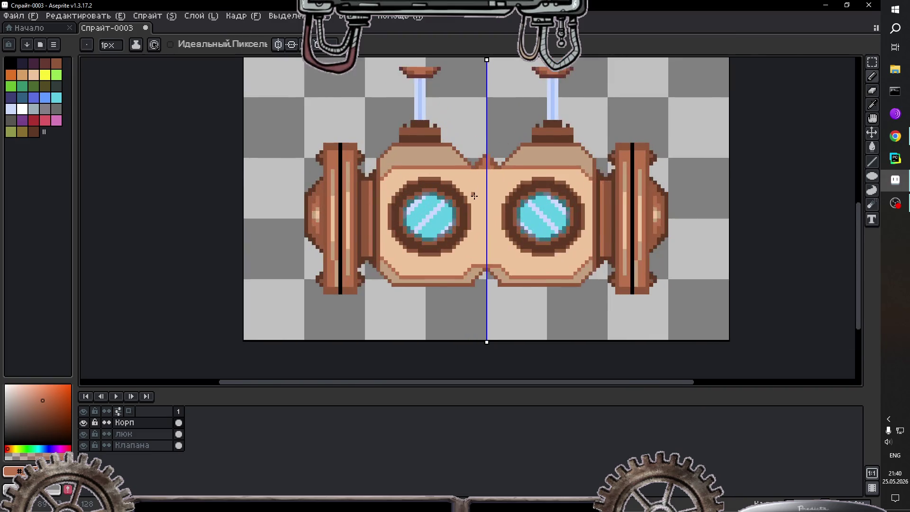
{"action": "scroll", "coordinate": [478, 172], "scroll_direction": "up", "scroll_amount": 1}
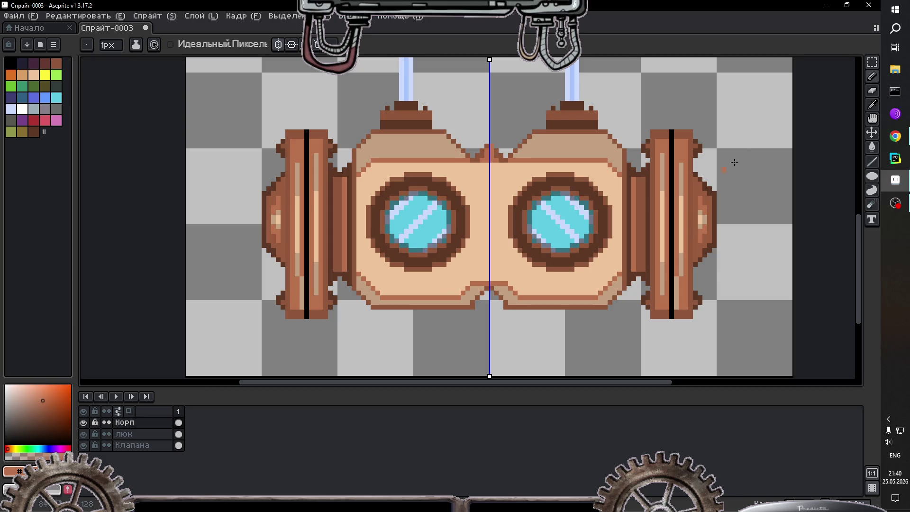
{"action": "key", "text": "shift+s"}
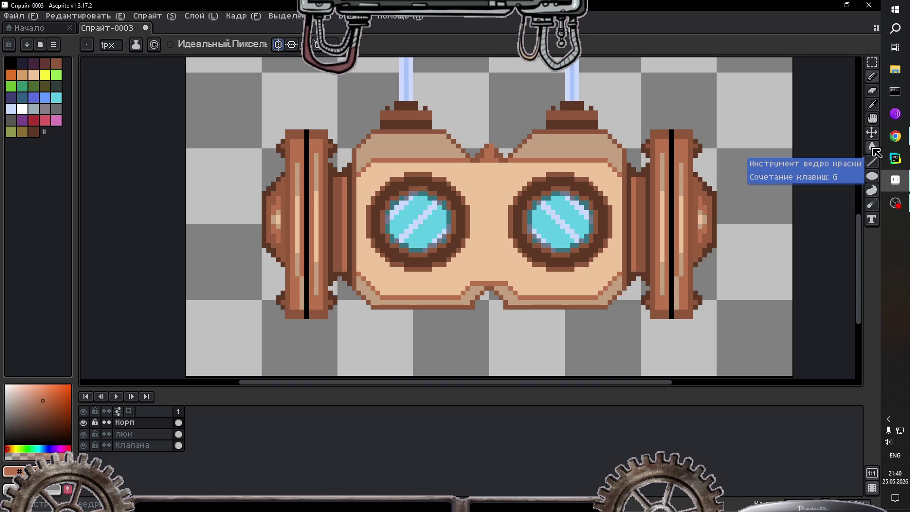
{"action": "left_click", "coordinate": [872, 176]}
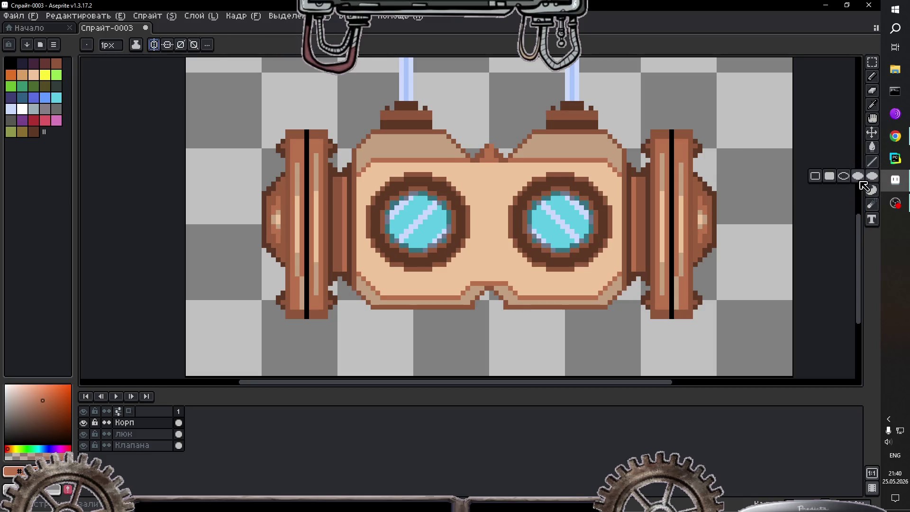
{"action": "left_click", "coordinate": [830, 181]}
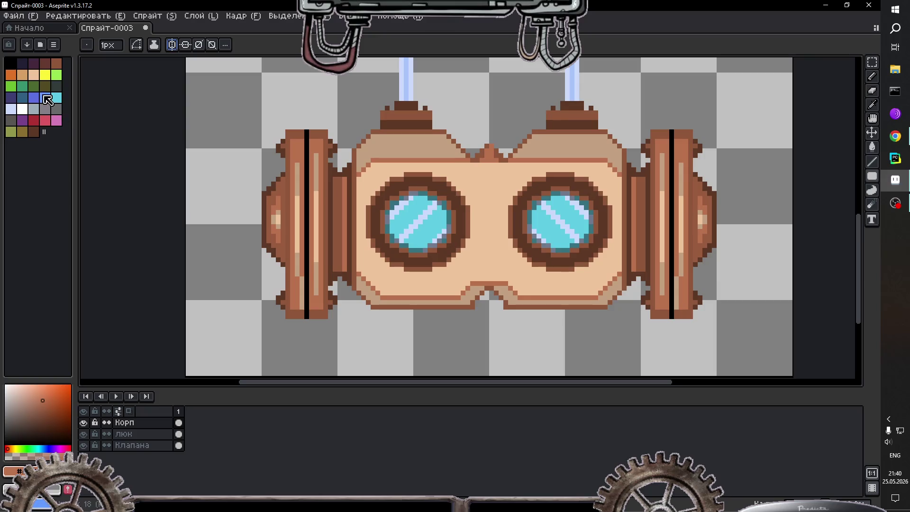
Step: Draw a filled grey panel across the goggle body below the left porthole
{"action": "left_click", "coordinate": [57, 109]}
{"action": "scroll", "coordinate": [389, 327], "scroll_direction": "up", "scroll_amount": 2}
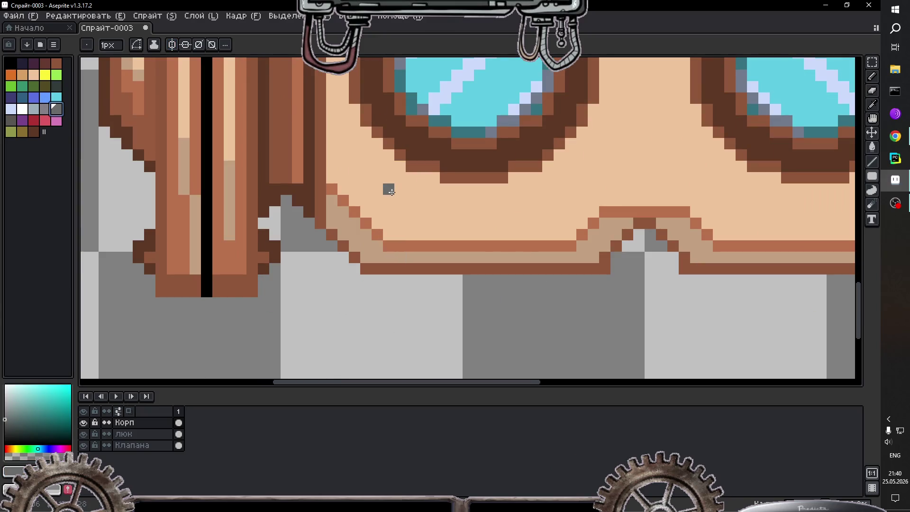
{"action": "mouse_move", "coordinate": [396, 185]}
{"action": "left_mouse_down"}
{"action": "mouse_move", "coordinate": [463, 227]}
{"action": "mouse_move", "coordinate": [509, 232]}
{"action": "left_mouse_up"}
{"action": "key", "text": "ctrl+z"}
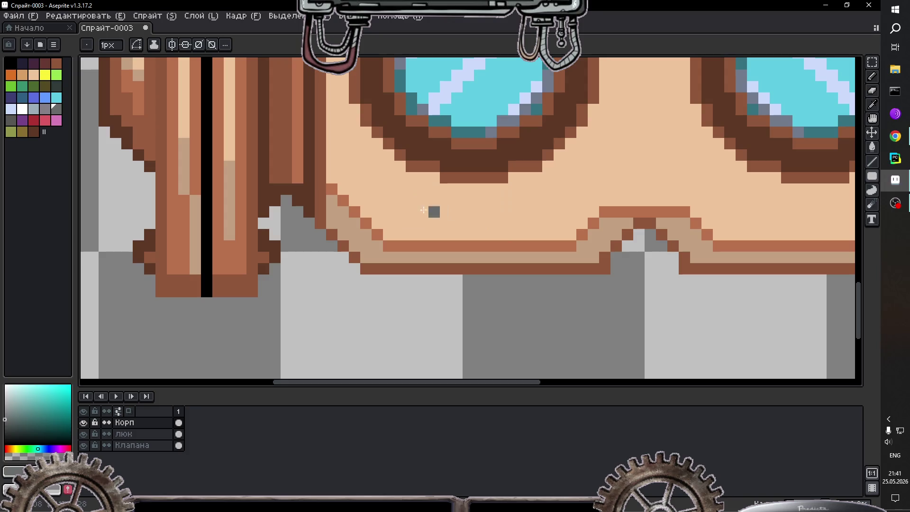
{"action": "mouse_move", "coordinate": [389, 201]}
{"action": "left_mouse_down"}
{"action": "mouse_move", "coordinate": [407, 212]}
{"action": "mouse_move", "coordinate": [557, 227]}
{"action": "mouse_move", "coordinate": [572, 237]}
{"action": "left_mouse_up"}
{"action": "key", "text": "g"}
{"action": "left_click", "coordinate": [541, 223]}
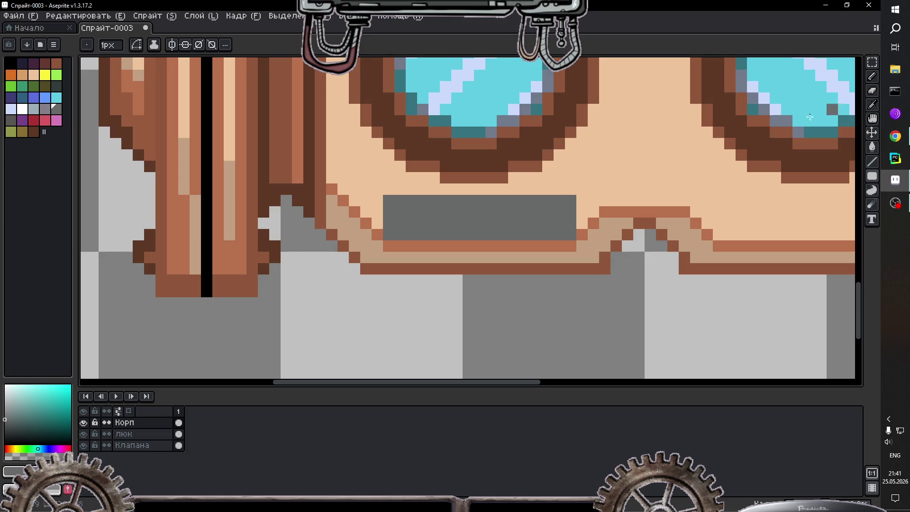
Step: Pick dark navy and paint navy markings along the panel's top row
{"action": "scroll", "coordinate": [545, 220], "scroll_direction": "down", "scroll_amount": 3}
{"action": "scroll", "coordinate": [547, 221], "scroll_direction": "down", "scroll_amount": 1}
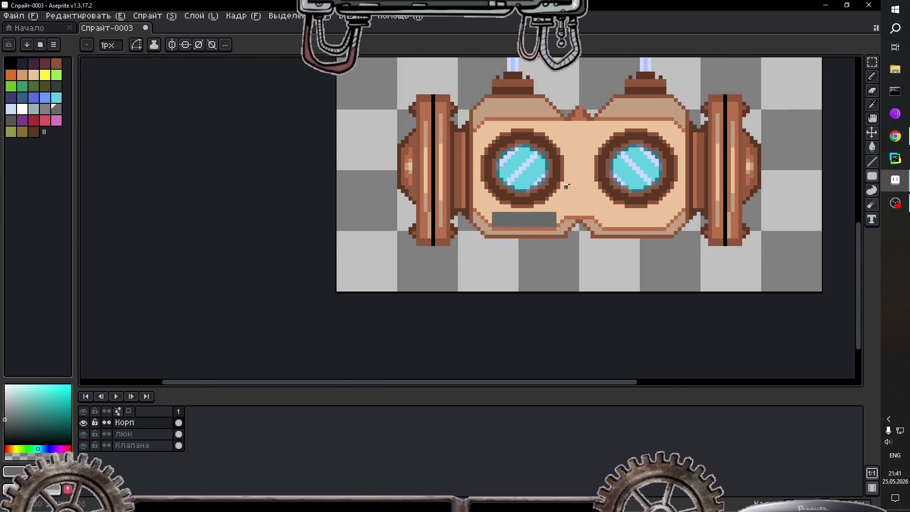
{"action": "scroll", "coordinate": [566, 186], "scroll_direction": "up", "scroll_amount": 1}
{"action": "scroll", "coordinate": [566, 185], "scroll_direction": "up", "scroll_amount": 1}
{"action": "scroll", "coordinate": [564, 185], "scroll_direction": "up", "scroll_amount": 1}
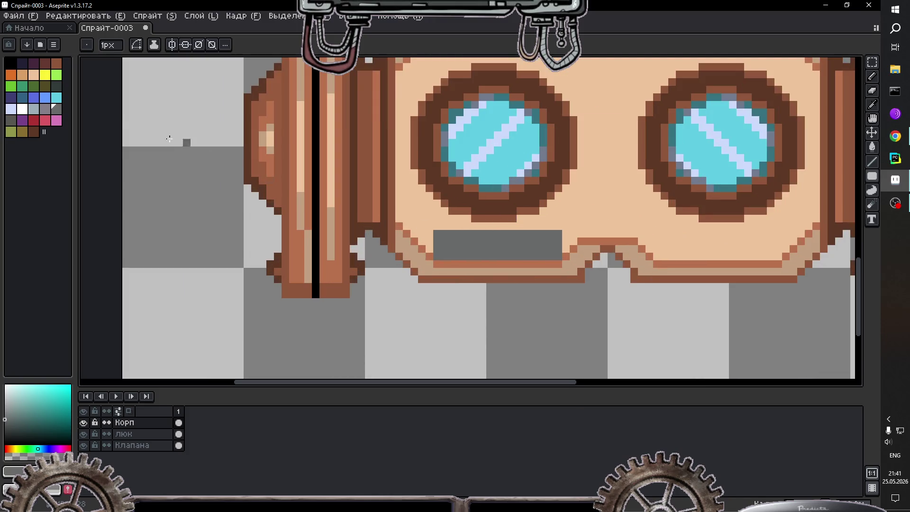
{"action": "left_click", "coordinate": [22, 63]}
{"action": "scroll", "coordinate": [404, 218], "scroll_direction": "up", "scroll_amount": 3}
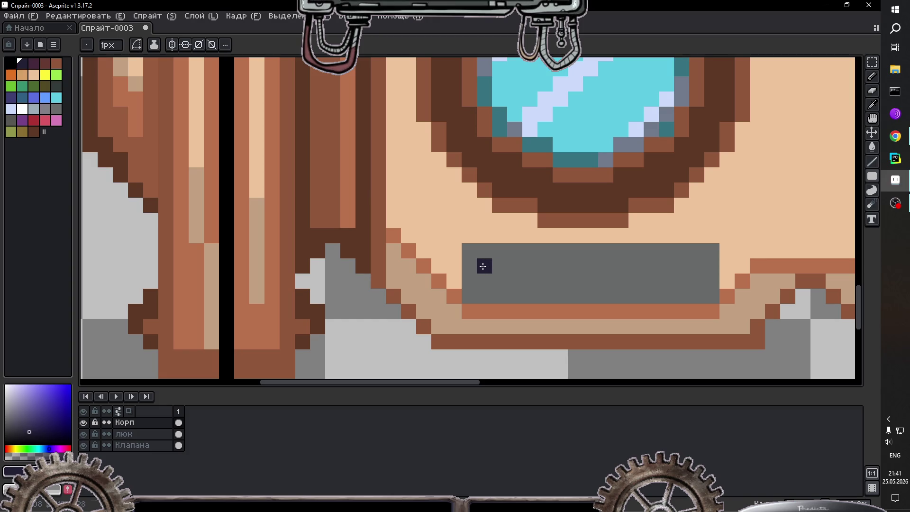
{"action": "left_click", "coordinate": [484, 266]}
{"action": "left_click_drag", "start_coordinate": [521, 266], "coordinate": [636, 267]}
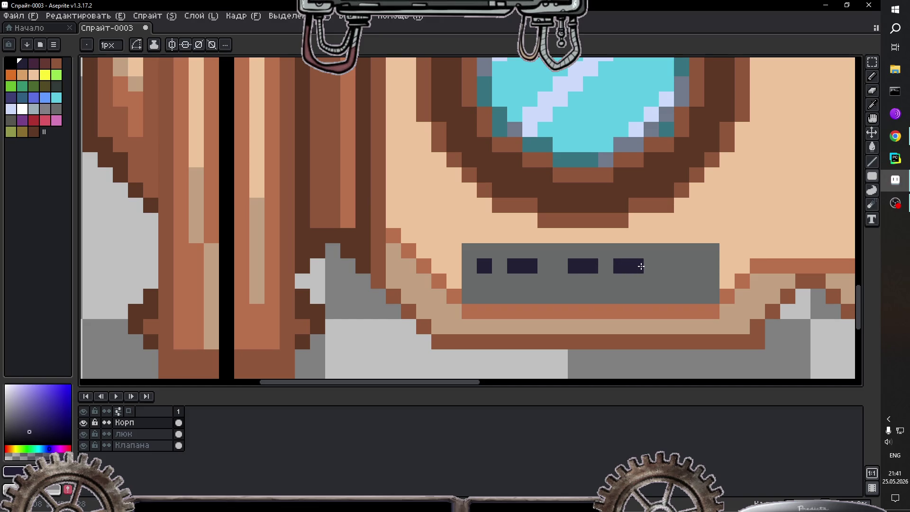
{"action": "left_click", "coordinate": [671, 266]}
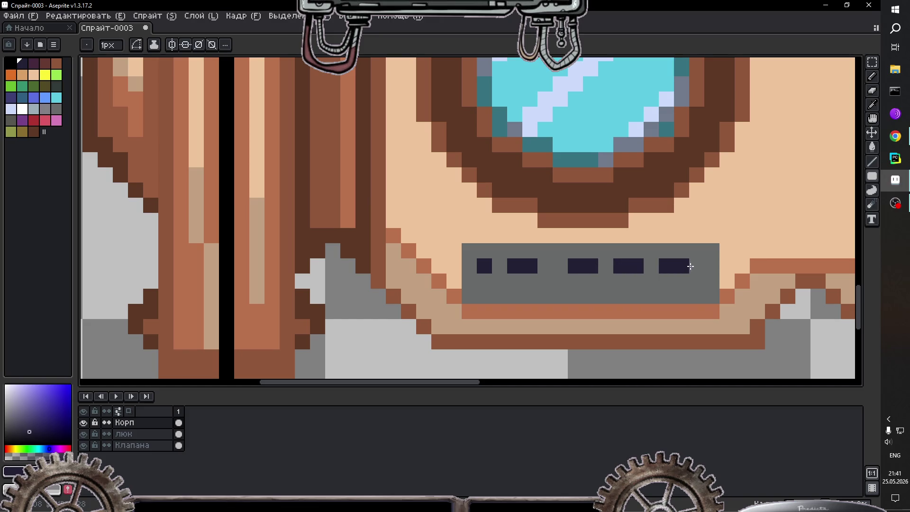
Step: Add navy marks at the panel's right end and along its second row
{"action": "left_click", "coordinate": [698, 267]}
{"action": "left_click", "coordinate": [697, 281]}
{"action": "left_click", "coordinate": [606, 281]}
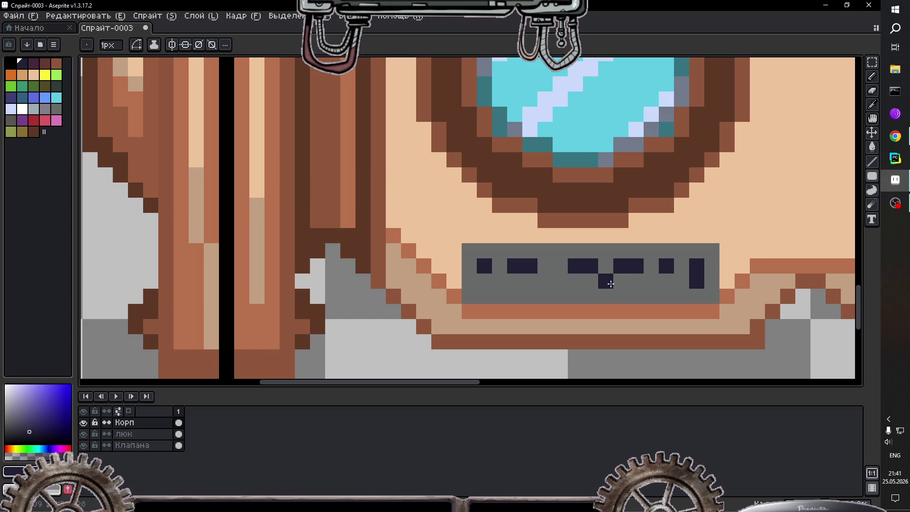
{"action": "left_click", "coordinate": [652, 282]}
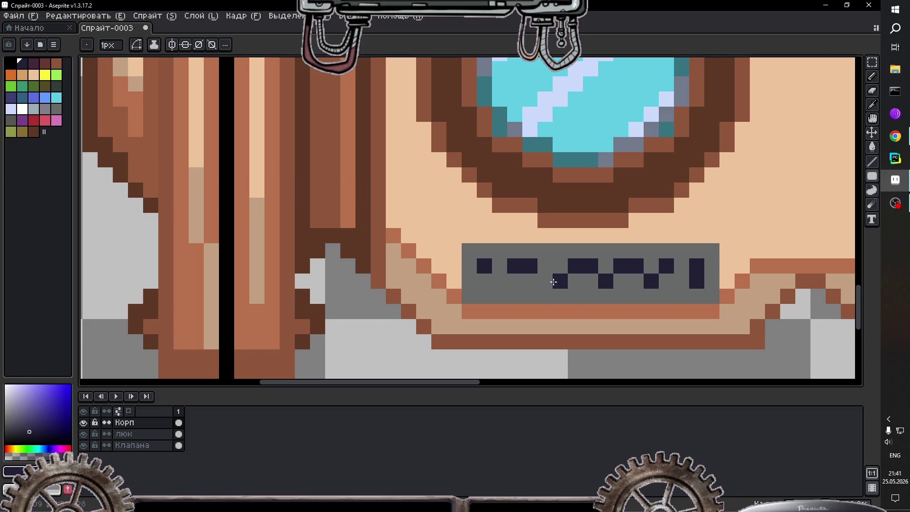
{"action": "left_click_drag", "start_coordinate": [515, 281], "coordinate": [530, 281]}
{"action": "left_click", "coordinate": [546, 282]}
{"action": "left_click", "coordinate": [510, 294]}
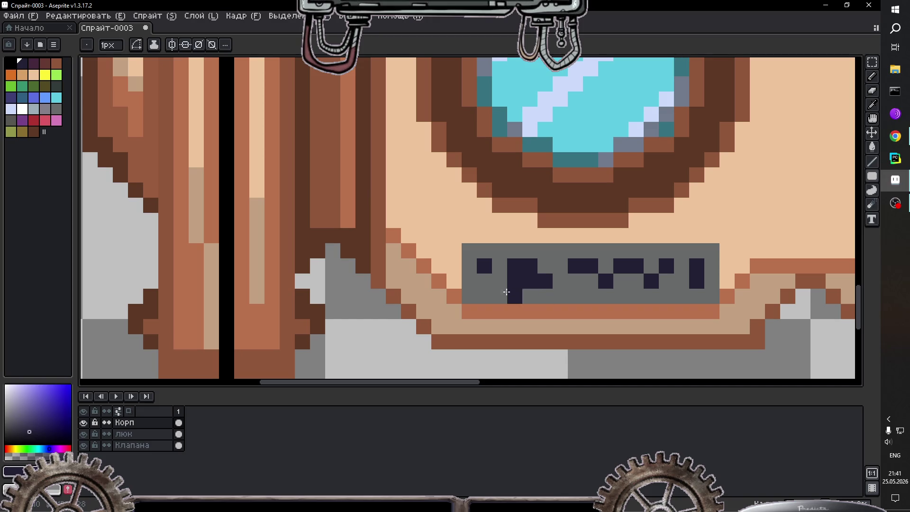
{"action": "left_click", "coordinate": [500, 266]}
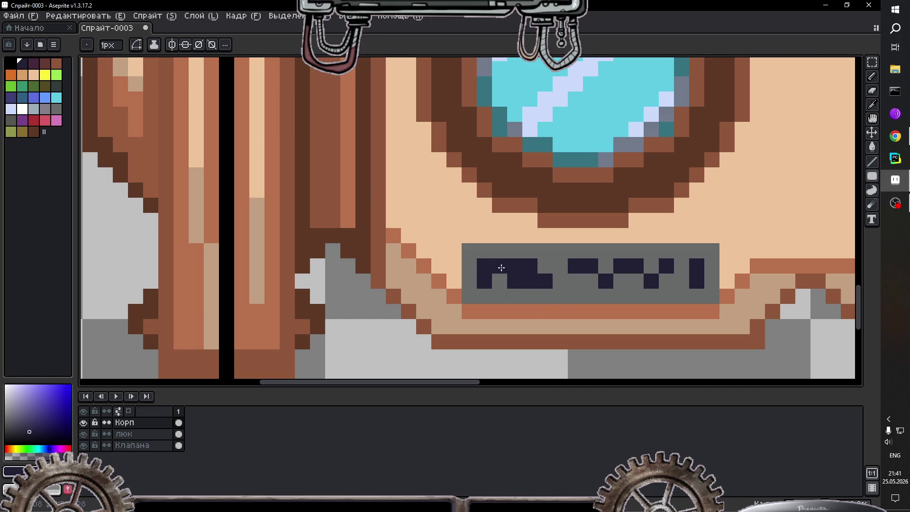
Step: Place black rivets at the panel's upper-left and upper-right corners
{"action": "scroll", "coordinate": [638, 247], "scroll_direction": "down", "scroll_amount": 2}
{"action": "scroll", "coordinate": [661, 223], "scroll_direction": "up", "scroll_amount": 1}
{"action": "scroll", "coordinate": [669, 216], "scroll_direction": "up", "scroll_amount": 1}
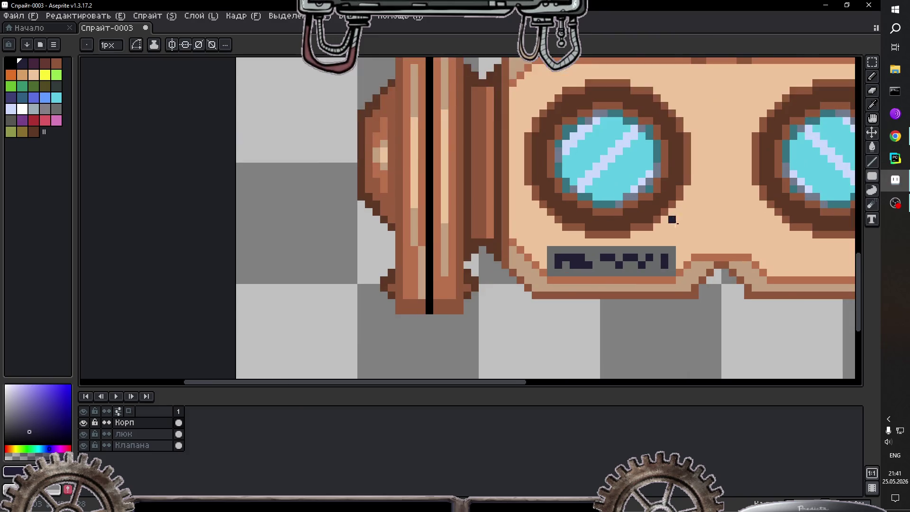
{"action": "scroll", "coordinate": [669, 223], "scroll_direction": "up", "scroll_amount": 1}
{"action": "left_click", "coordinate": [11, 63]}
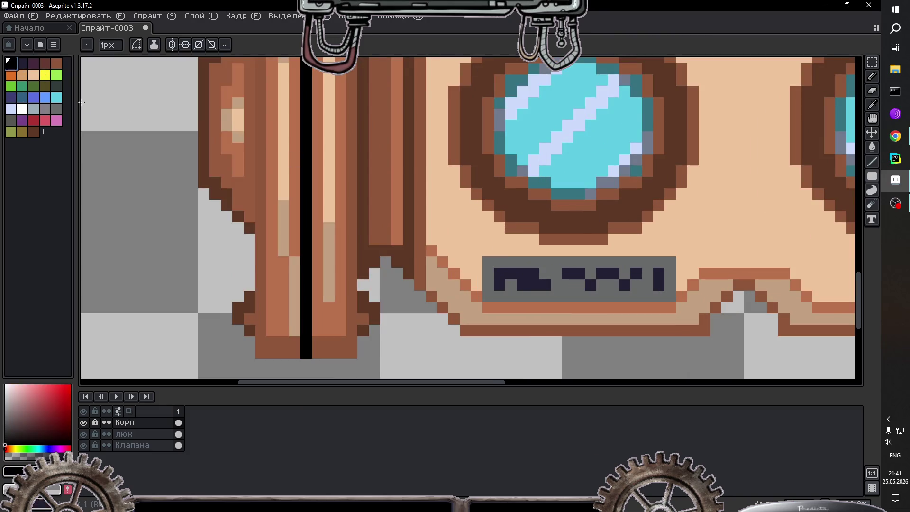
{"action": "left_click", "coordinate": [476, 251]}
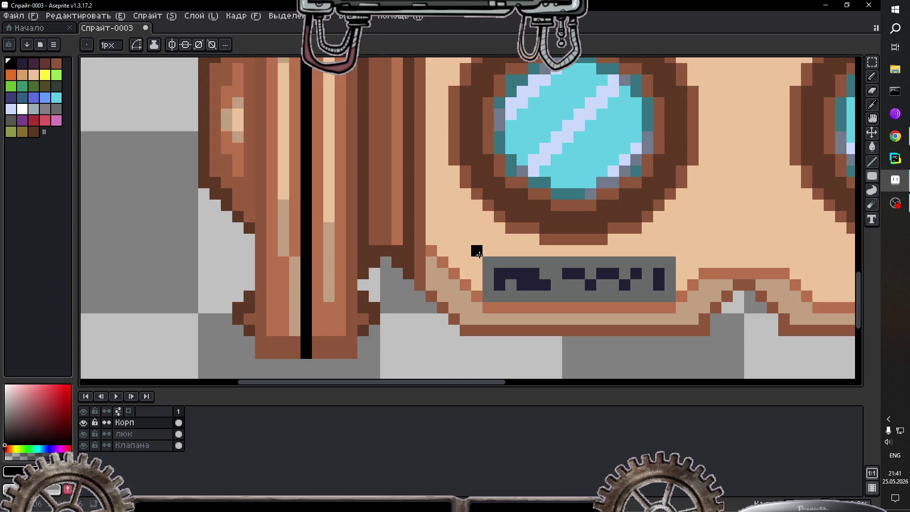
{"action": "left_click", "coordinate": [681, 252]}
Step: Sample the goggle's brown and draw a vertical seam down the middle of the body
{"action": "scroll", "coordinate": [646, 294], "scroll_direction": "down", "scroll_amount": 6}
{"action": "scroll", "coordinate": [759, 204], "scroll_direction": "down", "scroll_amount": 3}
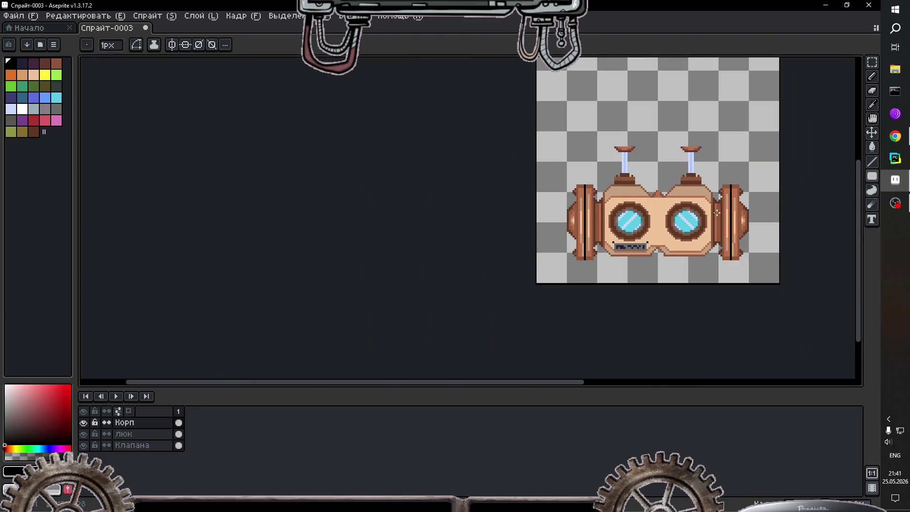
{"action": "scroll", "coordinate": [785, 196], "scroll_direction": "up", "scroll_amount": 3}
{"action": "scroll", "coordinate": [736, 206], "scroll_direction": "up", "scroll_amount": 1}
{"action": "scroll", "coordinate": [736, 207], "scroll_direction": "down", "scroll_amount": 1}
{"action": "scroll", "coordinate": [736, 207], "scroll_direction": "up", "scroll_amount": 1}
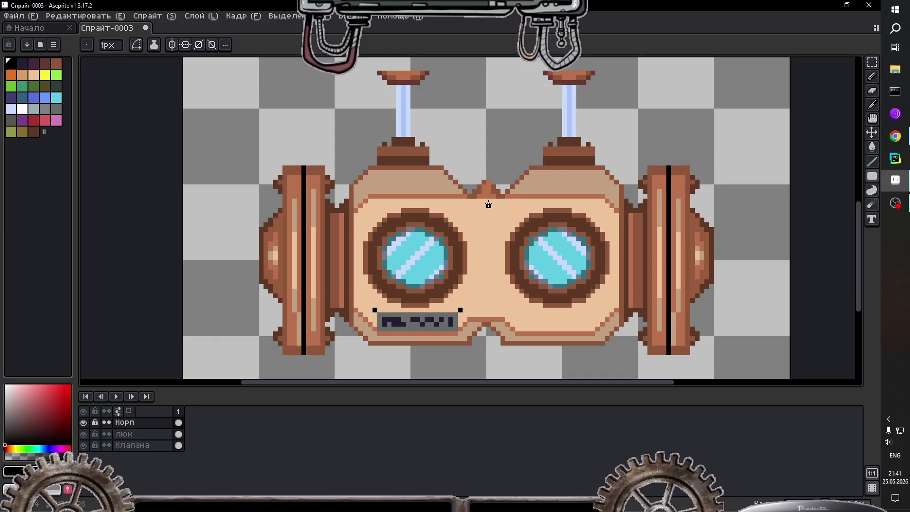
{"action": "key", "text": "i"}
{"action": "left_click", "coordinate": [493, 188]}
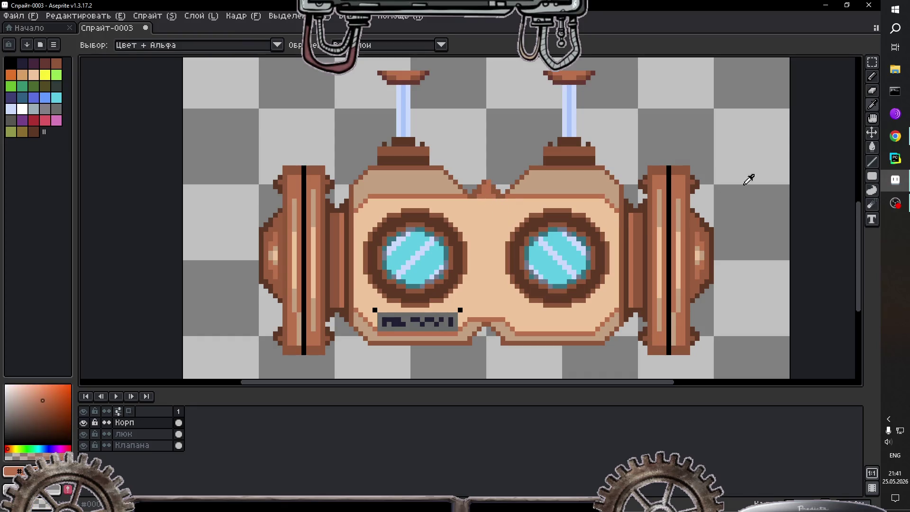
{"action": "left_click_drag", "start_coordinate": [873, 191], "coordinate": [845, 184]}
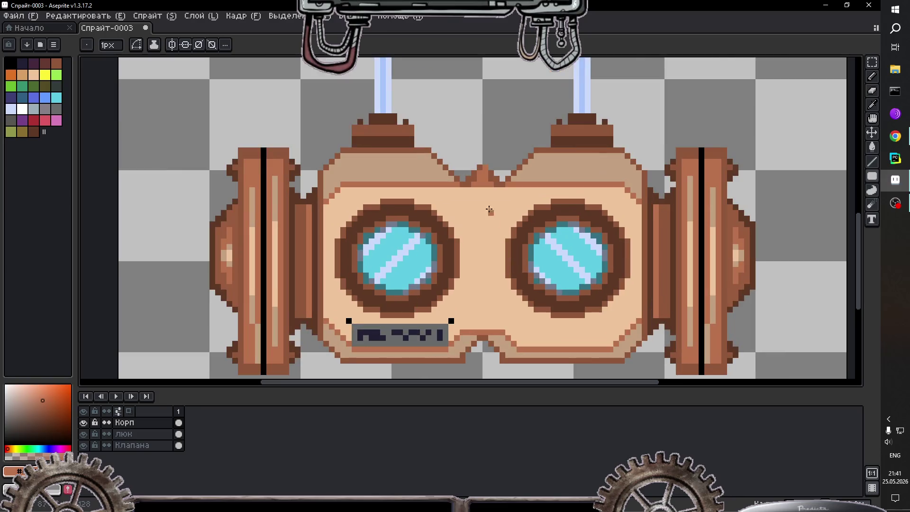
{"action": "scroll", "coordinate": [479, 188], "scroll_direction": "up", "scroll_amount": 1}
{"action": "left_click_drag", "start_coordinate": [479, 188], "coordinate": [482, 328]}
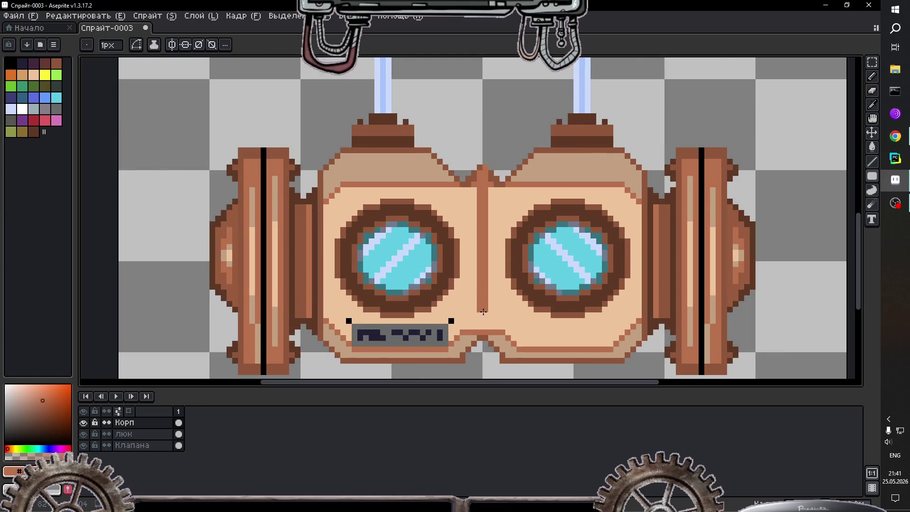
Step: Widen the seam into a diamond below the bridge and fill its lower-end gaps
{"action": "scroll", "coordinate": [484, 256], "scroll_direction": "down", "scroll_amount": 1}
{"action": "scroll", "coordinate": [484, 228], "scroll_direction": "up", "scroll_amount": 1}
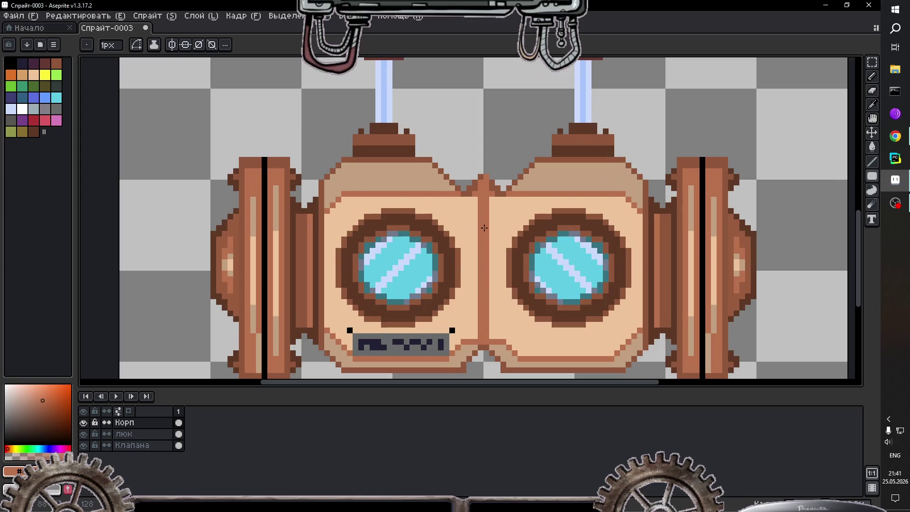
{"action": "scroll", "coordinate": [493, 215], "scroll_direction": "up", "scroll_amount": 1}
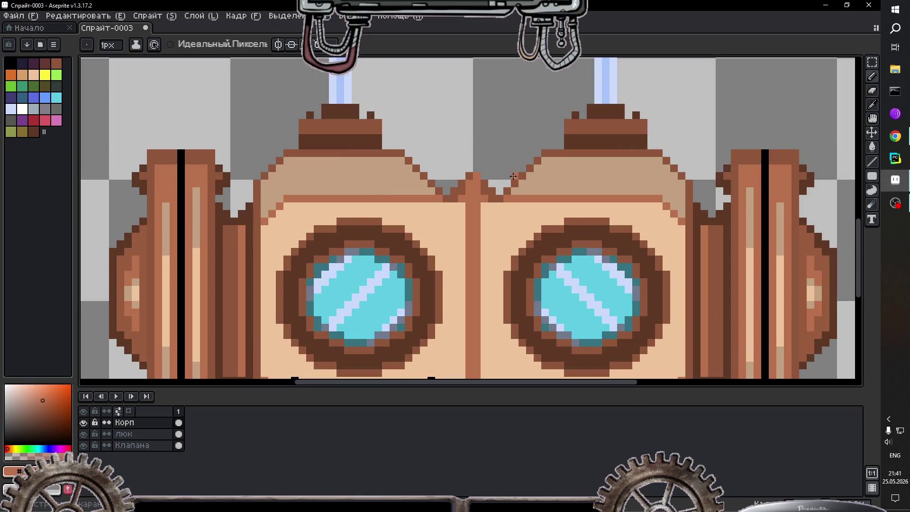
{"action": "left_click_drag", "start_coordinate": [485, 213], "coordinate": [472, 230]}
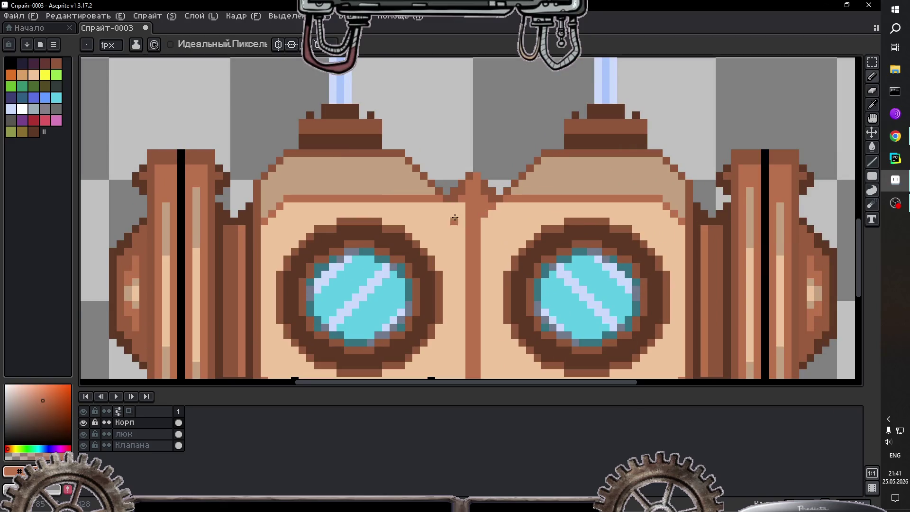
{"action": "scroll", "coordinate": [472, 230], "scroll_direction": "down", "scroll_amount": 3}
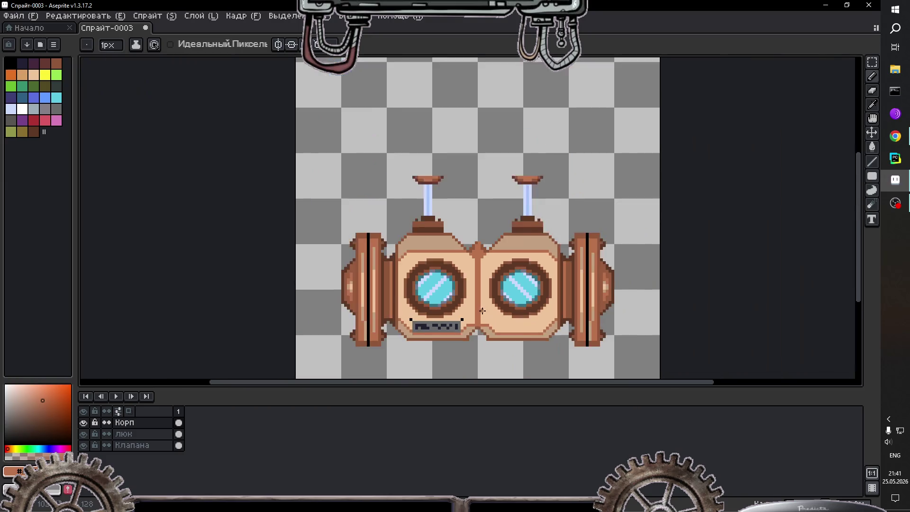
{"action": "scroll", "coordinate": [460, 304], "scroll_direction": "up", "scroll_amount": 3}
{"action": "left_click_drag", "start_coordinate": [450, 310], "coordinate": [488, 311]}
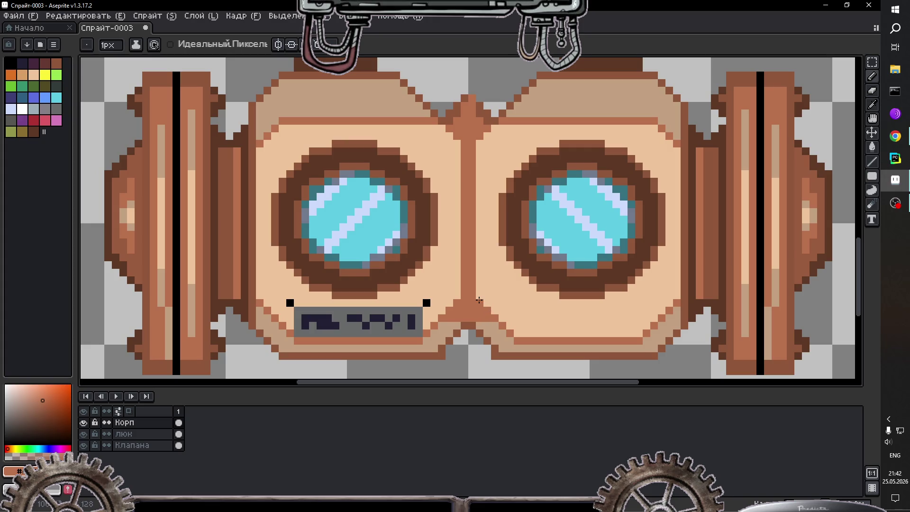
{"action": "left_click", "coordinate": [466, 330]}
{"action": "left_click", "coordinate": [466, 330], "text": "alt"}
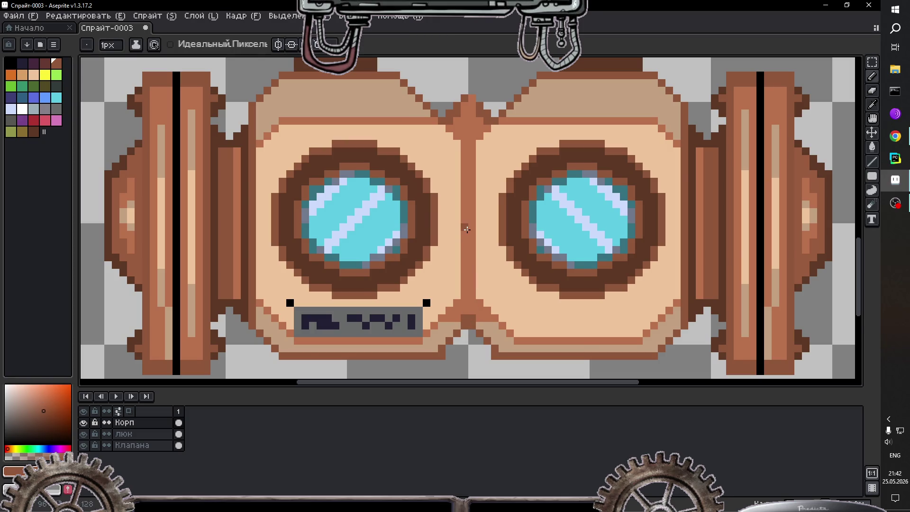
Step: Thicken the bridge top between the portholes with brown
{"action": "scroll", "coordinate": [467, 228], "scroll_direction": "down", "scroll_amount": 4}
{"action": "scroll", "coordinate": [476, 190], "scroll_direction": "up", "scroll_amount": 2}
{"action": "scroll", "coordinate": [476, 190], "scroll_direction": "up", "scroll_amount": 2}
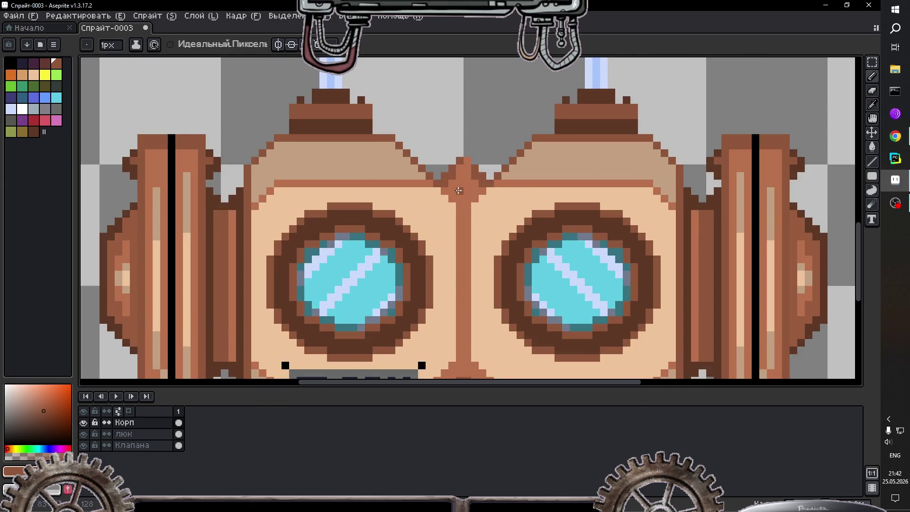
{"action": "left_click_drag", "start_coordinate": [450, 190], "coordinate": [463, 197]}
{"action": "scroll", "coordinate": [453, 199], "scroll_direction": "down", "scroll_amount": 4}
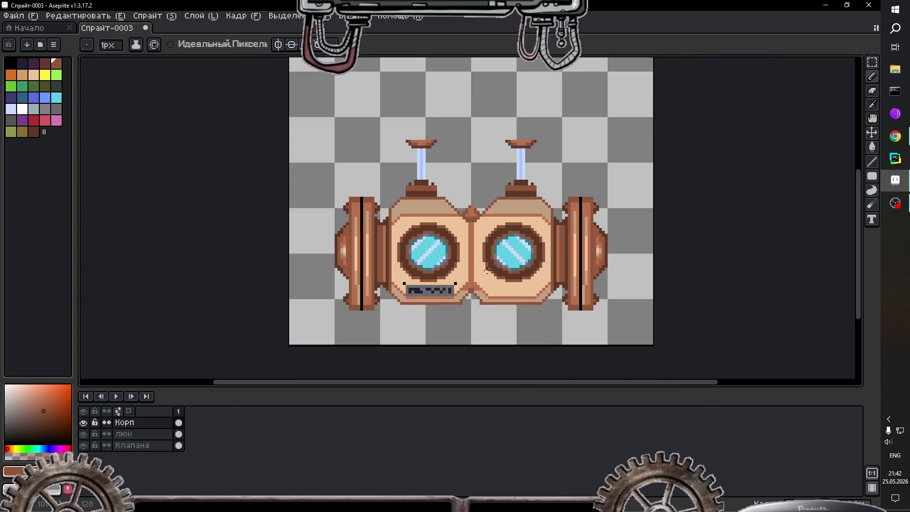
{"action": "scroll", "coordinate": [487, 271], "scroll_direction": "up", "scroll_amount": 1}
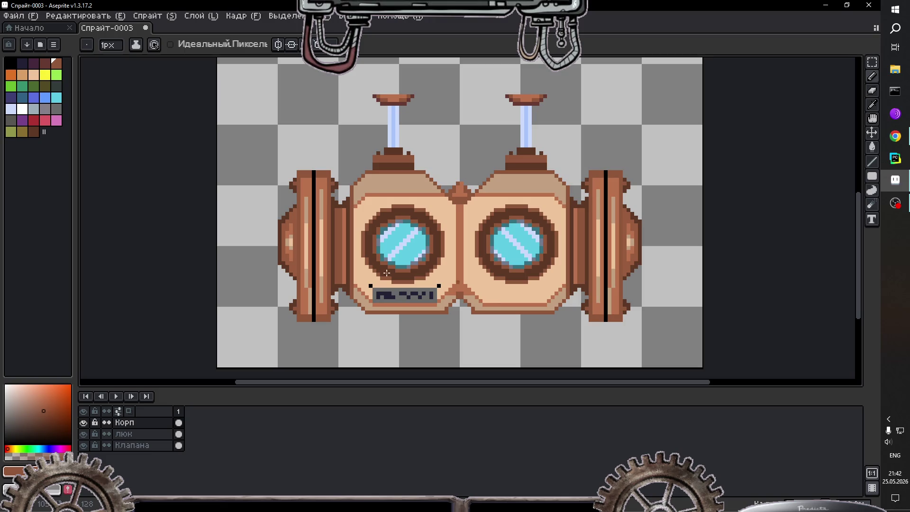
Step: Make the Клапана layer active and box-select the right valve
{"action": "left_click", "coordinate": [132, 445]}
{"action": "scroll", "coordinate": [398, 118], "scroll_direction": "down", "scroll_amount": 4}
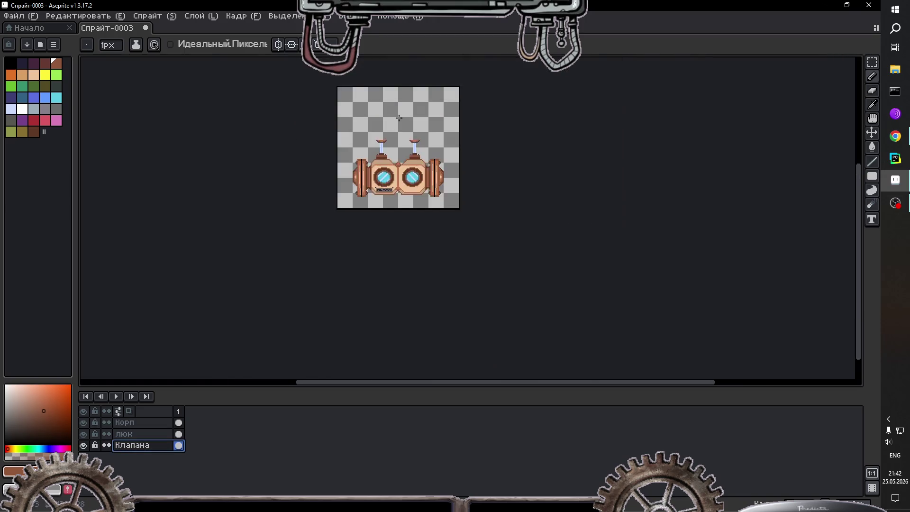
{"action": "scroll", "coordinate": [386, 165], "scroll_direction": "up", "scroll_amount": 3}
{"action": "scroll", "coordinate": [385, 165], "scroll_direction": "up", "scroll_amount": 2}
{"action": "scroll", "coordinate": [382, 214], "scroll_direction": "down", "scroll_amount": 1}
{"action": "scroll", "coordinate": [380, 265], "scroll_direction": "up", "scroll_amount": 2}
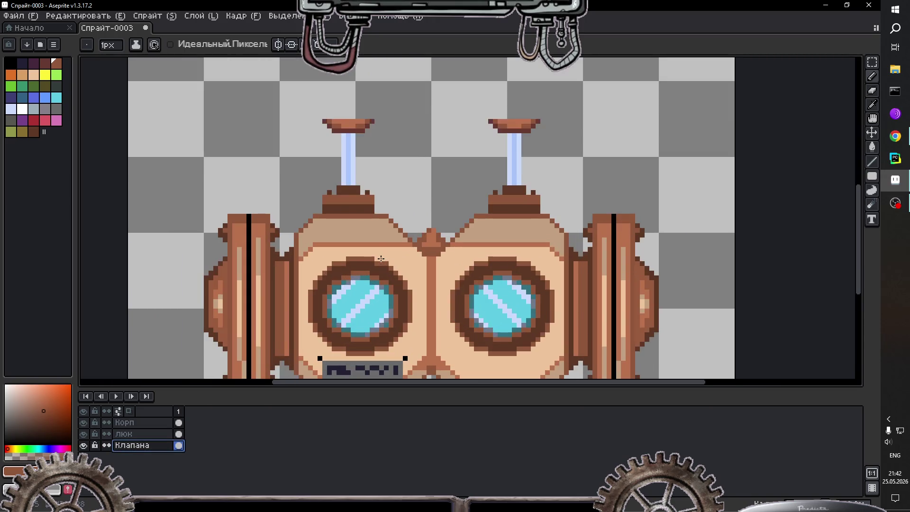
{"action": "scroll", "coordinate": [380, 283], "scroll_direction": "down", "scroll_amount": 3}
{"action": "scroll", "coordinate": [380, 284], "scroll_direction": "up", "scroll_amount": 2}
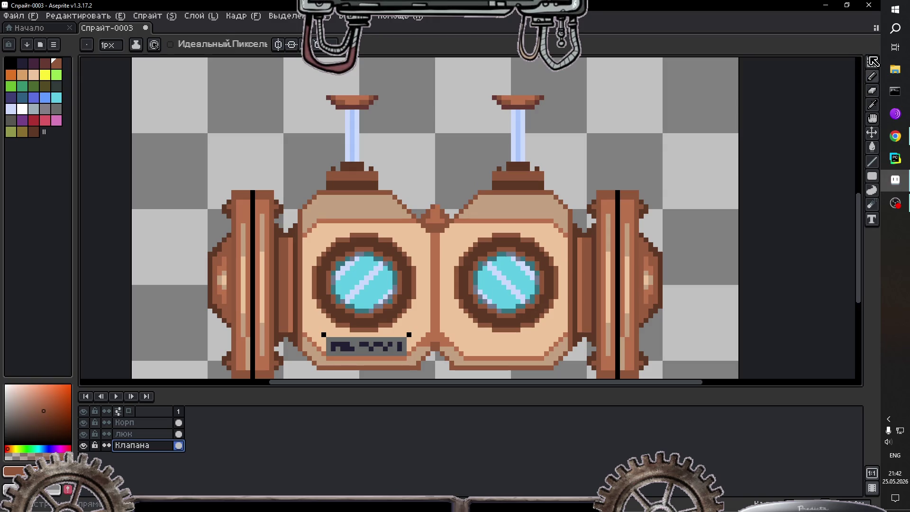
{"action": "left_click", "coordinate": [873, 62]}
{"action": "left_click_drag", "start_coordinate": [478, 81], "coordinate": [578, 215]}
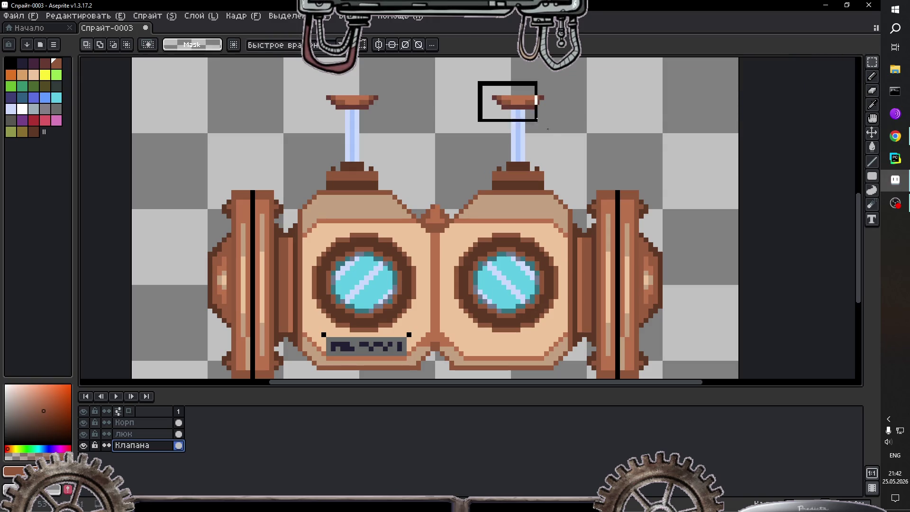
Step: Drag the right valve down onto its base and commit the move
{"action": "left_click_drag", "start_coordinate": [532, 145], "coordinate": [536, 199]}
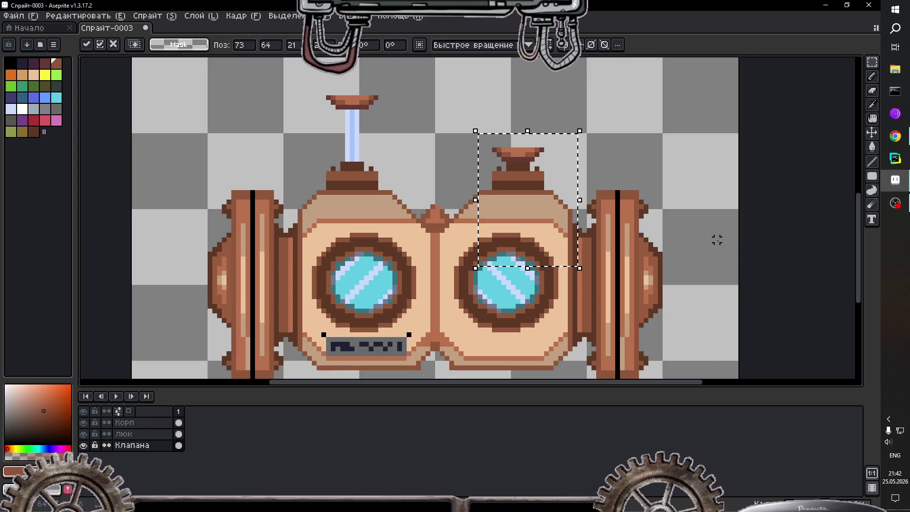
{"action": "left_click", "coordinate": [715, 240]}
{"action": "scroll", "coordinate": [560, 225], "scroll_direction": "down", "scroll_amount": 1}
{"action": "scroll", "coordinate": [560, 225], "scroll_direction": "down", "scroll_amount": 1}
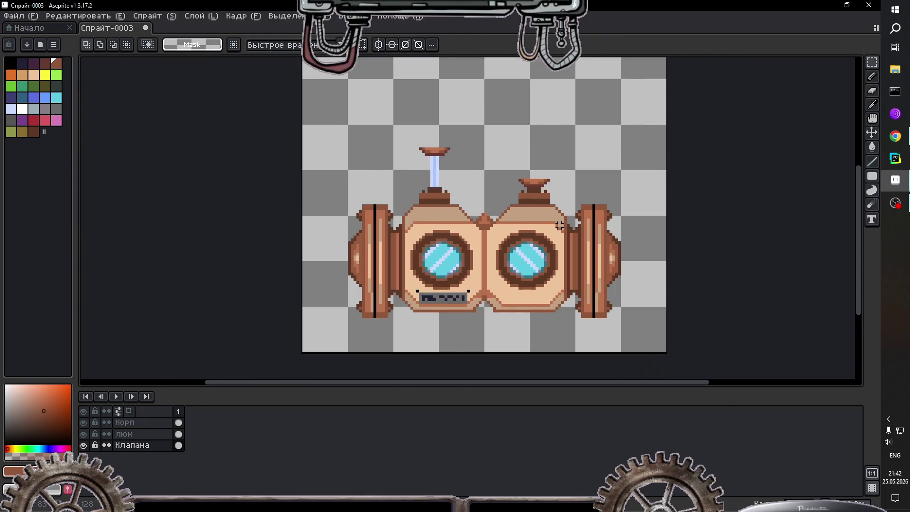
{"action": "scroll", "coordinate": [560, 225], "scroll_direction": "down", "scroll_amount": 1}
{"action": "scroll", "coordinate": [599, 238], "scroll_direction": "up", "scroll_amount": 1}
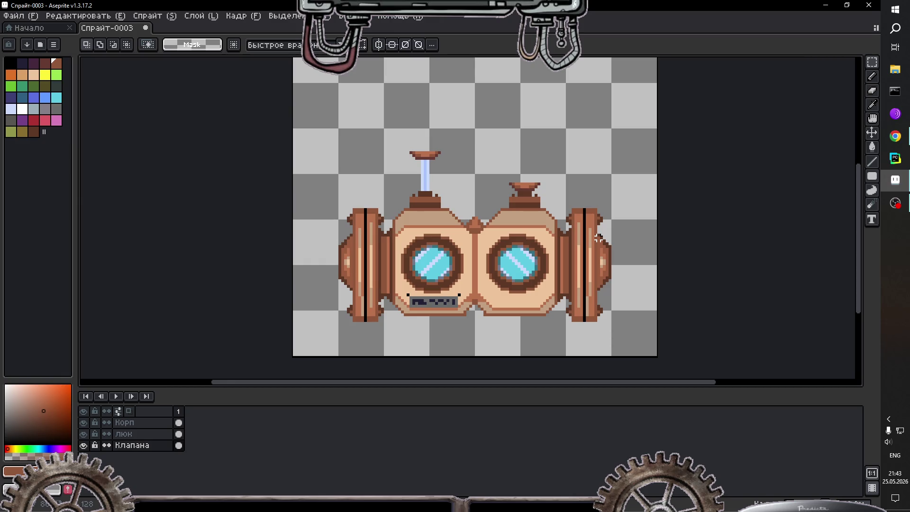
Step: Zoom around the canvas to inspect the finished goggle sprite
{"action": "scroll", "coordinate": [599, 238], "scroll_direction": "down", "scroll_amount": 5}
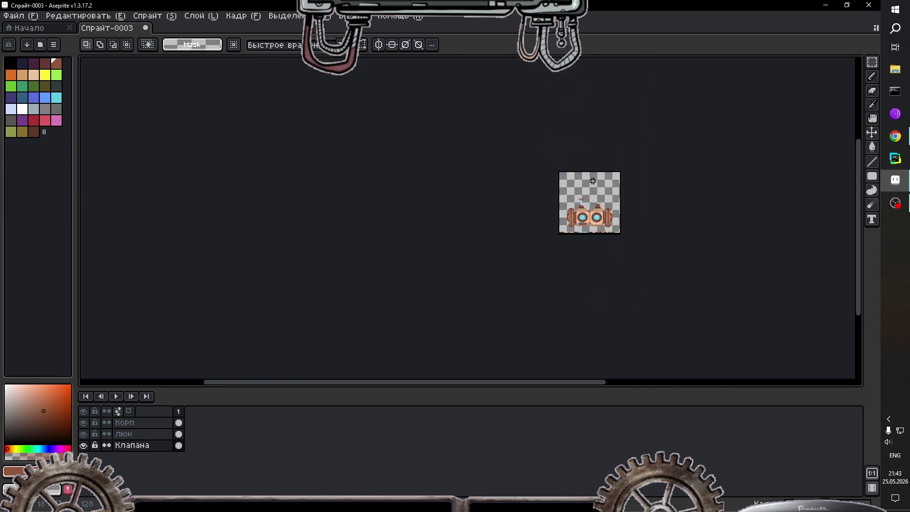
{"action": "scroll", "coordinate": [628, 230], "scroll_direction": "up", "scroll_amount": 1}
{"action": "scroll", "coordinate": [599, 240], "scroll_direction": "up", "scroll_amount": 4}
{"action": "scroll", "coordinate": [588, 223], "scroll_direction": "down", "scroll_amount": 2}
{"action": "scroll", "coordinate": [588, 223], "scroll_direction": "up", "scroll_amount": 1}
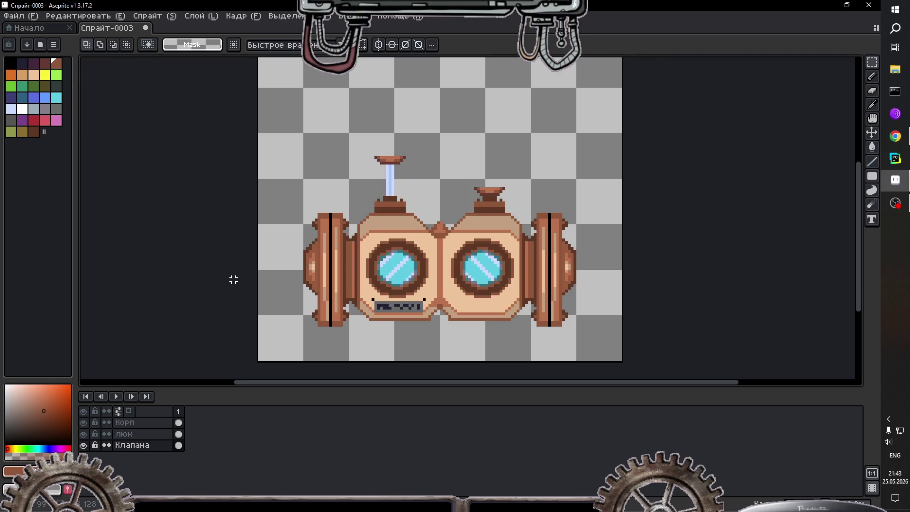
{"action": "scroll", "coordinate": [408, 261], "scroll_direction": "up", "scroll_amount": 1}
{"action": "scroll", "coordinate": [407, 260], "scroll_direction": "up", "scroll_amount": 1}
{"action": "scroll", "coordinate": [408, 260], "scroll_direction": "down", "scroll_amount": 1}
{"action": "scroll", "coordinate": [408, 260], "scroll_direction": "down", "scroll_amount": 6}
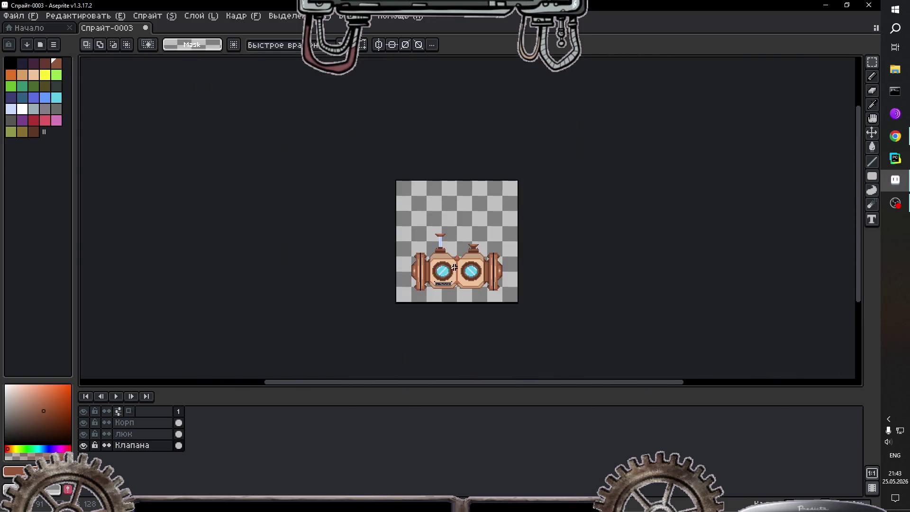
{"action": "scroll", "coordinate": [457, 267], "scroll_direction": "up", "scroll_amount": 4}
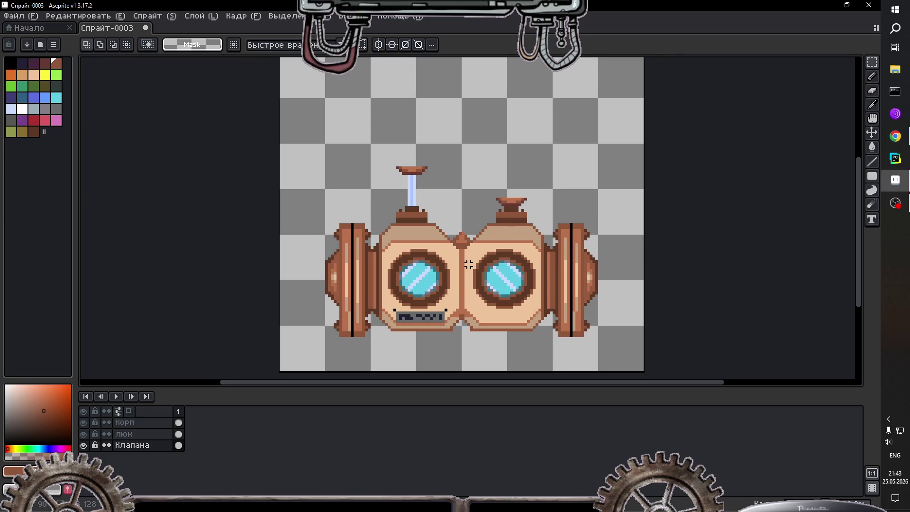
Step: Select frame 1 and add a new frame 2 copying the drawing
{"action": "scroll", "coordinate": [353, 232], "scroll_direction": "up", "scroll_amount": 2}
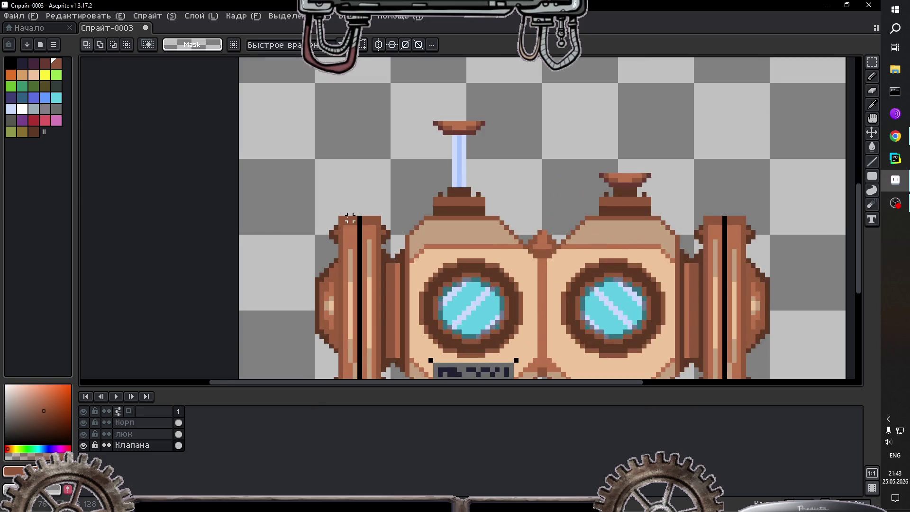
{"action": "scroll", "coordinate": [531, 213], "scroll_direction": "down", "scroll_amount": 2}
{"action": "scroll", "coordinate": [531, 213], "scroll_direction": "down", "scroll_amount": 1}
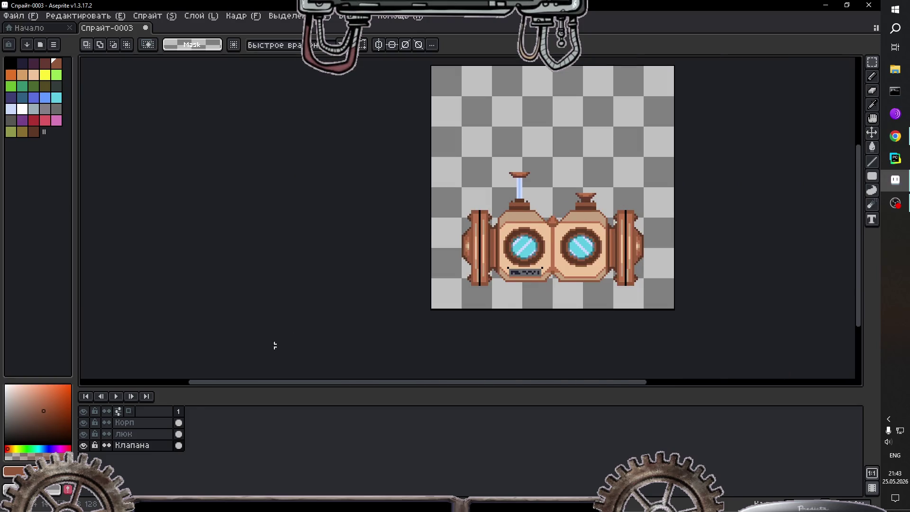
{"action": "left_click", "coordinate": [179, 411]}
{"action": "key", "text": "alt+n"}
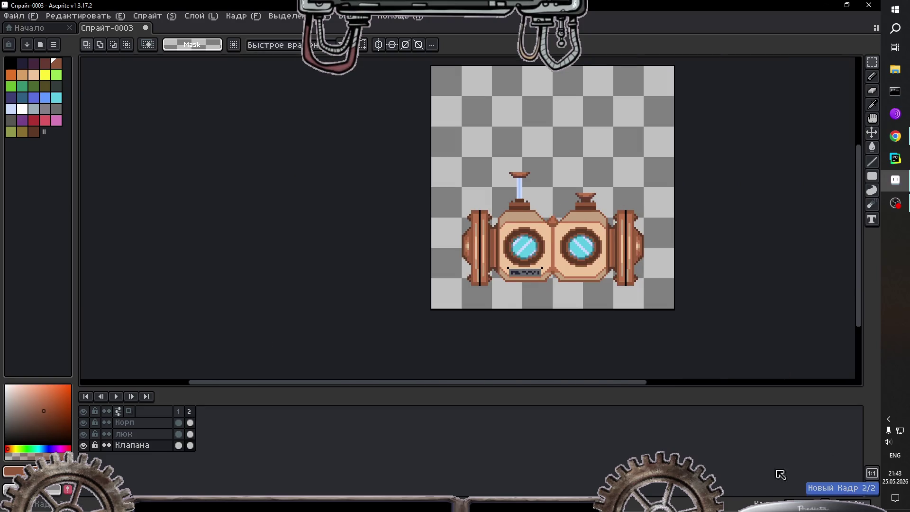
Step: Toggle the Корп and люк layer visibility, then marquee-select the right valve in frame 2
{"action": "scroll", "coordinate": [707, 270], "scroll_direction": "up", "scroll_amount": 2}
{"action": "scroll", "coordinate": [534, 142], "scroll_direction": "down", "scroll_amount": 2}
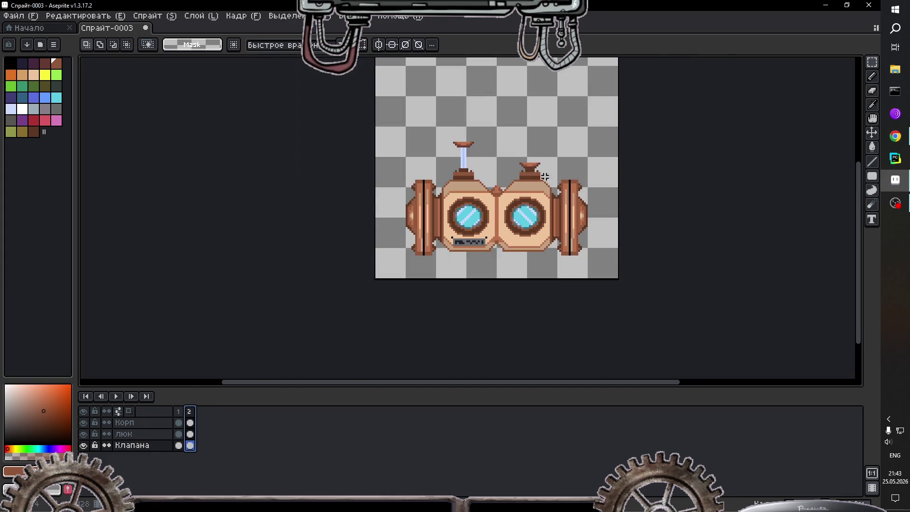
{"action": "scroll", "coordinate": [534, 143], "scroll_direction": "up", "scroll_amount": 1}
{"action": "scroll", "coordinate": [519, 163], "scroll_direction": "up", "scroll_amount": 1}
{"action": "scroll", "coordinate": [519, 163], "scroll_direction": "down", "scroll_amount": 1}
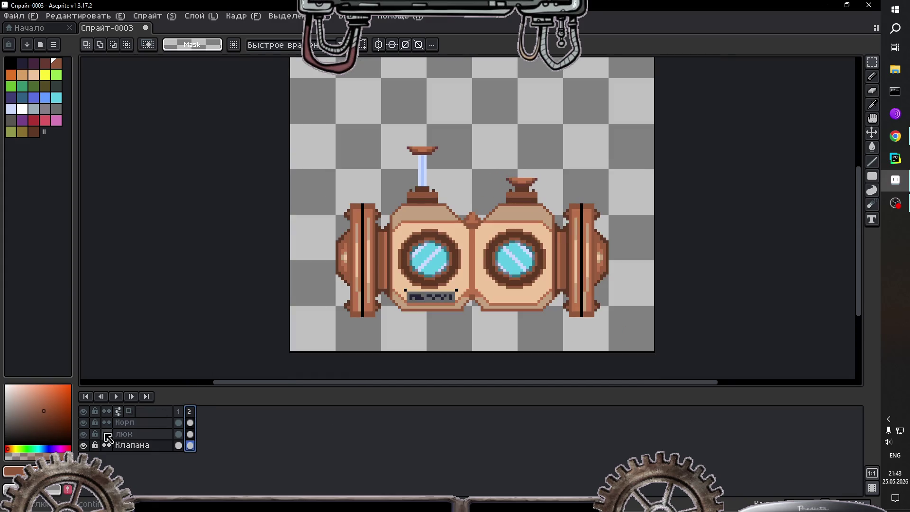
{"action": "mouse_move", "coordinate": [83, 434]}
{"action": "left_mouse_down"}
{"action": "mouse_move", "coordinate": [87, 427]}
{"action": "mouse_move", "coordinate": [84, 434]}
{"action": "left_mouse_up"}
{"action": "scroll", "coordinate": [552, 157], "scroll_direction": "up", "scroll_amount": 1}
{"action": "mouse_move", "coordinate": [872, 66]}
{"action": "left_click", "coordinate": [802, 62]}
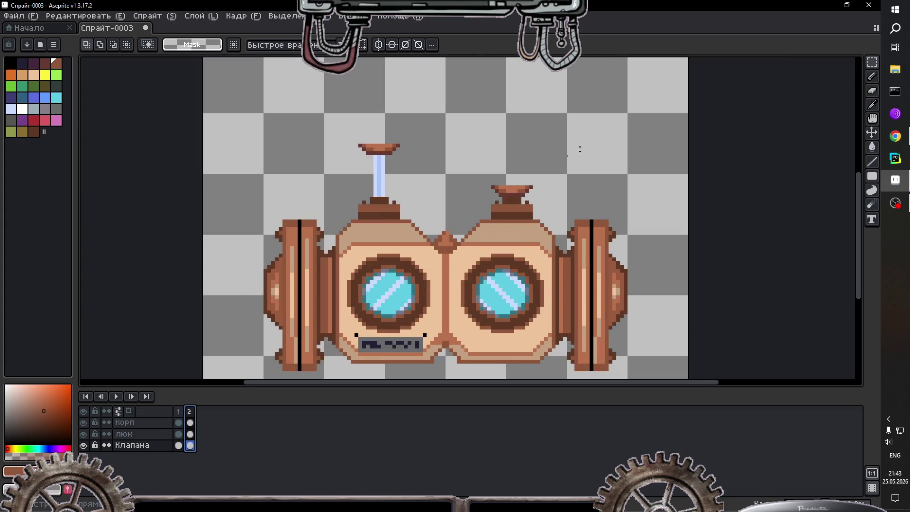
{"action": "left_click_drag", "start_coordinate": [475, 161], "coordinate": [561, 240]}
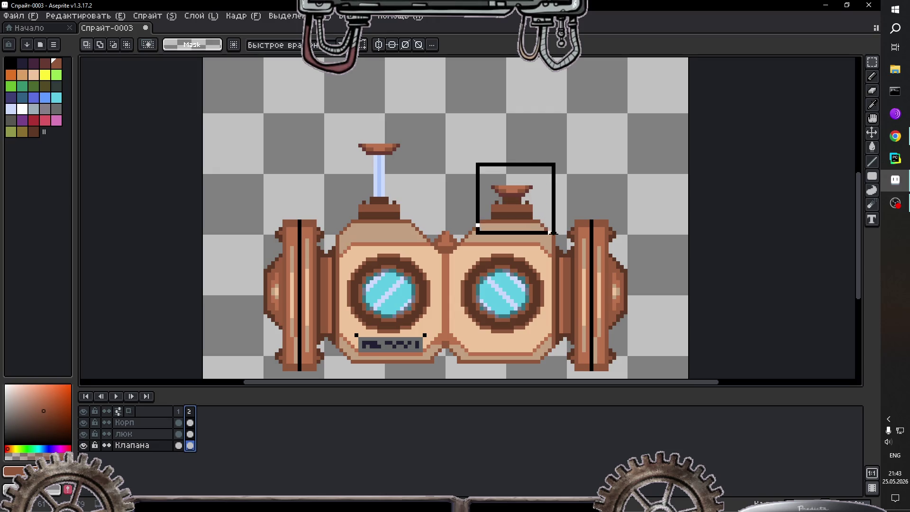
Step: Raise the selected right valve by 2 pixels and deselect
{"action": "left_click", "coordinate": [520, 203]}
{"action": "left_click_drag", "start_coordinate": [519, 203], "coordinate": [519, 195]}
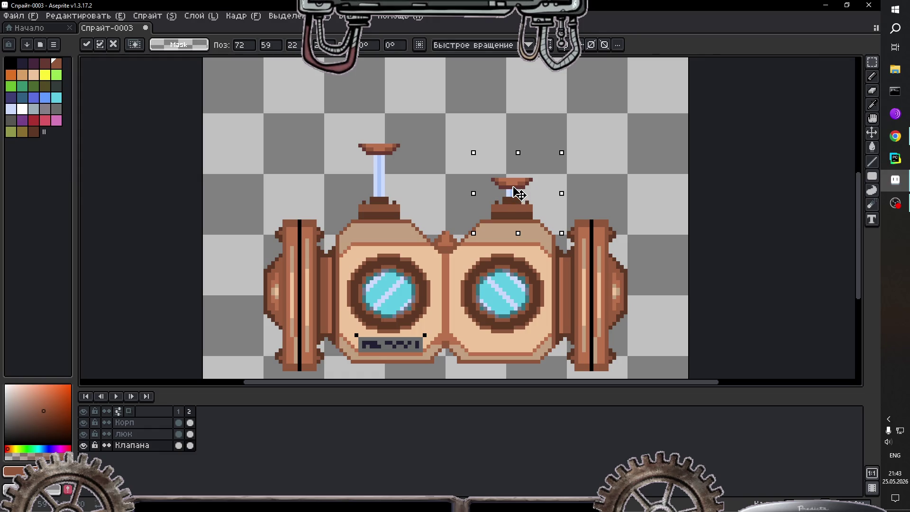
{"action": "key", "text": "Return"}
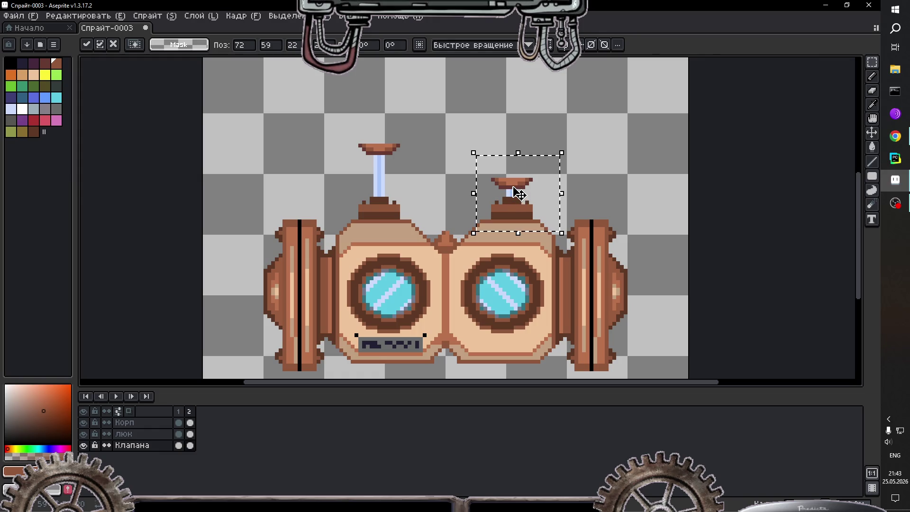
{"action": "key", "text": "ctrl+d"}
Step: Select the left valve, lower it 2 pixels, then hide the Корп body layer
{"action": "left_click_drag", "start_coordinate": [432, 130], "coordinate": [334, 237]}
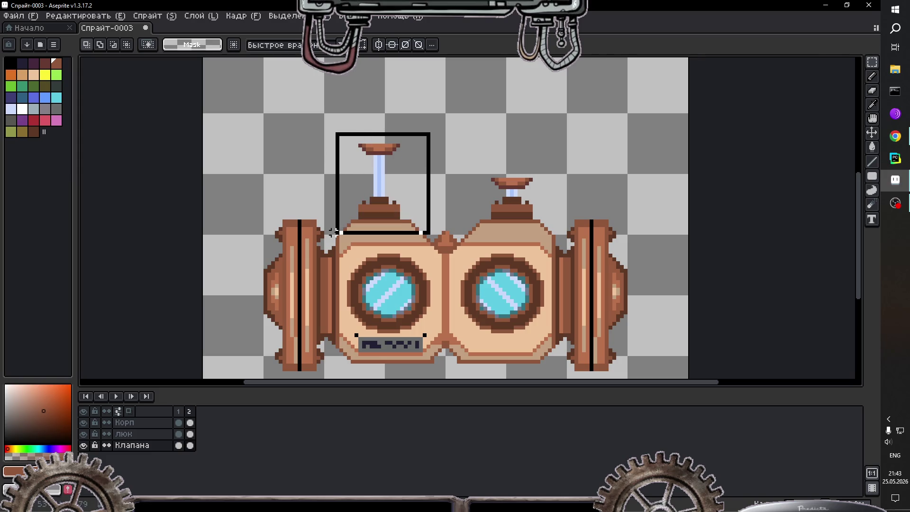
{"action": "left_click", "coordinate": [385, 179]}
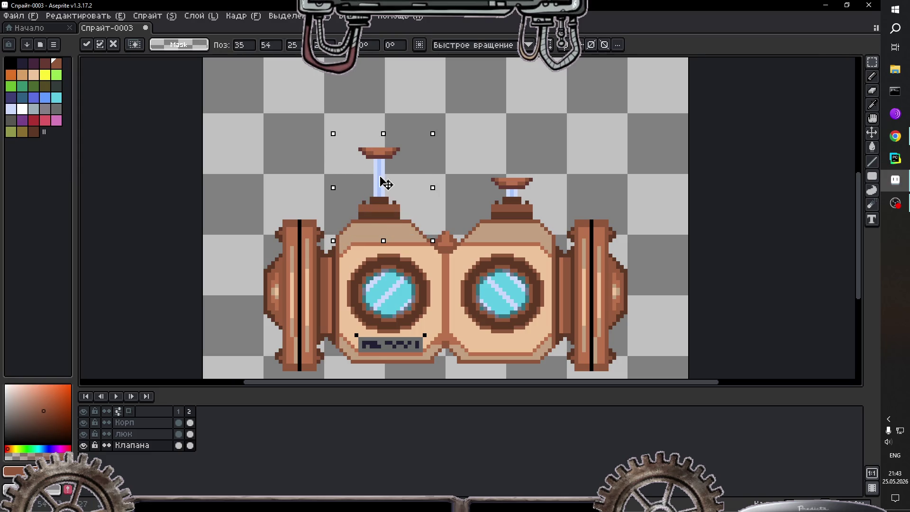
{"action": "left_click_drag", "start_coordinate": [387, 179], "coordinate": [387, 186]}
{"action": "key", "text": "ctrl+d"}
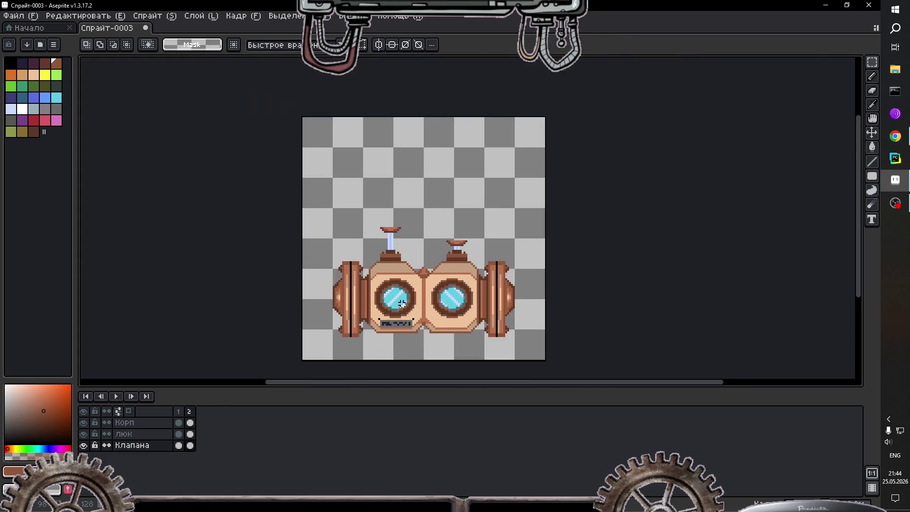
{"action": "scroll", "coordinate": [402, 288], "scroll_direction": "down", "scroll_amount": 1}
{"action": "scroll", "coordinate": [407, 313], "scroll_direction": "up", "scroll_amount": 1}
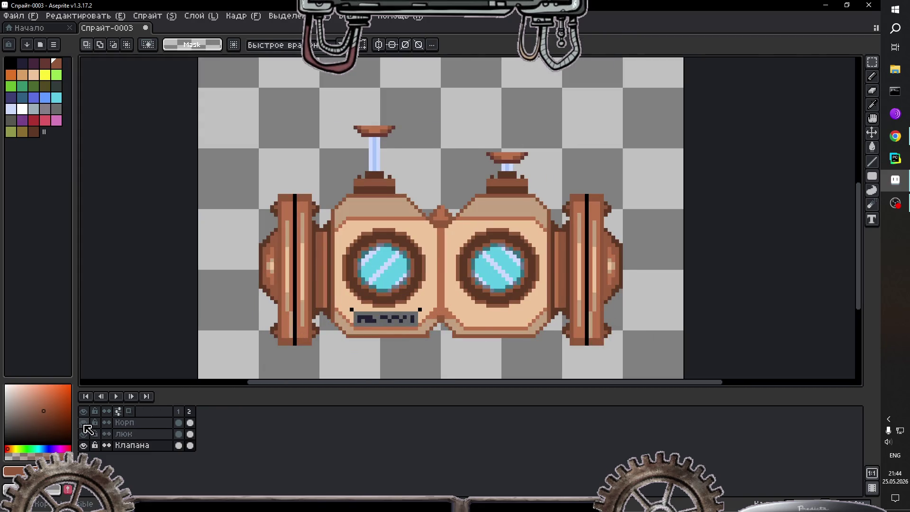
{"action": "left_click", "coordinate": [84, 422]}
{"action": "scroll", "coordinate": [308, 340], "scroll_direction": "up", "scroll_amount": 1}
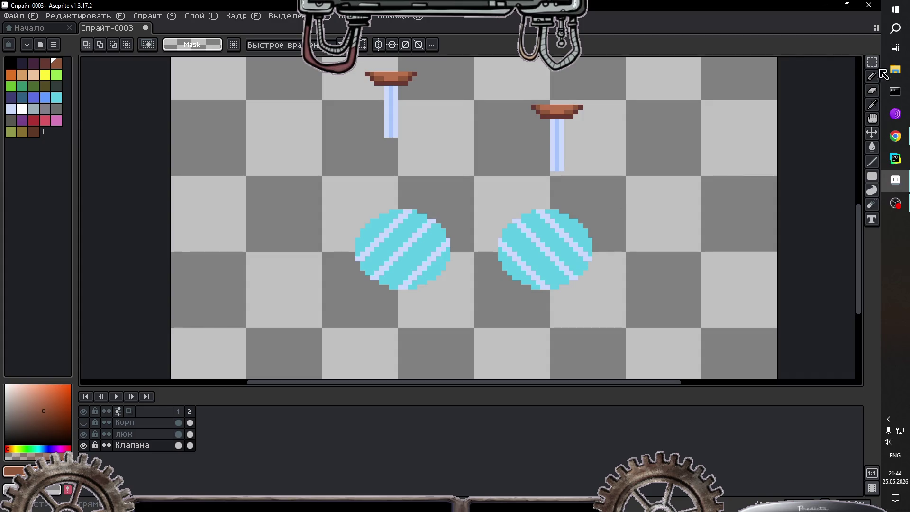
Step: Sample the lens cyan and pale lavender from the canvas and make the люк layer active
{"action": "left_click", "coordinate": [873, 104]}
{"action": "left_click", "coordinate": [370, 240]}
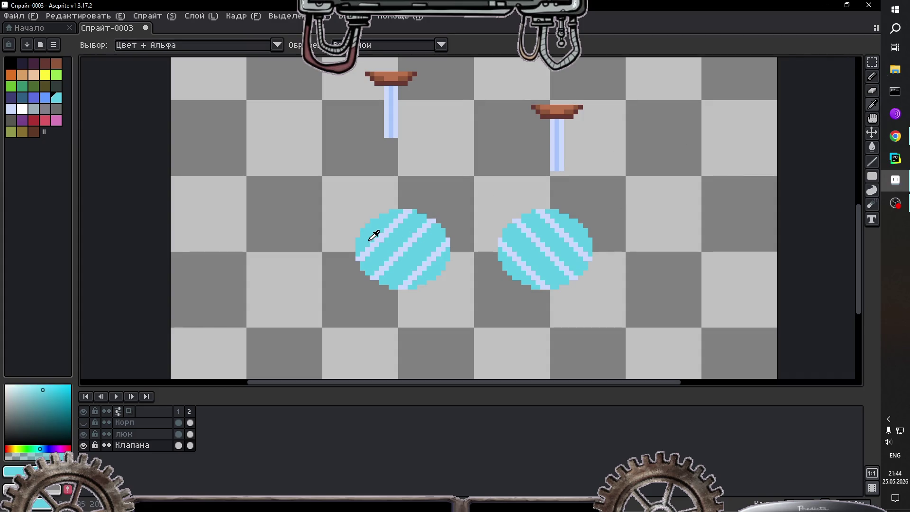
{"action": "right_click", "coordinate": [373, 243]}
{"action": "key", "text": "b"}
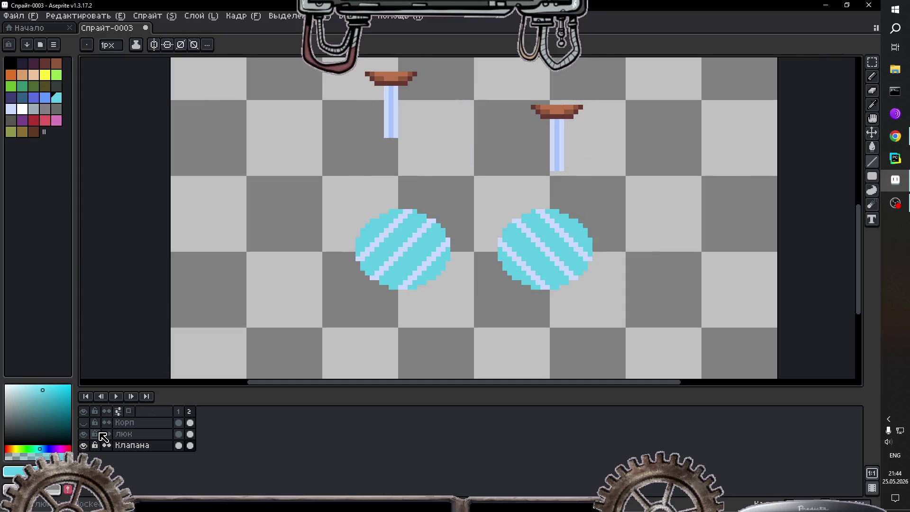
{"action": "left_click", "coordinate": [124, 434]}
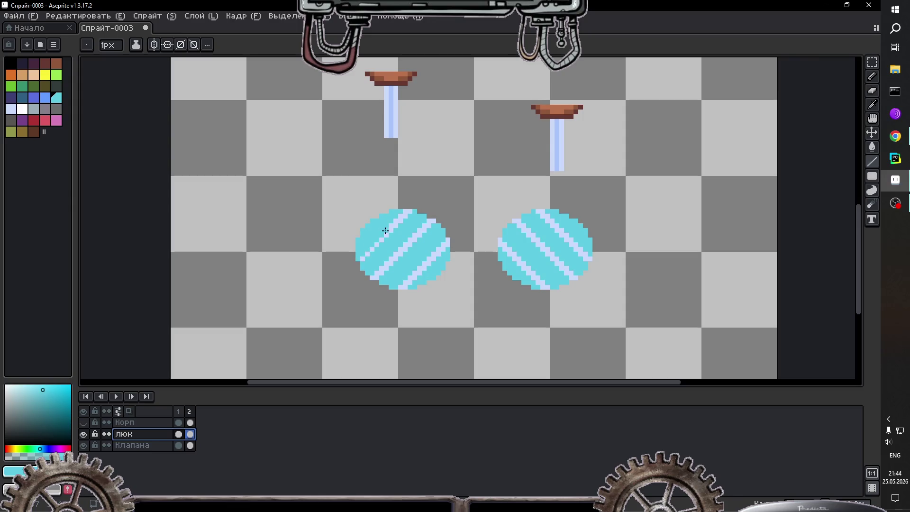
{"action": "left_click", "coordinate": [407, 210]}
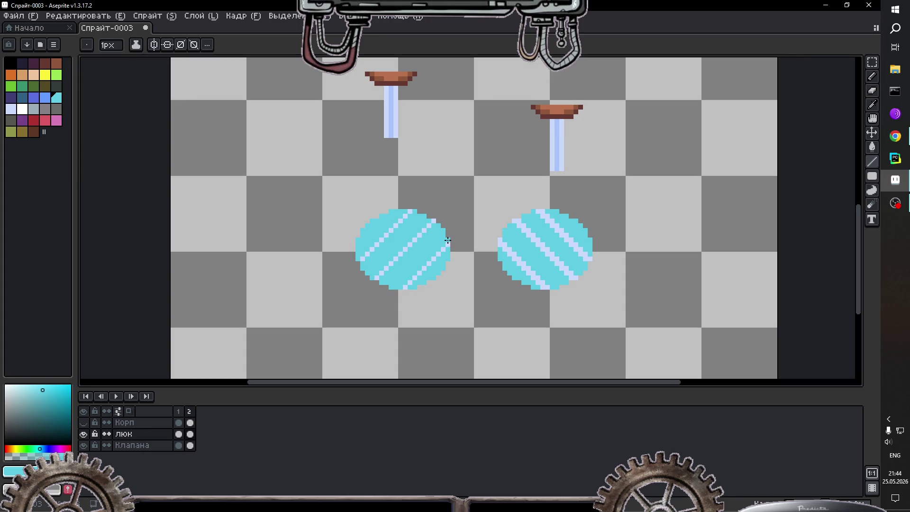
Step: Draw pale lavender glint stripes across the left lens, undoing the stray line strokes
{"action": "key", "text": "i"}
{"action": "left_click", "coordinate": [391, 231]}
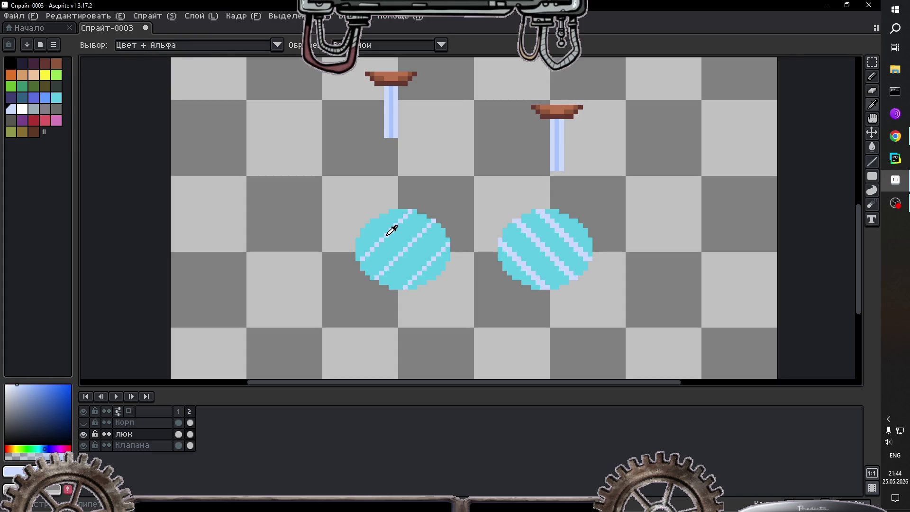
{"action": "key", "text": "b"}
{"action": "left_click_drag", "start_coordinate": [362, 264], "coordinate": [411, 221]}
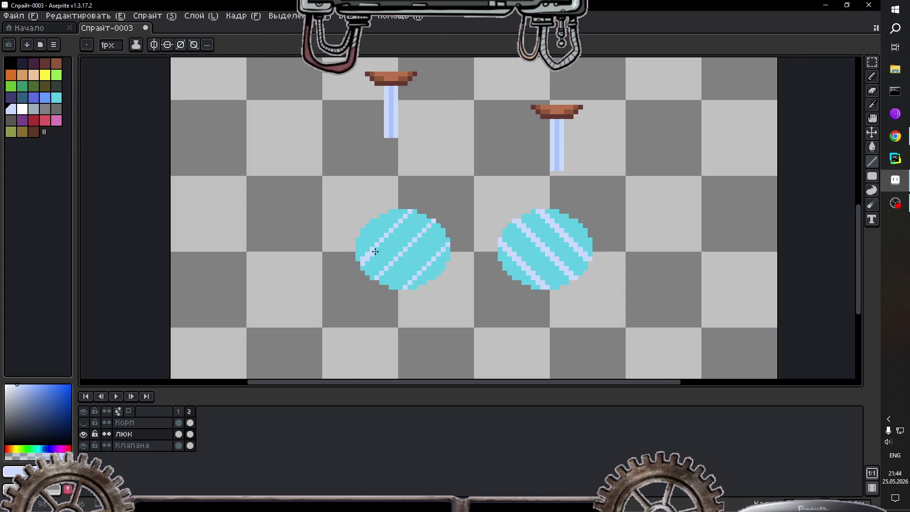
{"action": "key", "text": "ctrl+z"}
{"action": "left_click_drag", "start_coordinate": [382, 279], "coordinate": [429, 242]}
{"action": "key", "text": "ctrl+z"}
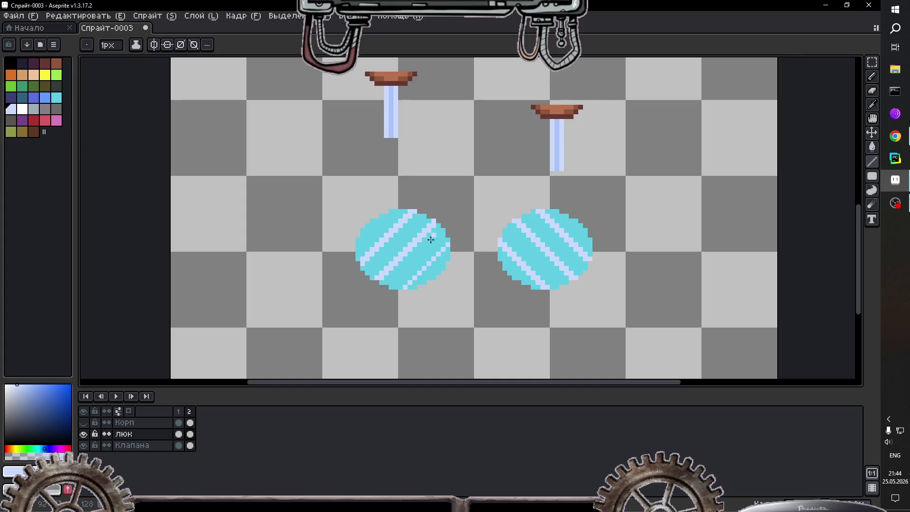
{"action": "left_click_drag", "start_coordinate": [415, 282], "coordinate": [449, 247]}
{"action": "scroll", "coordinate": [553, 239], "scroll_direction": "down", "scroll_amount": 1}
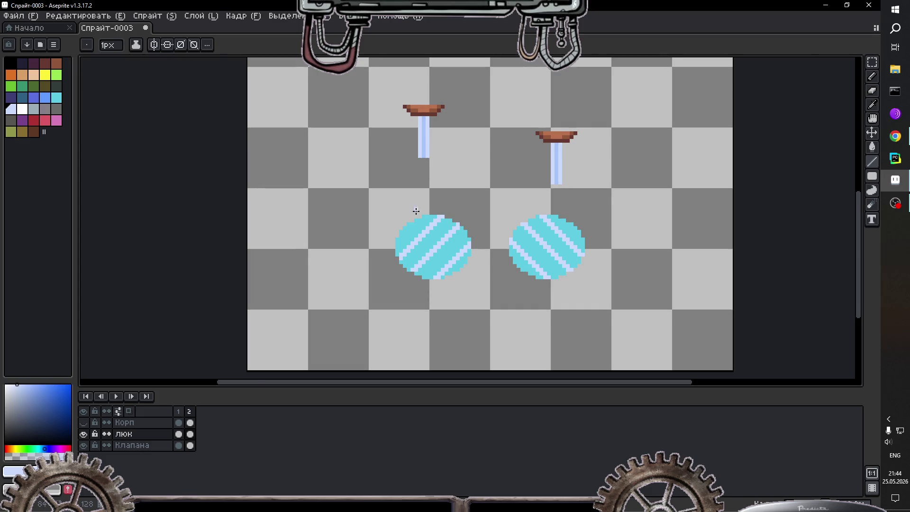
{"action": "scroll", "coordinate": [416, 211], "scroll_direction": "up", "scroll_amount": 1}
{"action": "key", "text": "v"}
{"action": "key", "text": "ctrl+z"}
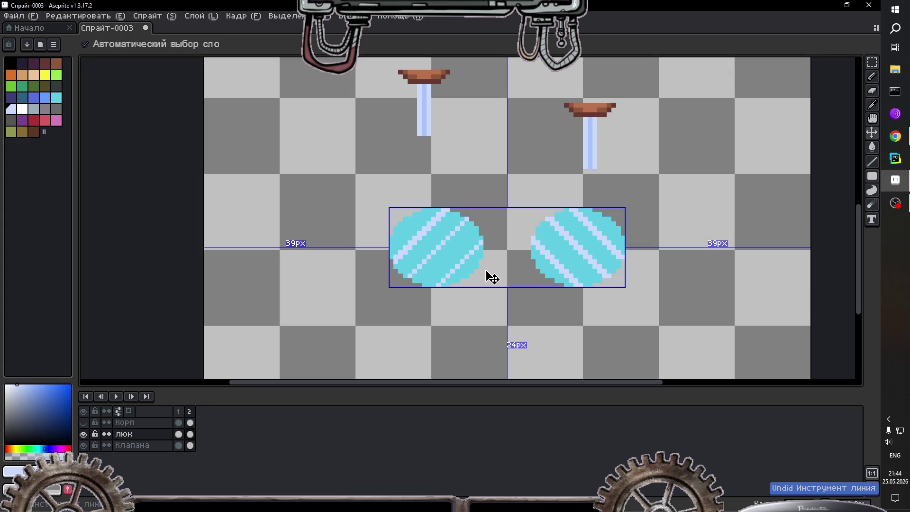
Step: Redo the undone line stroke, then undo it again
{"action": "key", "text": "l"}
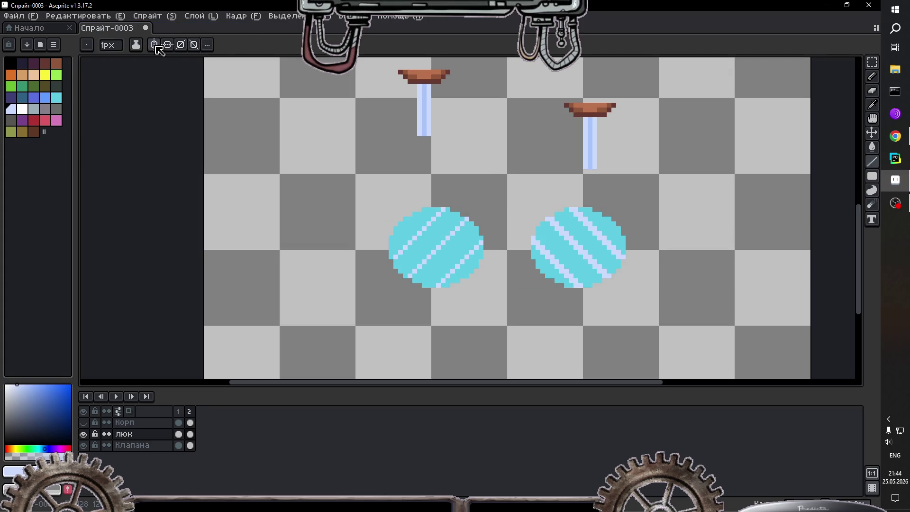
{"action": "key", "text": "ctrl+y"}
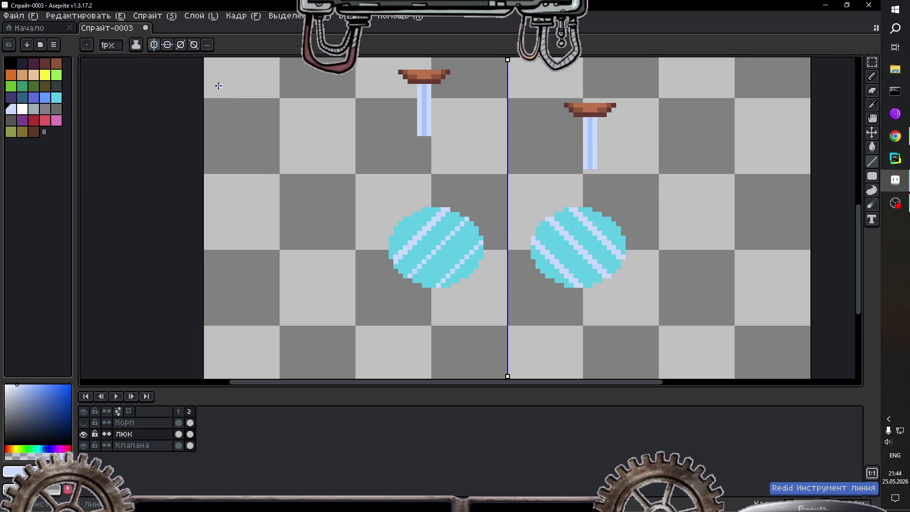
{"action": "key", "text": "ctrl+z"}
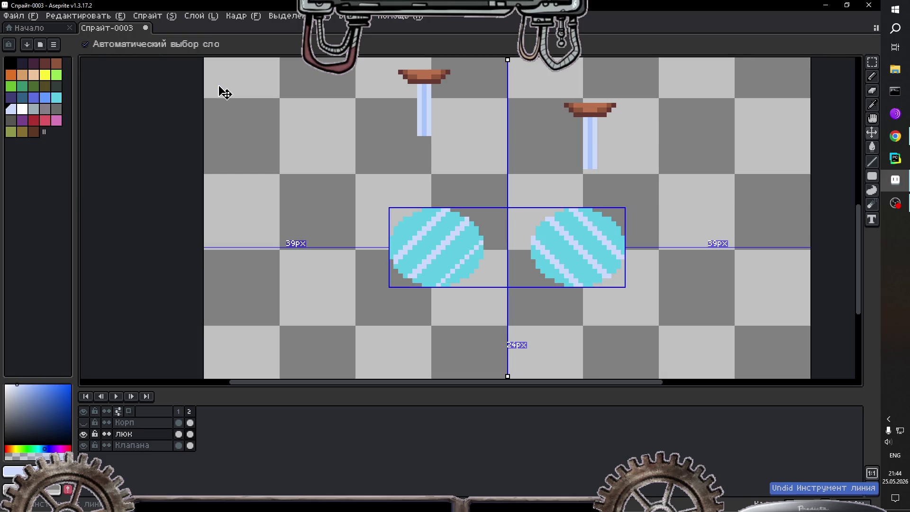
{"action": "key", "text": "l"}
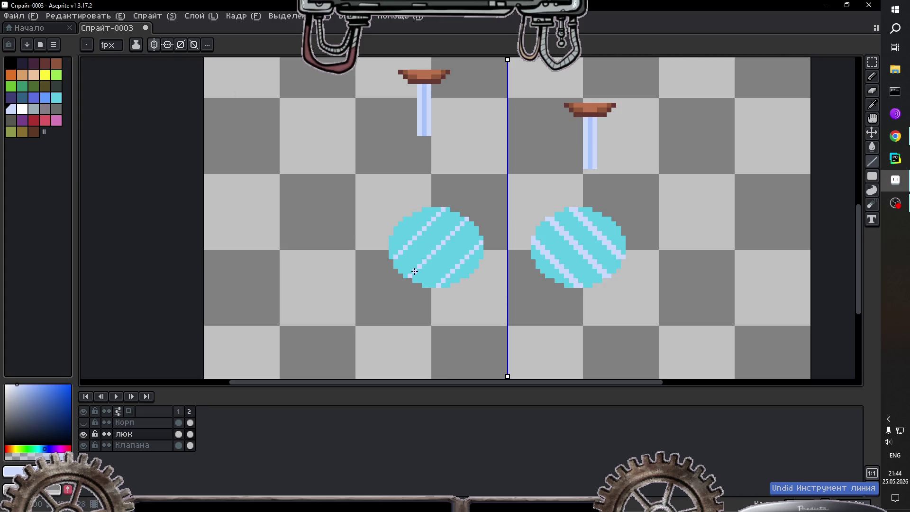
{"action": "scroll", "coordinate": [392, 258], "scroll_direction": "up", "scroll_amount": 4}
{"action": "scroll", "coordinate": [399, 256], "scroll_direction": "down", "scroll_amount": 3}
{"action": "scroll", "coordinate": [400, 255], "scroll_direction": "up", "scroll_amount": 1}
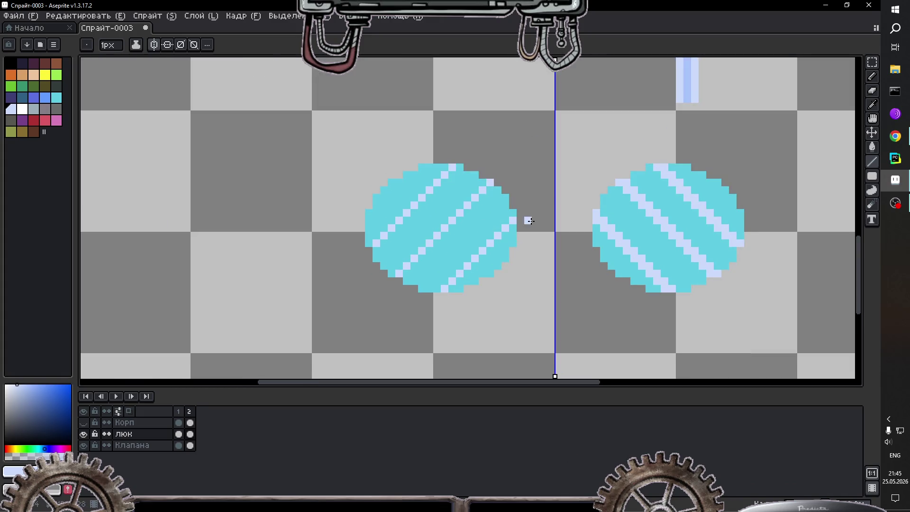
Step: Sample the lens cyan and thin the right lens's three glint stripes with it
{"action": "left_click", "coordinate": [875, 107]}
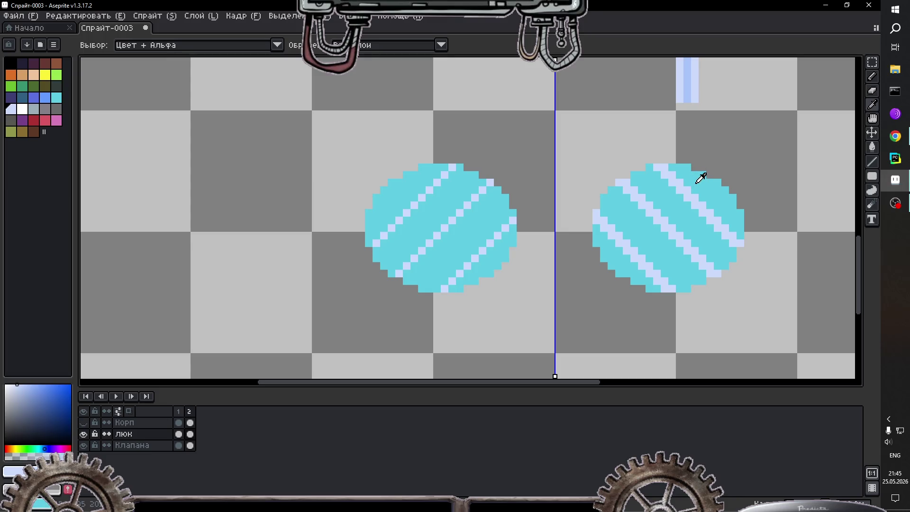
{"action": "left_click", "coordinate": [693, 181]}
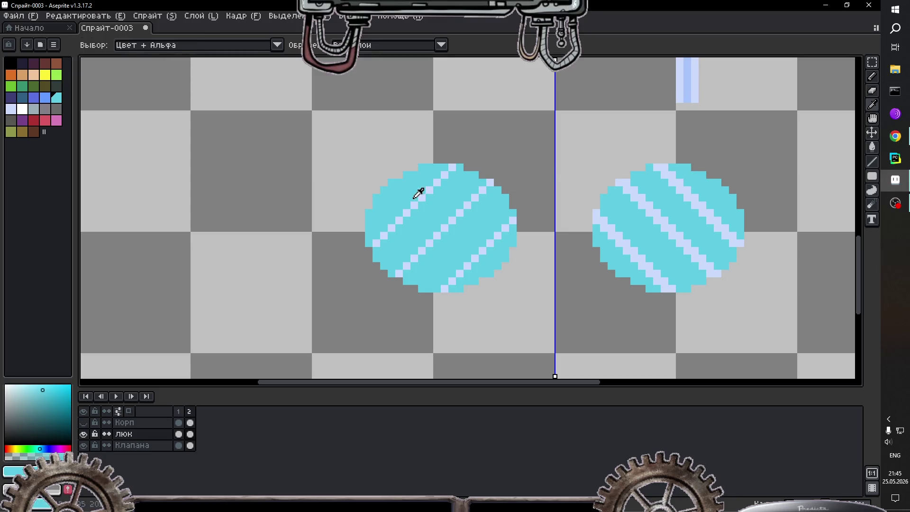
{"action": "key", "text": "b"}
{"action": "left_click", "coordinate": [668, 170]}
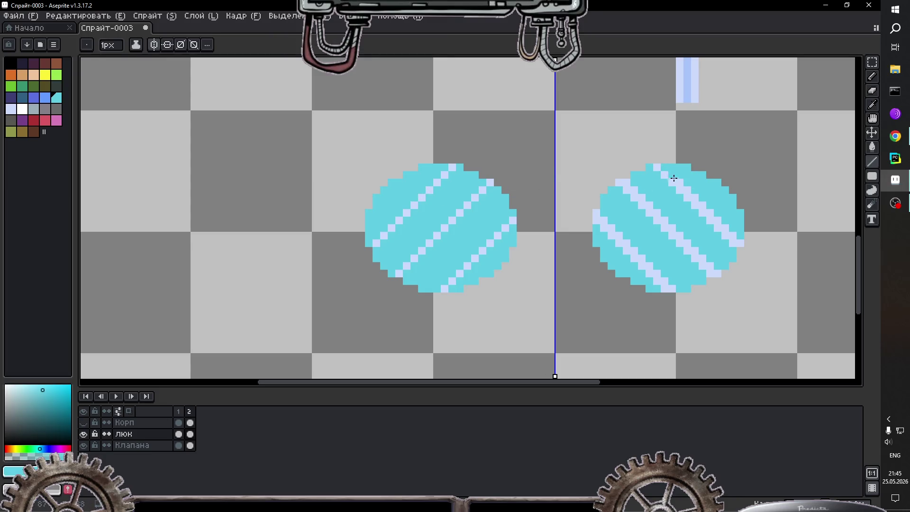
{"action": "left_click", "coordinate": [742, 242], "text": "shift"}
{"action": "key", "text": "ctrl+z"}
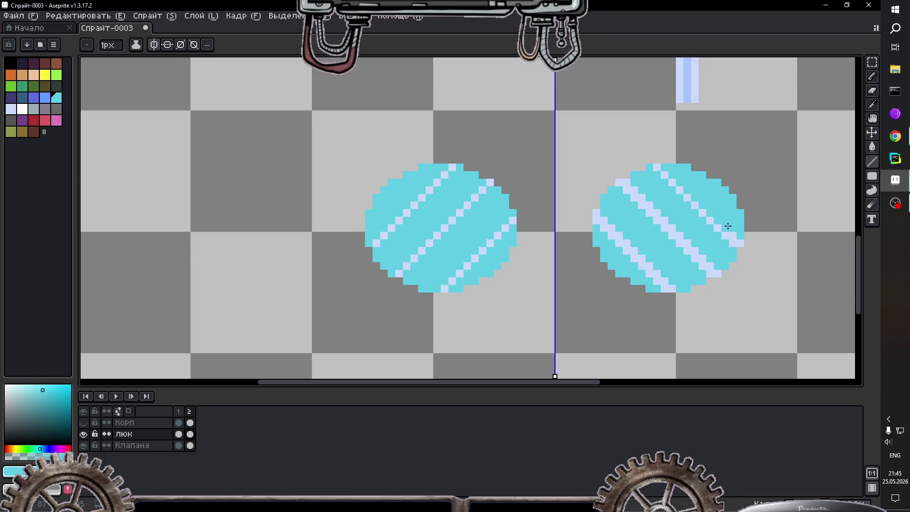
{"action": "left_click_drag", "start_coordinate": [679, 182], "coordinate": [742, 242]}
{"action": "left_click_drag", "start_coordinate": [627, 182], "coordinate": [719, 269]}
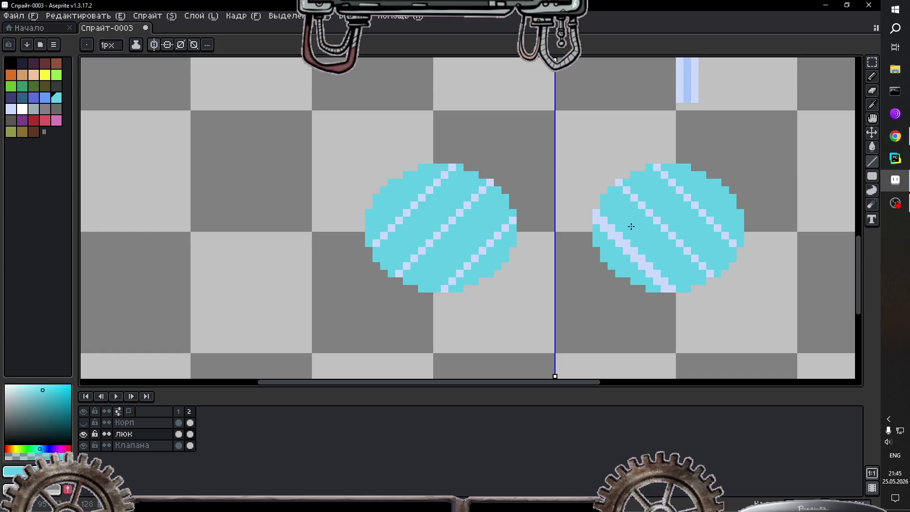
{"action": "mouse_move", "coordinate": [595, 215]}
{"action": "left_mouse_down"}
{"action": "mouse_move", "coordinate": [655, 260]}
{"action": "mouse_move", "coordinate": [672, 288]}
{"action": "left_mouse_up"}
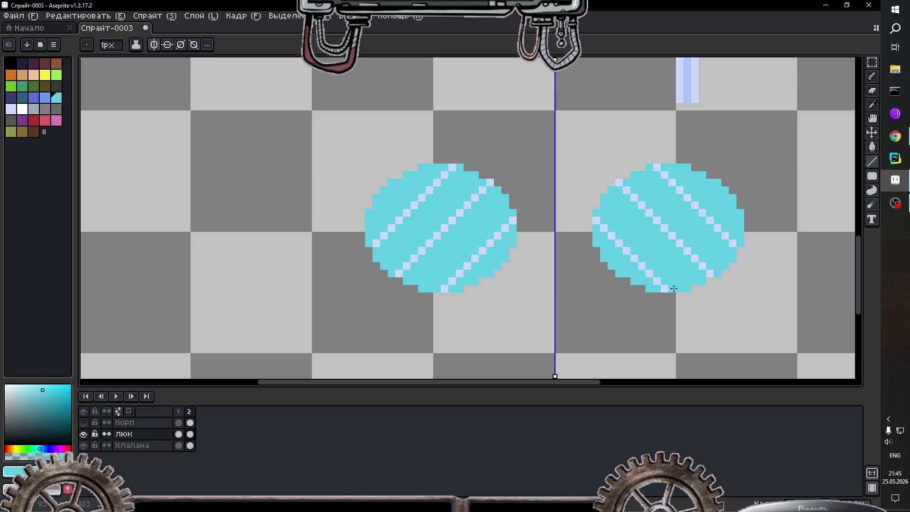
Step: Sample the lavender and thicken the left lens's three glint stripes into wider bands
{"action": "left_click", "coordinate": [410, 204], "text": "alt"}
{"action": "left_click_drag", "start_coordinate": [399, 232], "coordinate": [460, 169]}
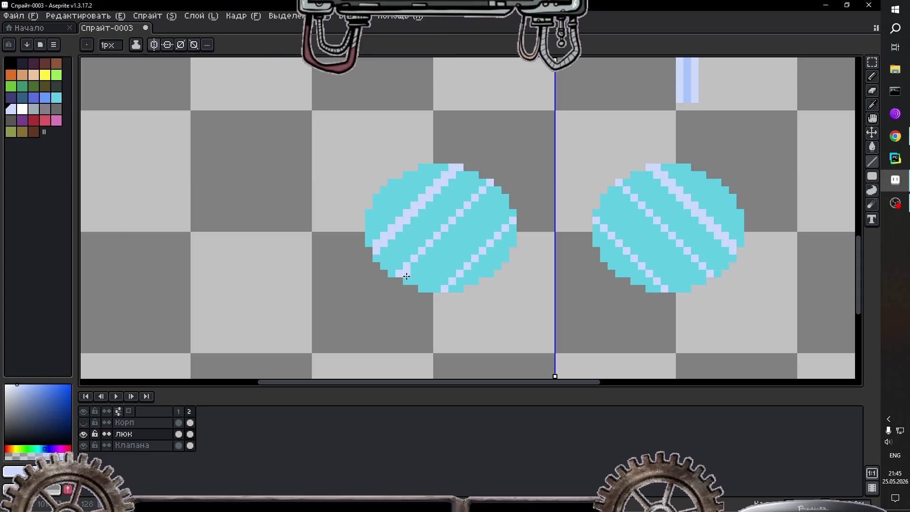
{"action": "left_click", "coordinate": [410, 273]}
{"action": "left_click_drag", "start_coordinate": [410, 272], "coordinate": [489, 191]}
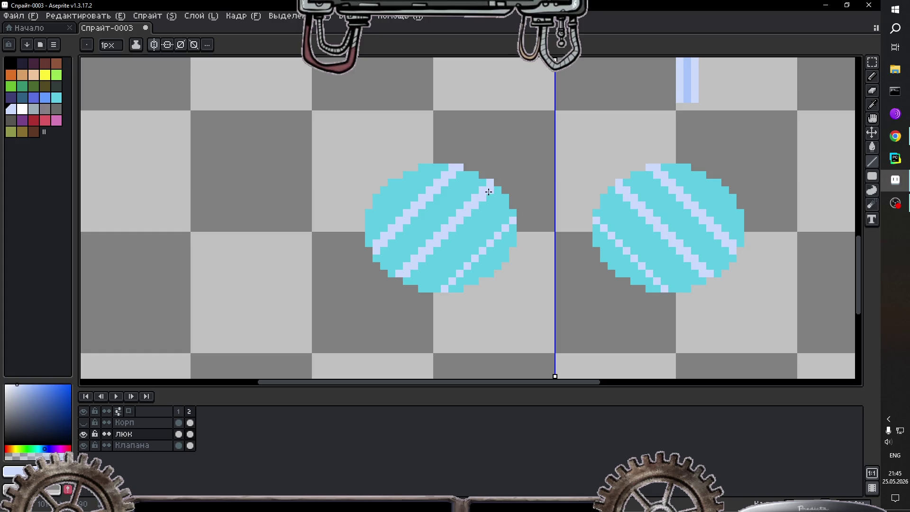
{"action": "left_click", "coordinate": [453, 290]}
{"action": "left_click_drag", "start_coordinate": [453, 290], "coordinate": [511, 231]}
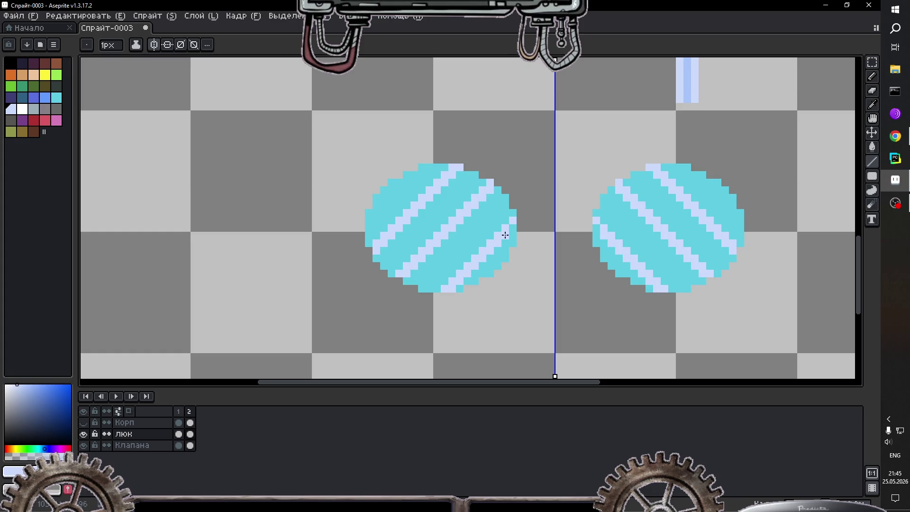
{"action": "scroll", "coordinate": [510, 231], "scroll_direction": "down", "scroll_amount": 1}
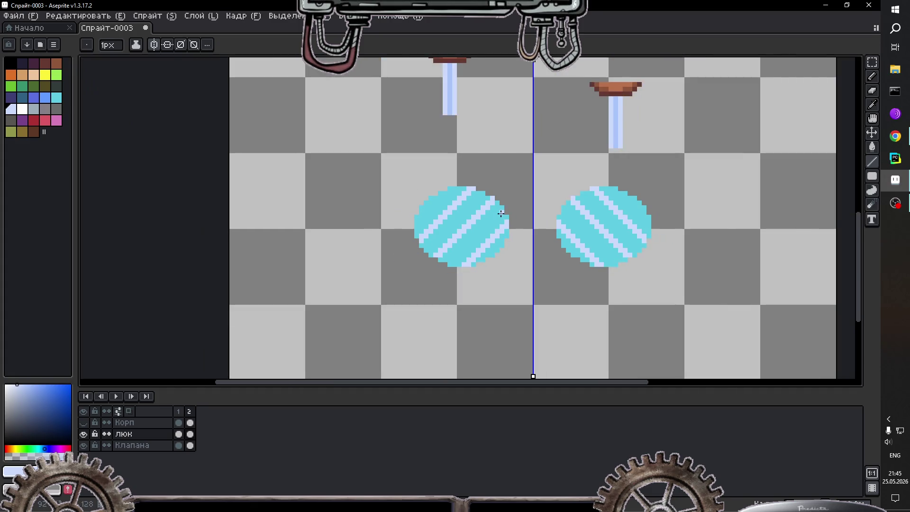
{"action": "scroll", "coordinate": [500, 214], "scroll_direction": "down", "scroll_amount": 1}
{"action": "scroll", "coordinate": [520, 171], "scroll_direction": "down", "scroll_amount": 3}
{"action": "scroll", "coordinate": [522, 165], "scroll_direction": "up", "scroll_amount": 2}
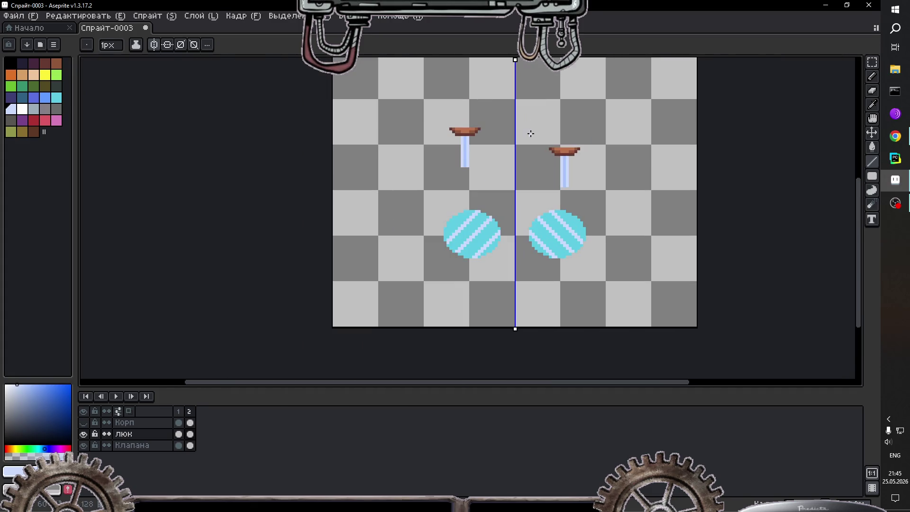
Step: Show the copper Корп hull layer, then add a third frame after frame 2
{"action": "left_click", "coordinate": [84, 422]}
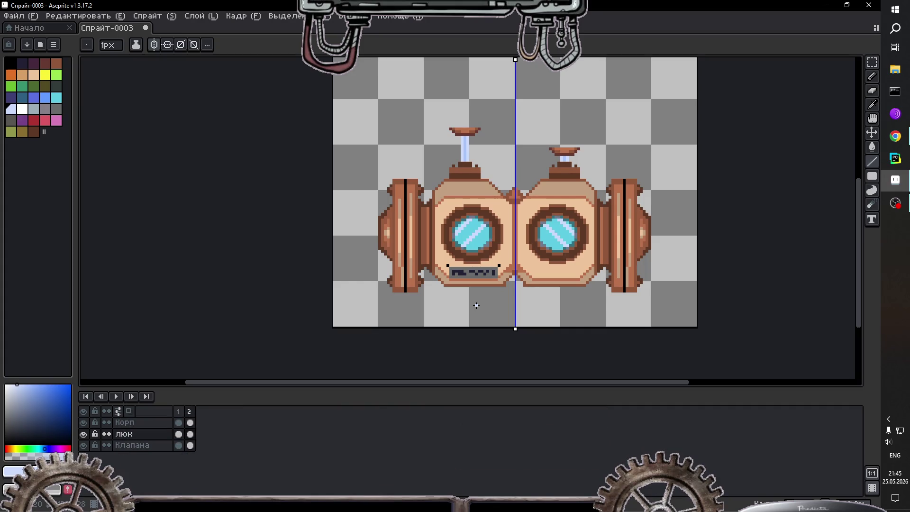
{"action": "scroll", "coordinate": [581, 260], "scroll_direction": "down", "scroll_amount": 1}
{"action": "scroll", "coordinate": [584, 244], "scroll_direction": "up", "scroll_amount": 2}
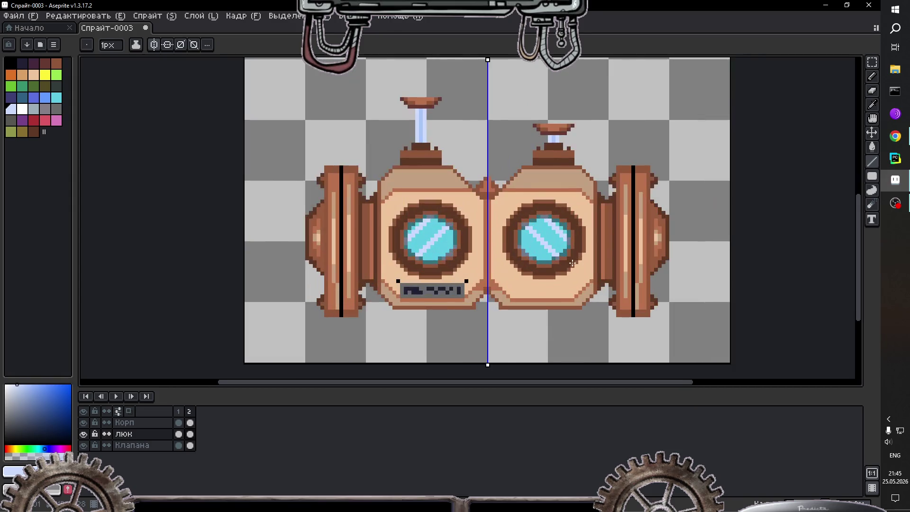
{"action": "scroll", "coordinate": [575, 257], "scroll_direction": "down", "scroll_amount": 1}
{"action": "scroll", "coordinate": [579, 255], "scroll_direction": "up", "scroll_amount": 1}
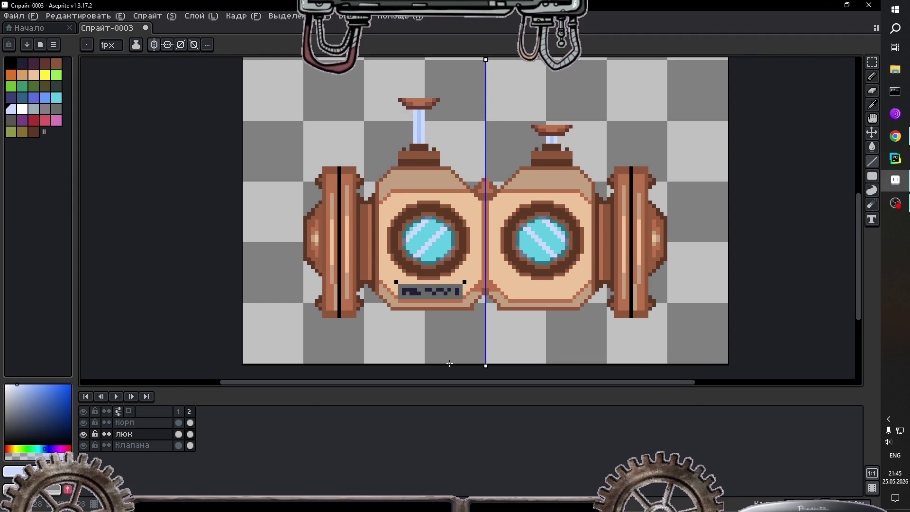
{"action": "left_click", "coordinate": [189, 411]}
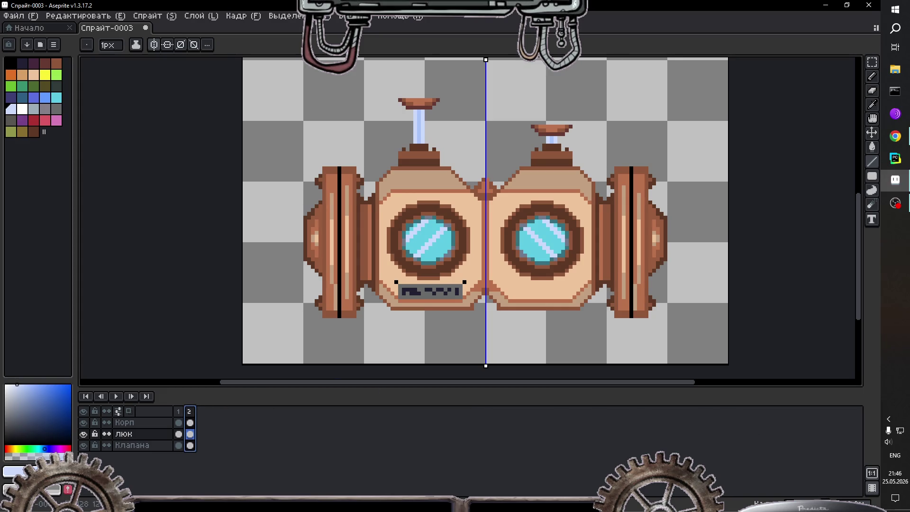
{"action": "key", "text": "alt+n"}
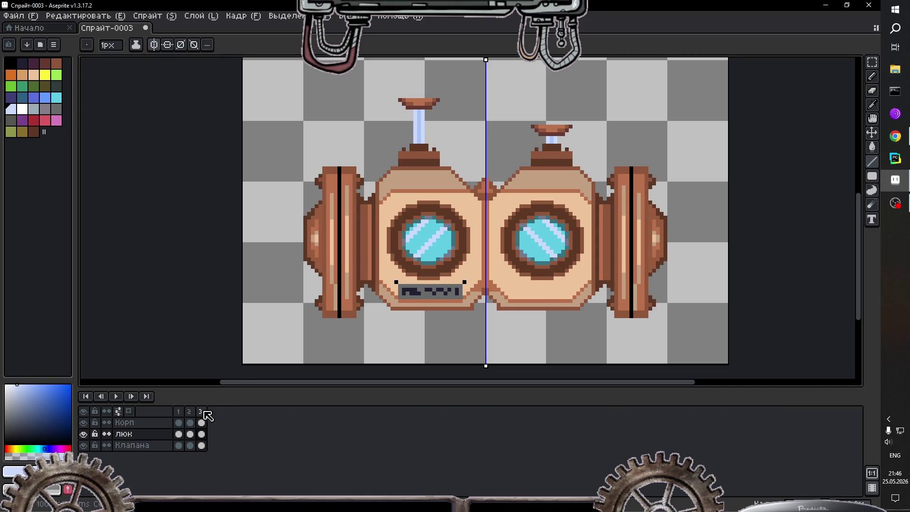
Step: On frame 3, turn off symmetry and raise the right valve on the Клапана layer about two pixels
{"action": "left_click", "coordinate": [201, 411]}
{"action": "left_click", "coordinate": [155, 44]}
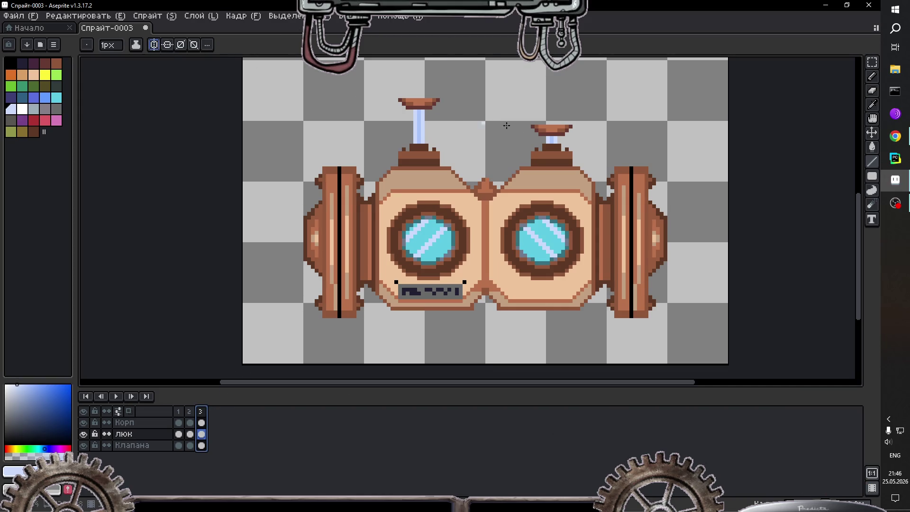
{"action": "scroll", "coordinate": [593, 94], "scroll_direction": "down", "scroll_amount": 2}
{"action": "scroll", "coordinate": [599, 92], "scroll_direction": "up", "scroll_amount": 2}
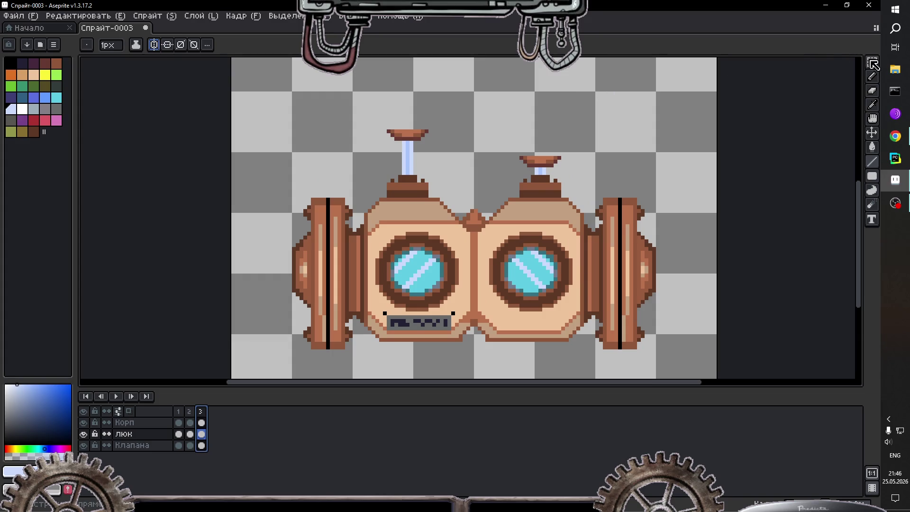
{"action": "left_click", "coordinate": [873, 62]}
{"action": "left_click_drag", "start_coordinate": [502, 136], "coordinate": [594, 192]}
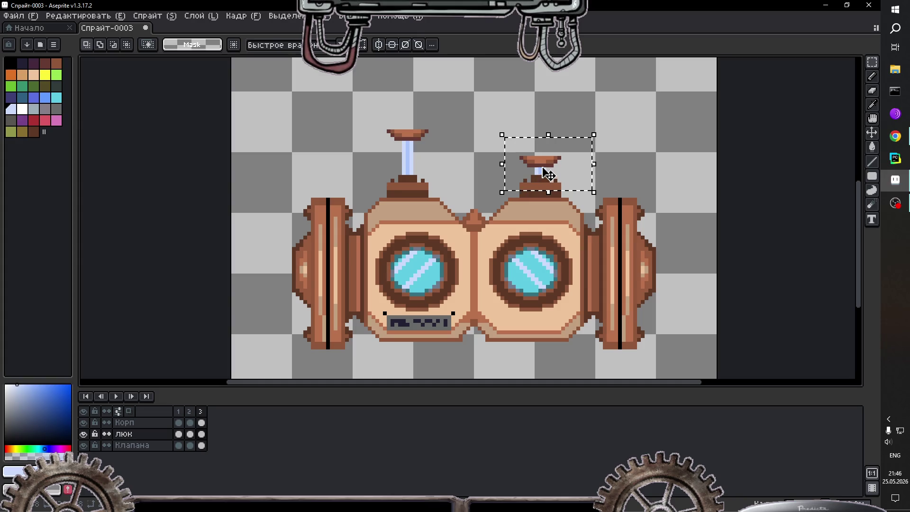
{"action": "left_click", "coordinate": [142, 446]}
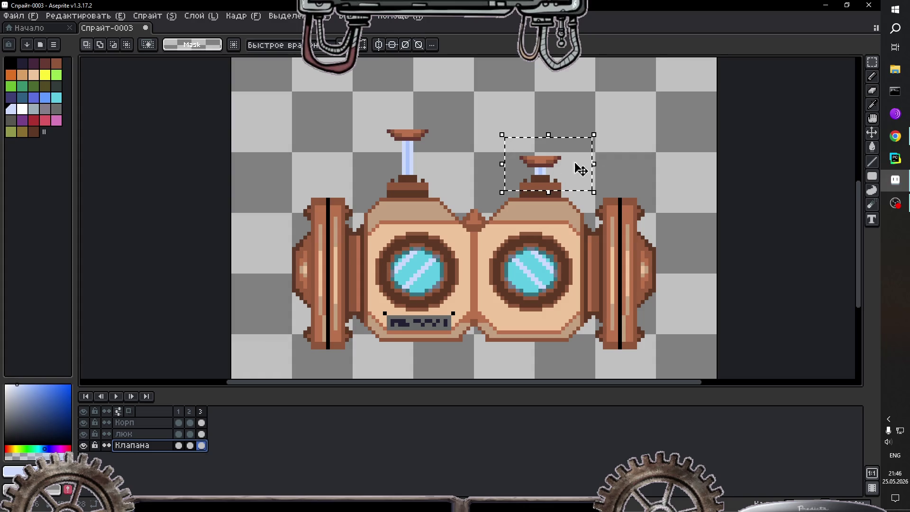
{"action": "left_click", "coordinate": [599, 136]}
{"action": "left_click_drag", "start_coordinate": [605, 119], "coordinate": [487, 241]}
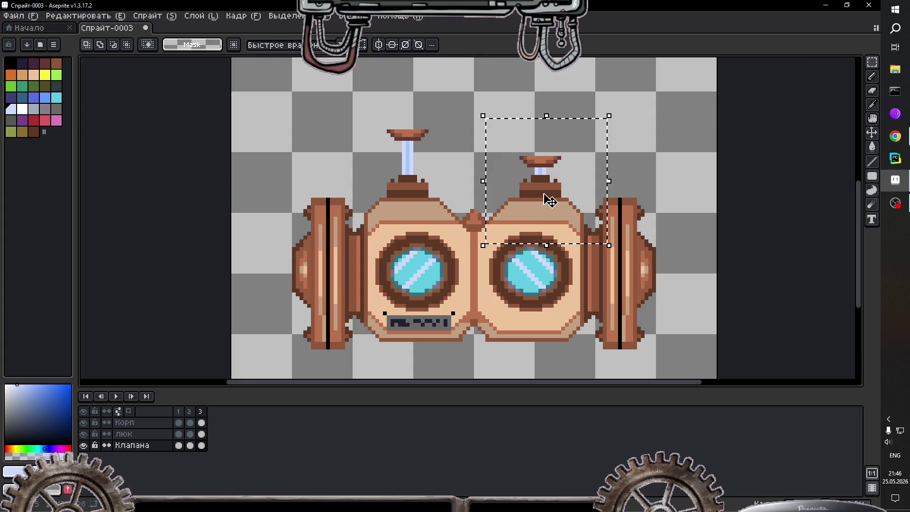
{"action": "left_click", "coordinate": [545, 196]}
{"action": "left_click_drag", "start_coordinate": [544, 195], "coordinate": [560, 189]}
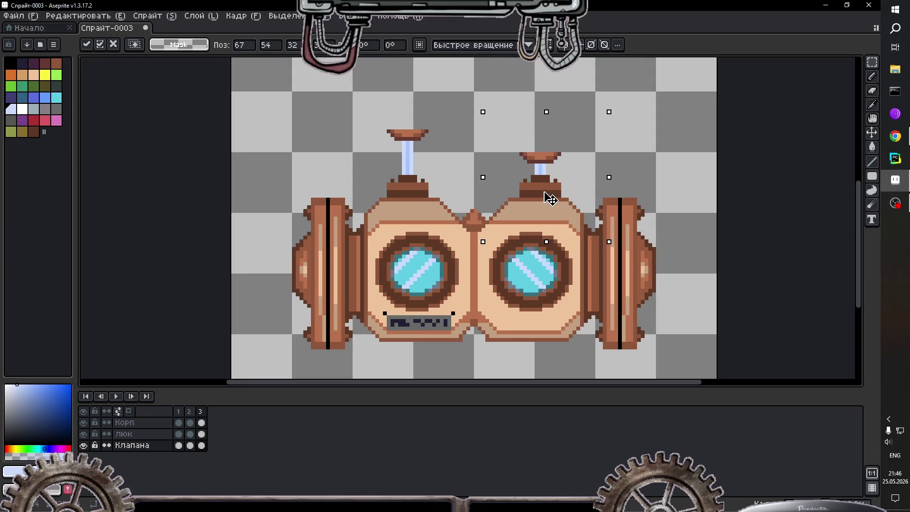
{"action": "left_click", "coordinate": [627, 184]}
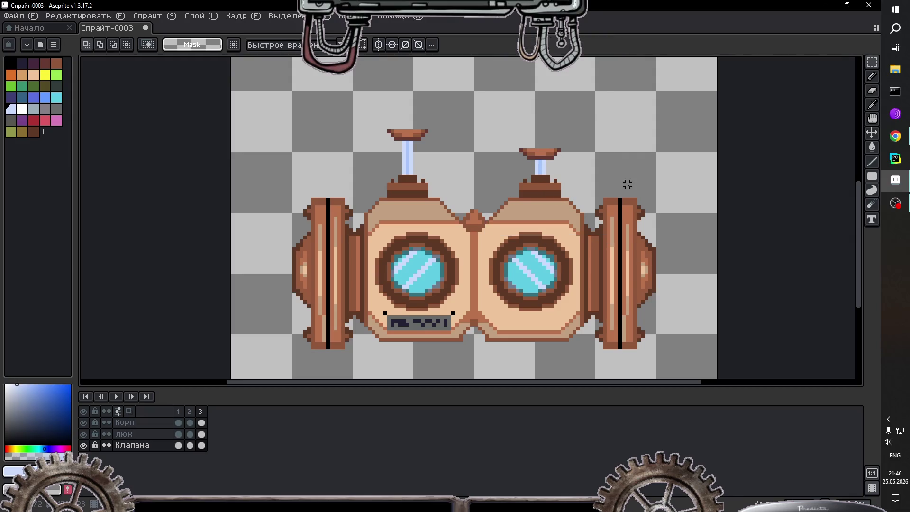
Step: Lower the left valve two pixels and commit the move
{"action": "left_click_drag", "start_coordinate": [465, 97], "coordinate": [362, 223]}
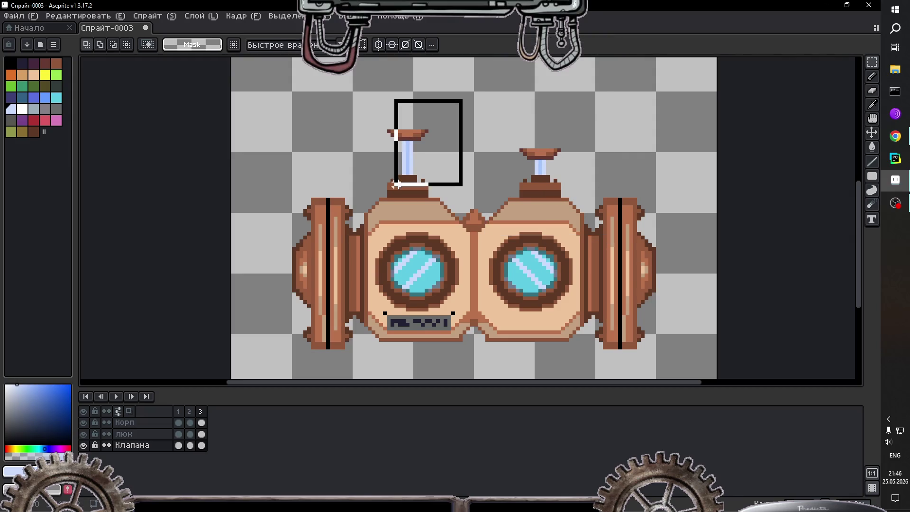
{"action": "left_click", "coordinate": [416, 165]}
{"action": "left_click_drag", "start_coordinate": [417, 165], "coordinate": [416, 168]}
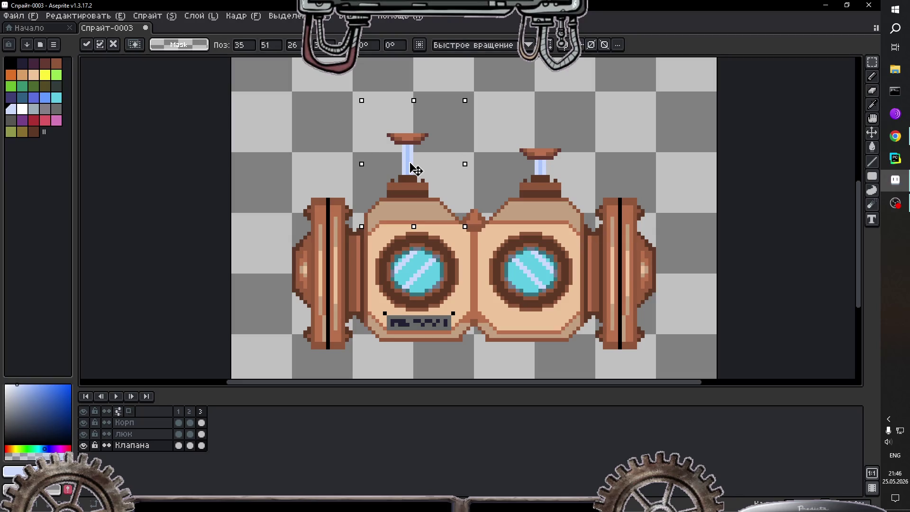
{"action": "key", "text": "Down"}
{"action": "key", "text": "ctrl+d"}
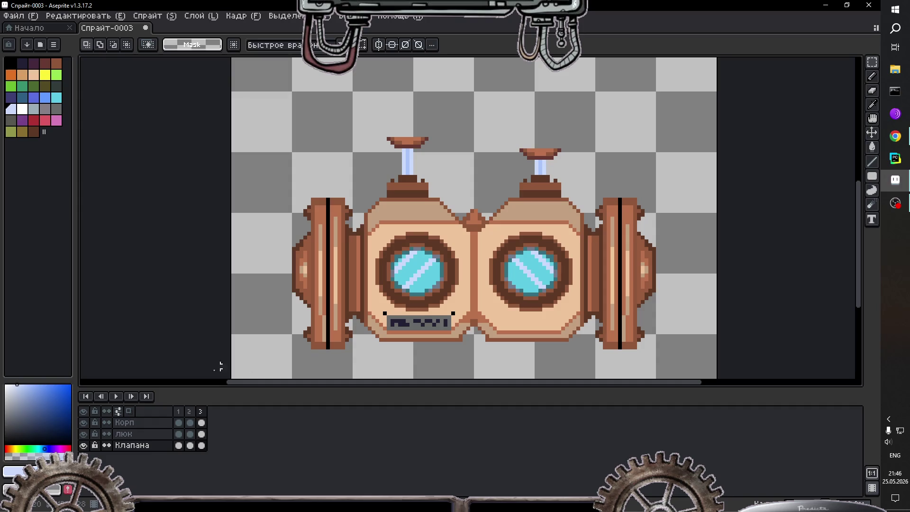
Step: Make люк the active layer, hide the Корп body layer, and turn on vertical symmetry
{"action": "left_click", "coordinate": [142, 434]}
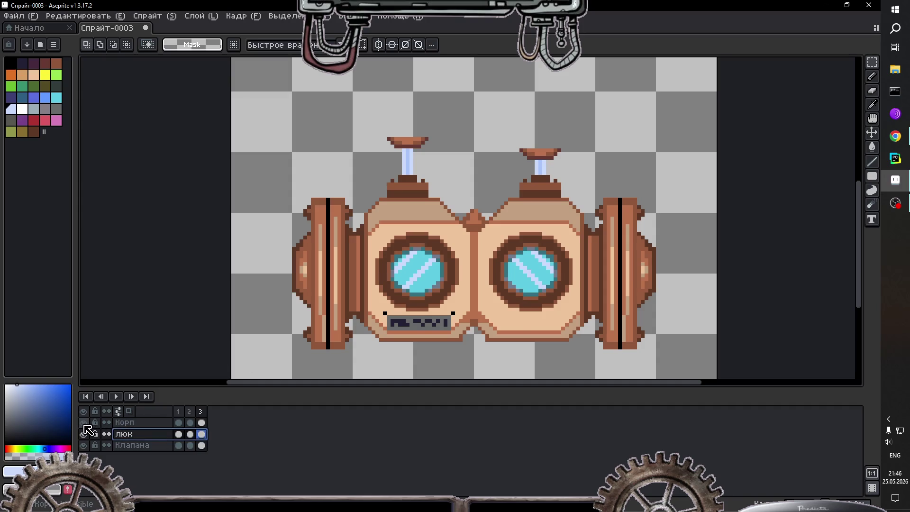
{"action": "left_click", "coordinate": [84, 423]}
{"action": "scroll", "coordinate": [466, 319], "scroll_direction": "up", "scroll_amount": 1}
{"action": "scroll", "coordinate": [343, 280], "scroll_direction": "up", "scroll_amount": 1}
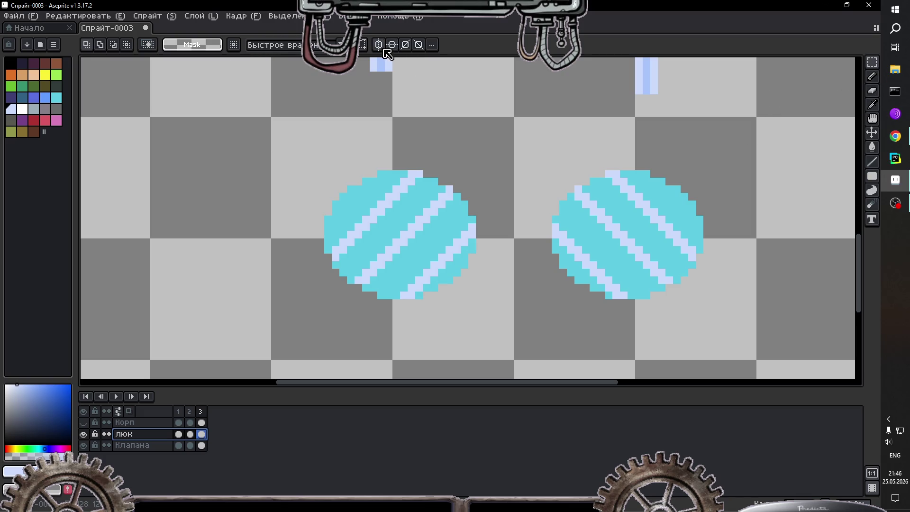
{"action": "left_click", "coordinate": [379, 44]}
Step: Sample the lens cyan and thin the left lens's pale stripes with it
{"action": "left_click", "coordinate": [872, 162]}
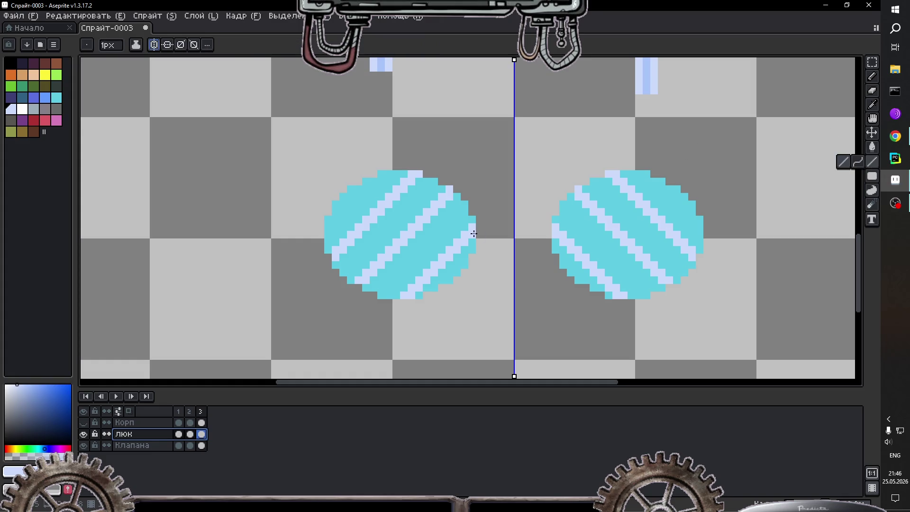
{"action": "left_click", "coordinate": [349, 225], "text": "alt"}
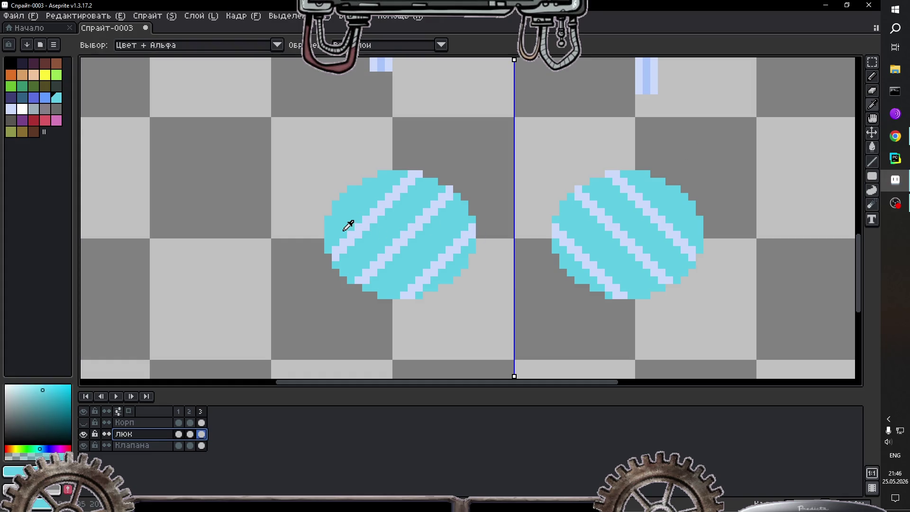
{"action": "left_click_drag", "start_coordinate": [340, 247], "coordinate": [410, 176]}
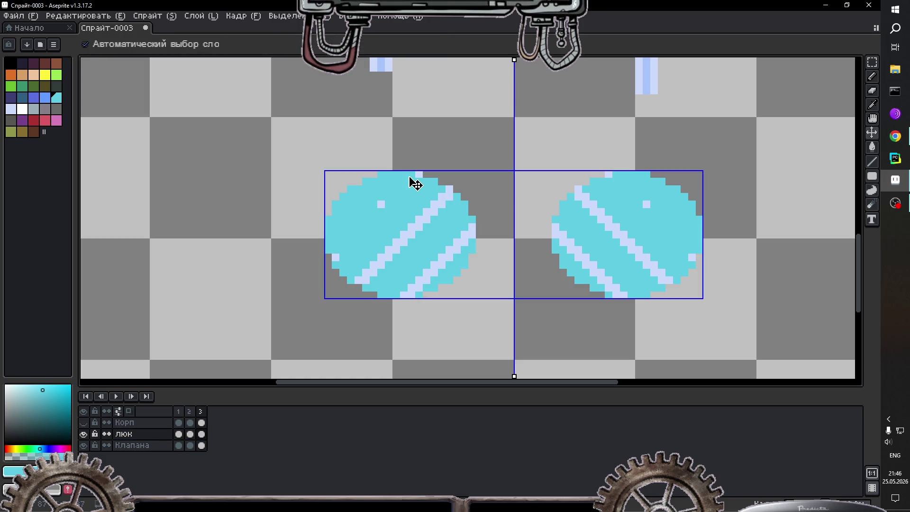
{"action": "key", "text": "ctrl+z"}
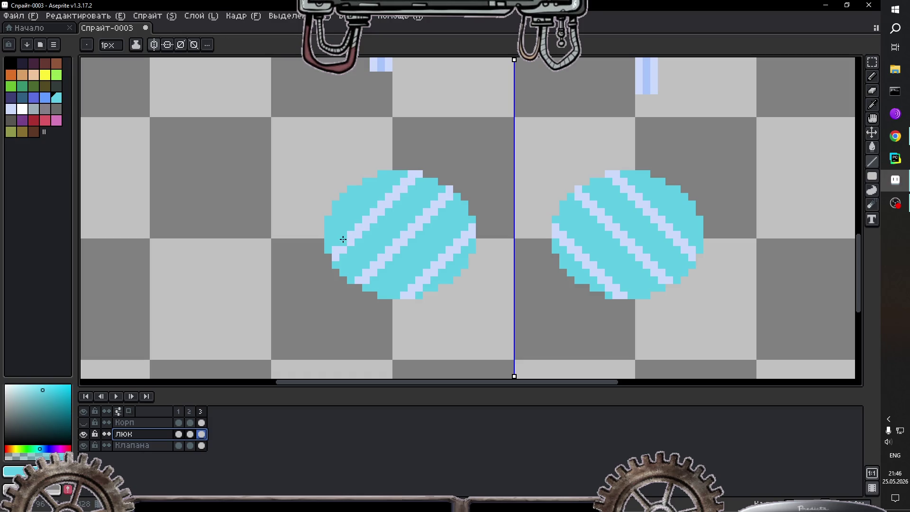
{"action": "left_click_drag", "start_coordinate": [339, 247], "coordinate": [411, 176]}
{"action": "key", "text": "ctrl+z"}
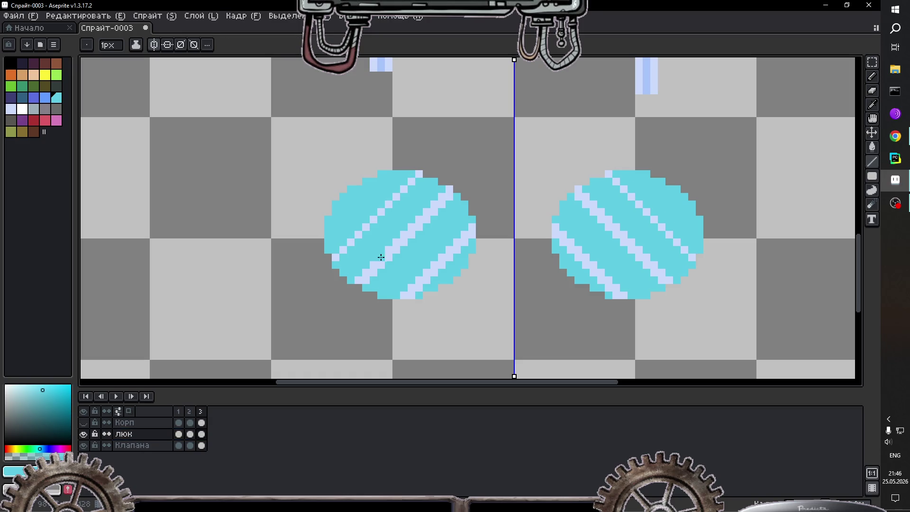
{"action": "left_click", "coordinate": [362, 277]}
{"action": "left_click_drag", "start_coordinate": [372, 268], "coordinate": [450, 188]}
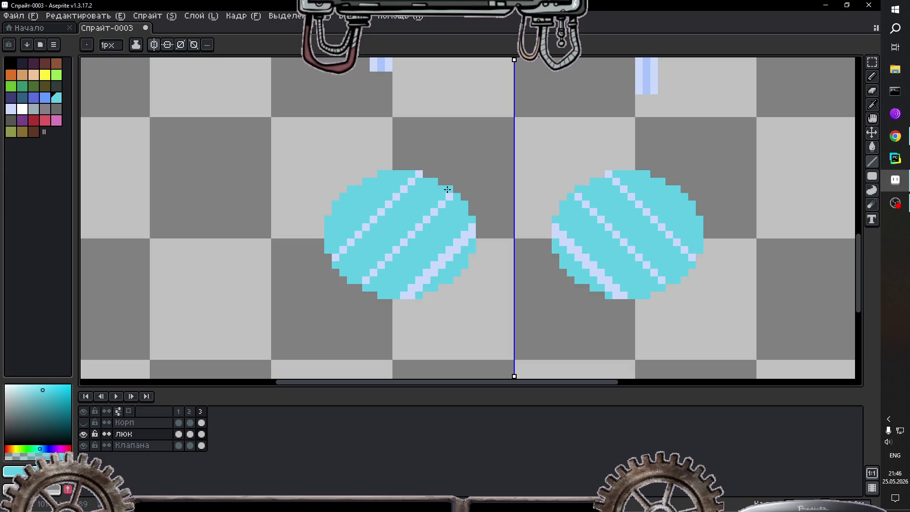
{"action": "left_click_drag", "start_coordinate": [406, 294], "coordinate": [467, 229]}
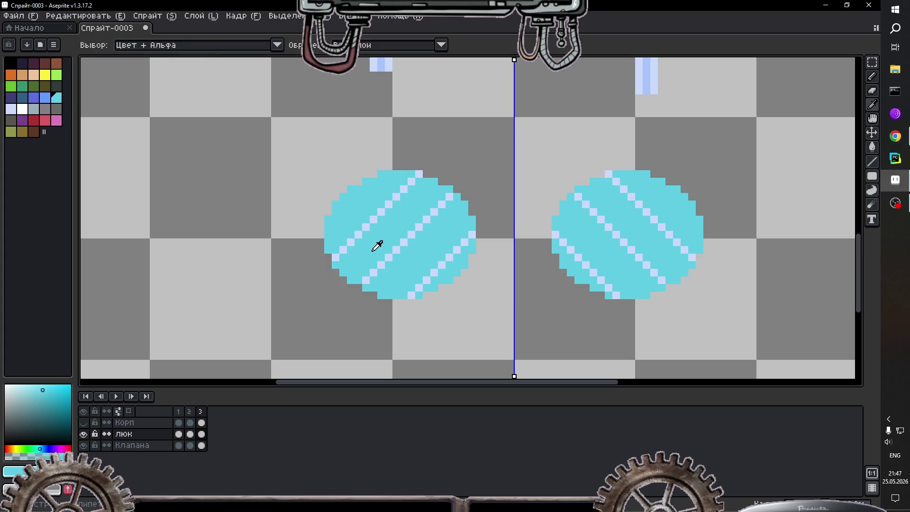
Step: Sample lavender, thicken the upper, middle and lower glint stripes, then show Корп again
{"action": "left_click", "coordinate": [341, 266], "text": "alt"}
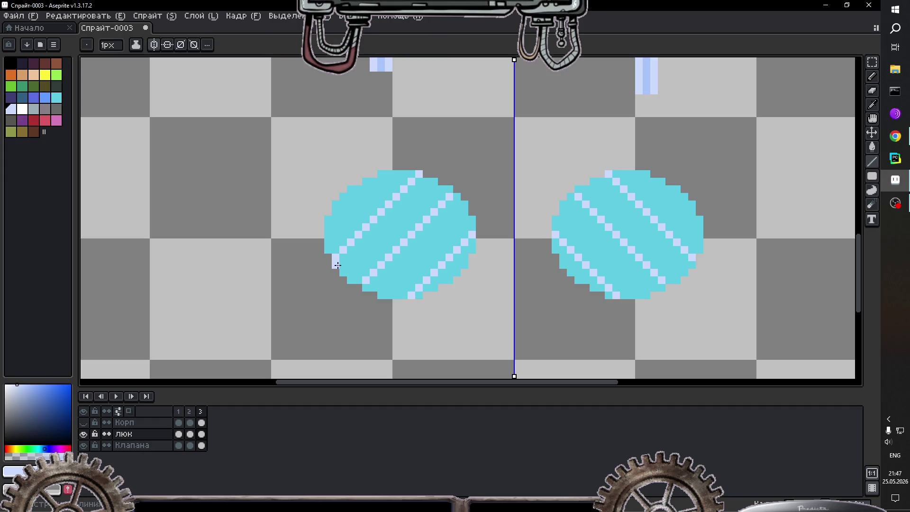
{"action": "left_click_drag", "start_coordinate": [339, 262], "coordinate": [419, 179]}
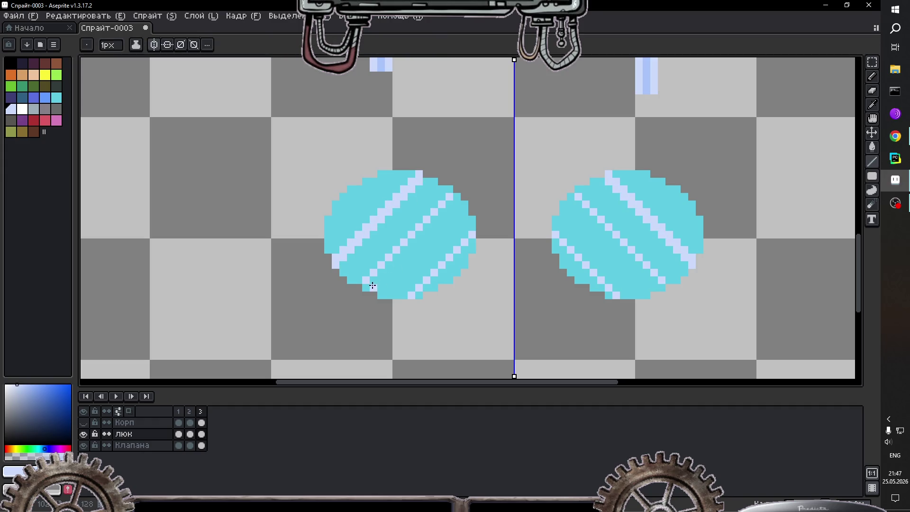
{"action": "left_click_drag", "start_coordinate": [370, 286], "coordinate": [457, 196]}
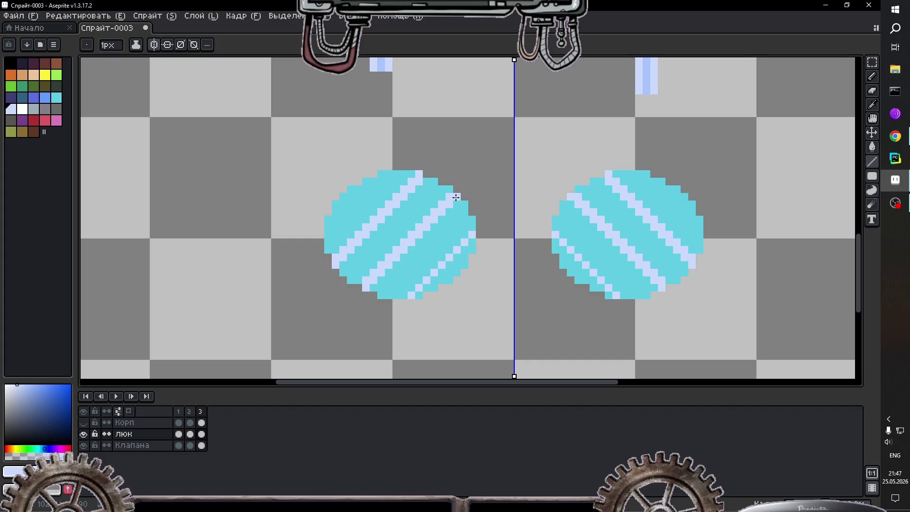
{"action": "left_click_drag", "start_coordinate": [430, 294], "coordinate": [473, 242]}
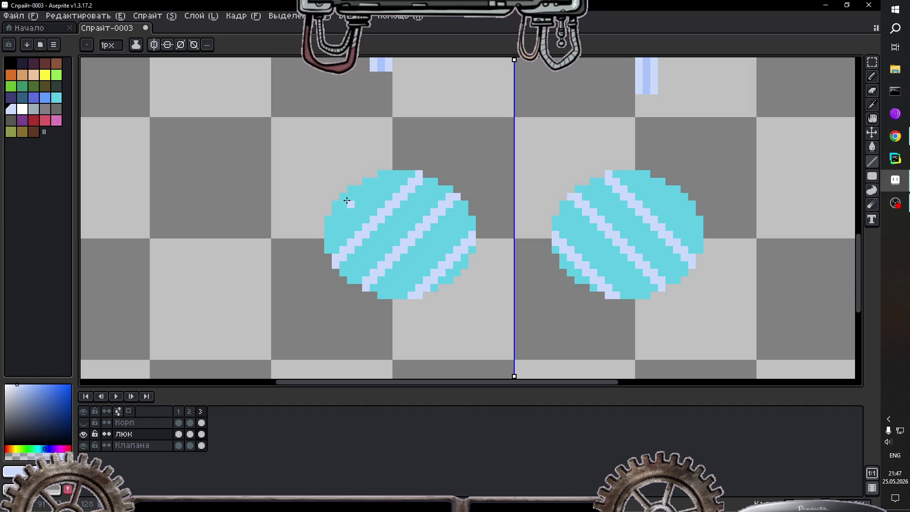
{"action": "left_click_drag", "start_coordinate": [335, 205], "coordinate": [351, 189]}
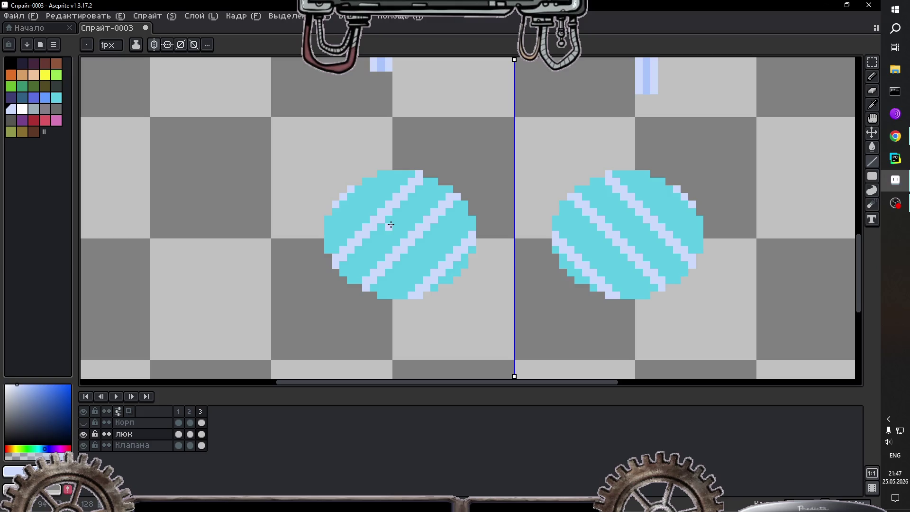
{"action": "scroll", "coordinate": [467, 208], "scroll_direction": "down", "scroll_amount": 2}
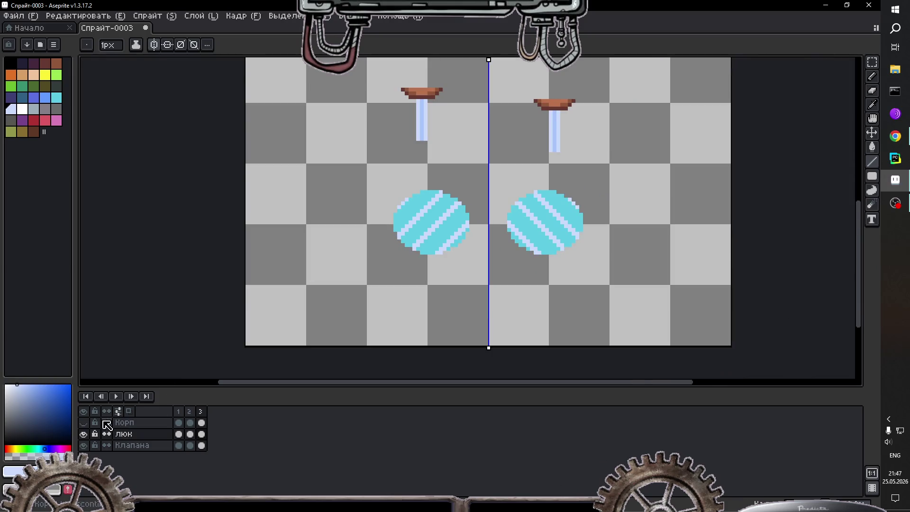
{"action": "left_click", "coordinate": [83, 423]}
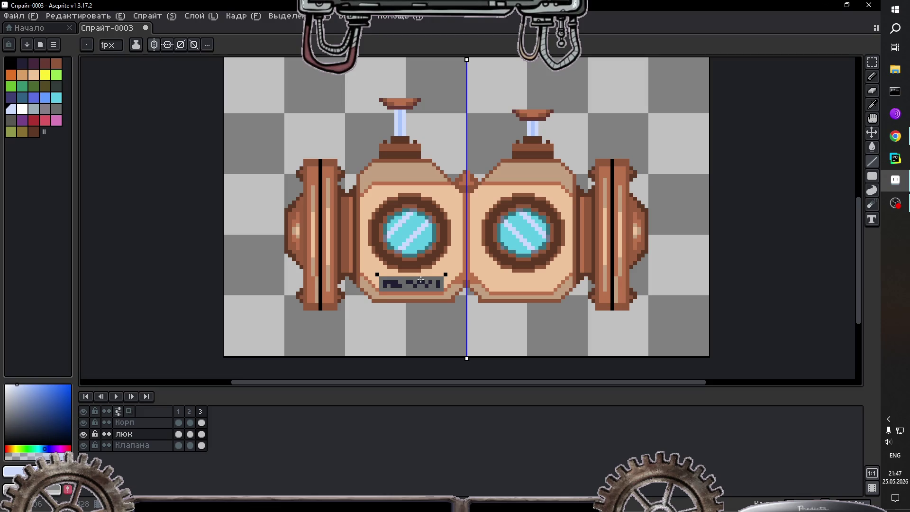
Step: Add a fourth frame after frame 3, switch off symmetry, and select its Клапана cel
{"action": "left_click", "coordinate": [201, 411]}
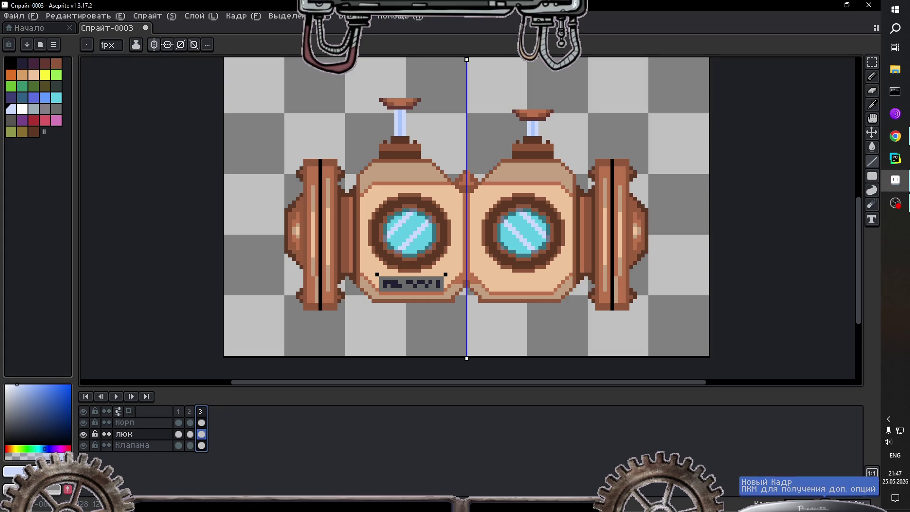
{"action": "left_click", "coordinate": [873, 489]}
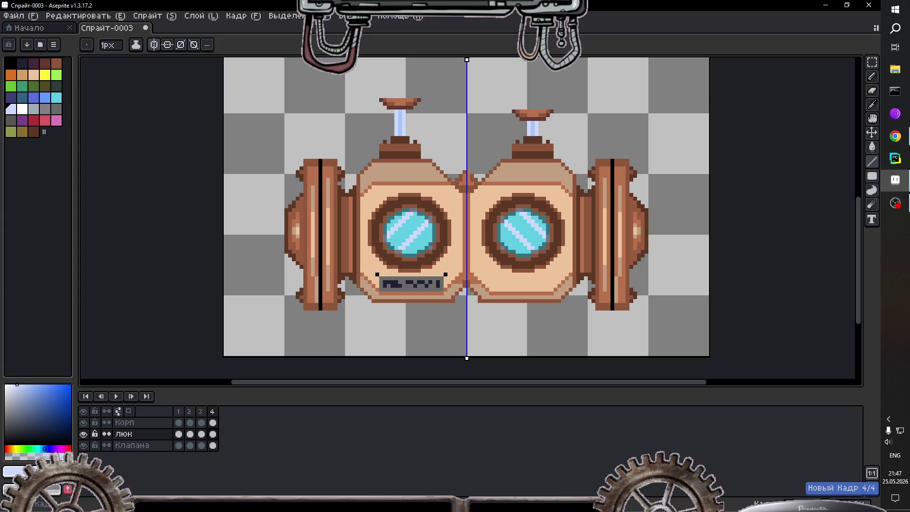
{"action": "left_click", "coordinate": [213, 411]}
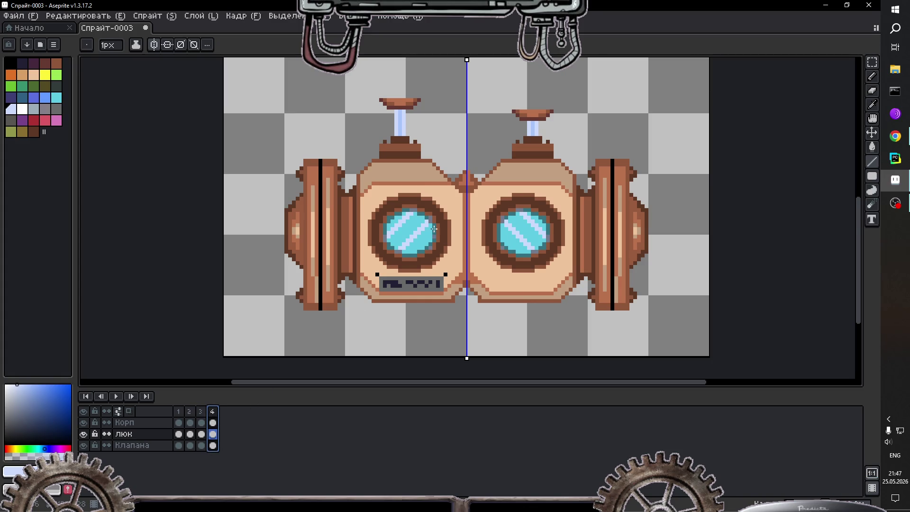
{"action": "left_click", "coordinate": [154, 45]}
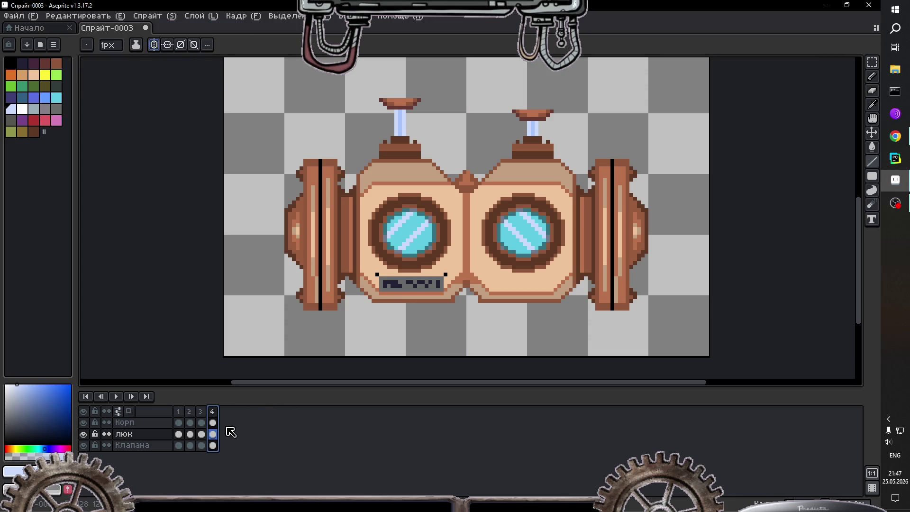
{"action": "left_click", "coordinate": [213, 446]}
{"action": "scroll", "coordinate": [563, 138], "scroll_direction": "down", "scroll_amount": 1}
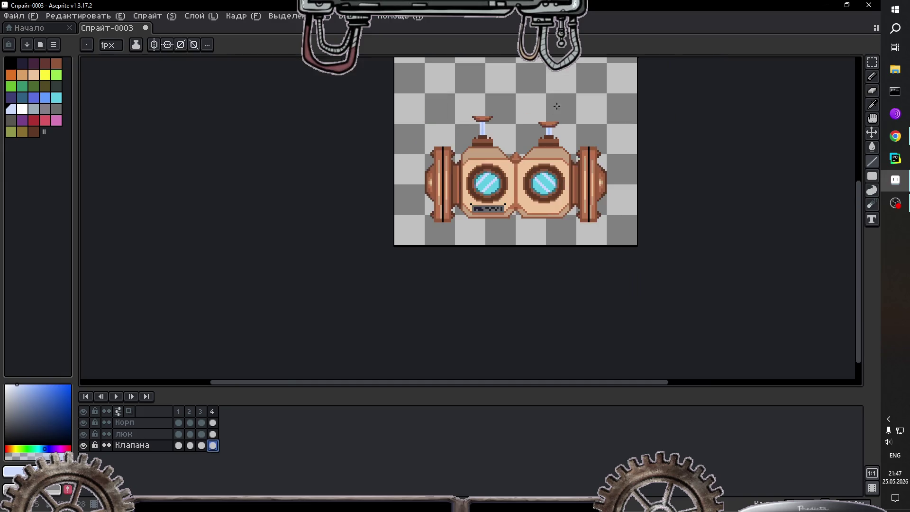
{"action": "scroll", "coordinate": [553, 106], "scroll_direction": "up", "scroll_amount": 1}
Step: Select the right valve with the marquee and raise it one pixel
{"action": "left_click", "coordinate": [871, 62]}
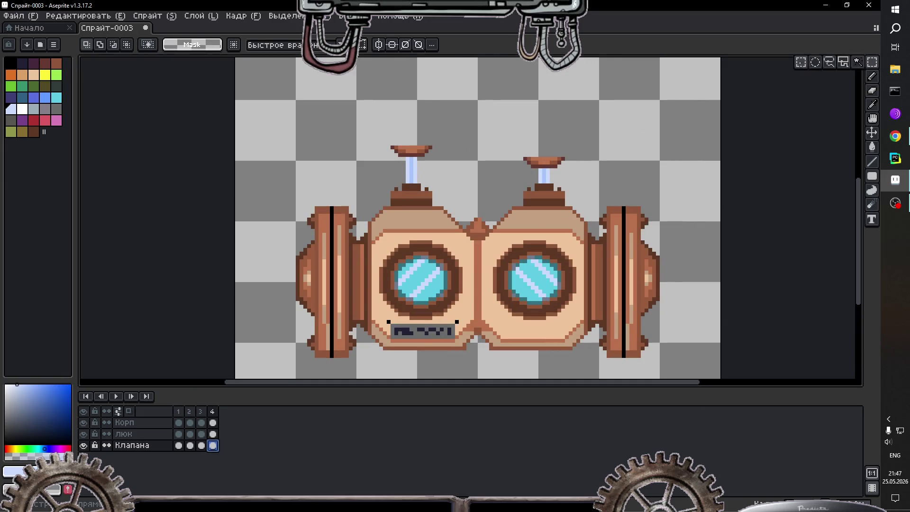
{"action": "left_click_drag", "start_coordinate": [503, 138], "coordinate": [616, 288]}
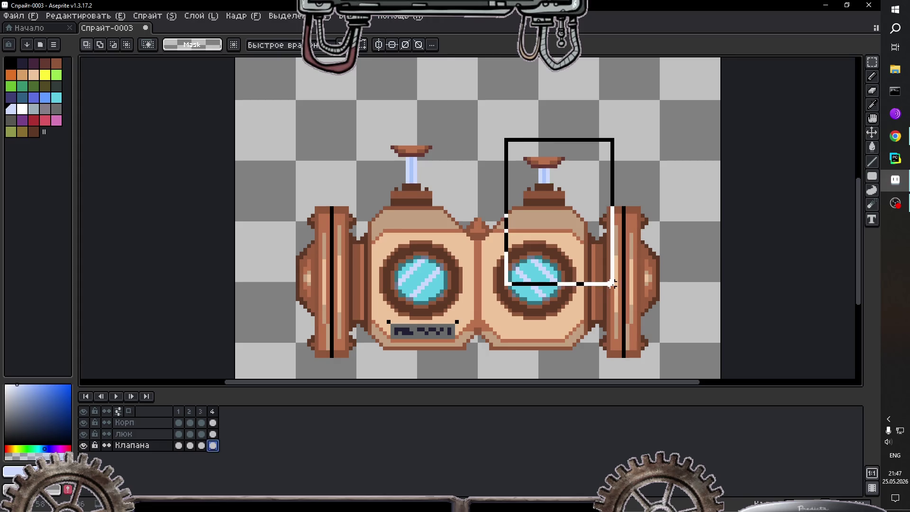
{"action": "left_click", "coordinate": [556, 207]}
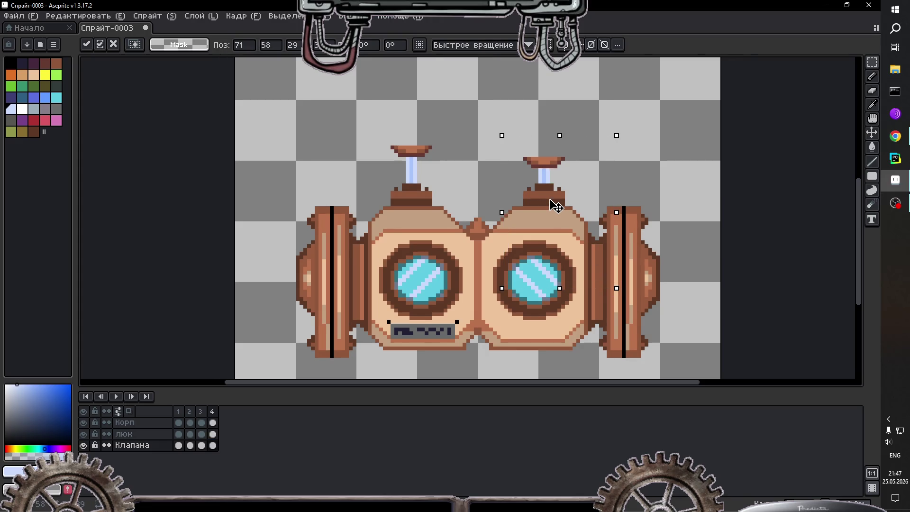
{"action": "left_click_drag", "start_coordinate": [556, 206], "coordinate": [556, 203]}
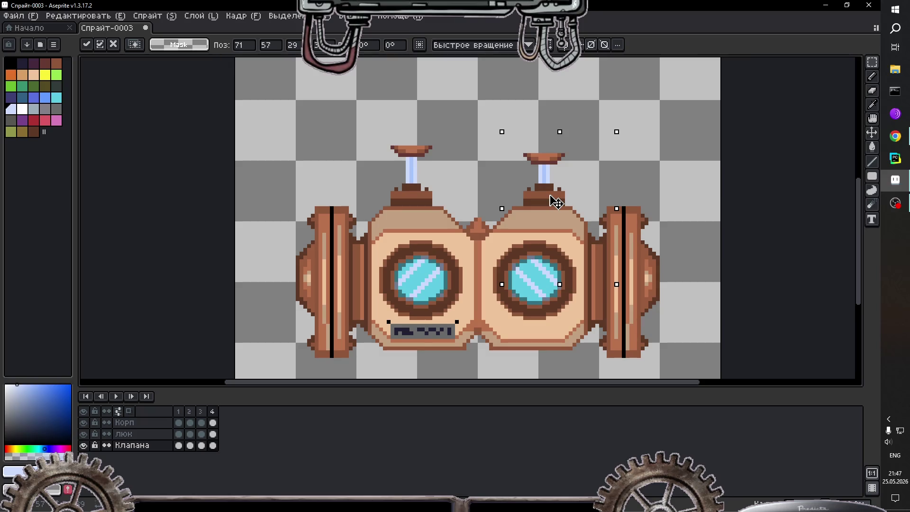
{"action": "key", "text": "ctrl+d"}
Step: Select the left valve, lower it one pixel, and commit
{"action": "mouse_move", "coordinate": [467, 113]}
{"action": "left_mouse_down"}
{"action": "mouse_move", "coordinate": [350, 216]}
{"action": "mouse_move", "coordinate": [353, 246]}
{"action": "left_mouse_up"}
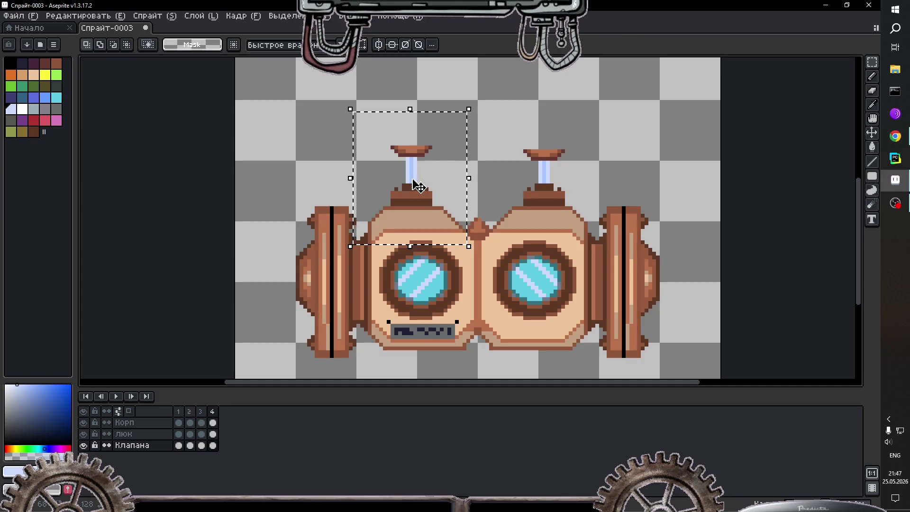
{"action": "left_click_drag", "start_coordinate": [419, 186], "coordinate": [419, 188]}
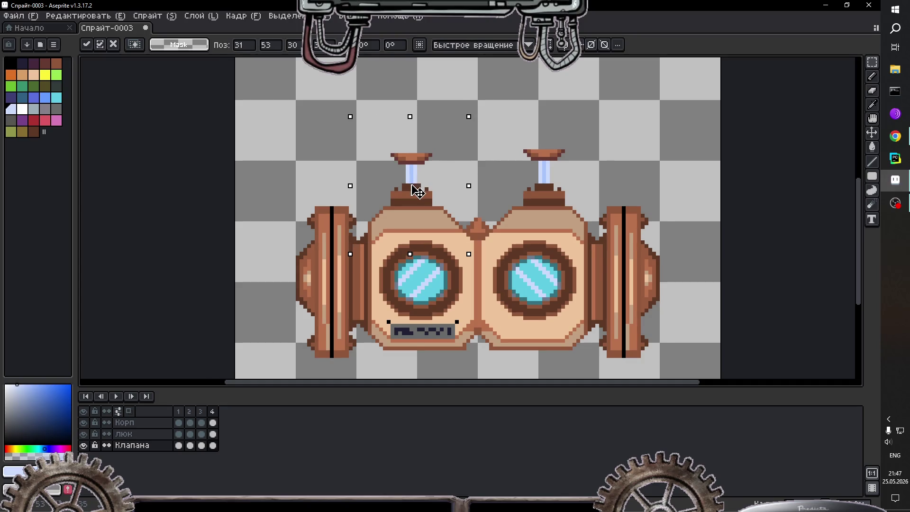
{"action": "left_click", "coordinate": [490, 177]}
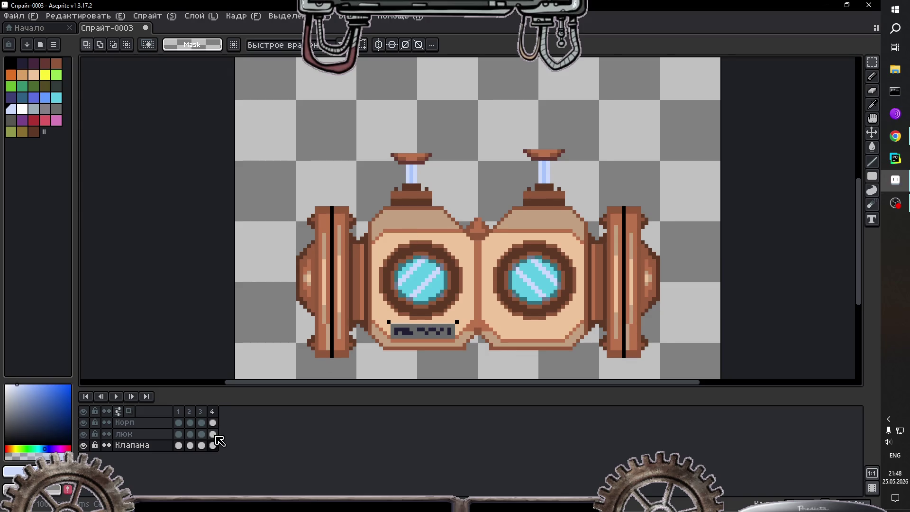
Step: Hide the Корп body layer, select the люк cel in frame 4, and sample the lens cyan
{"action": "left_click", "coordinate": [85, 446]}
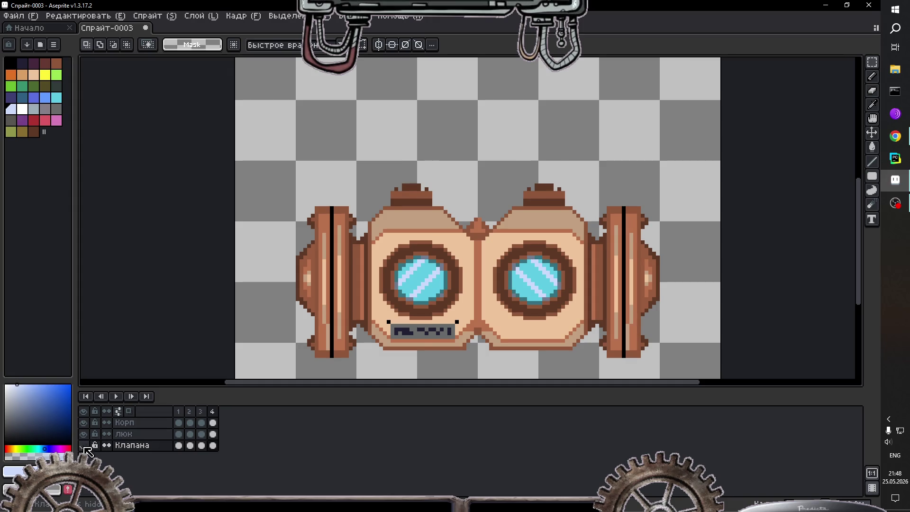
{"action": "left_click", "coordinate": [84, 446]}
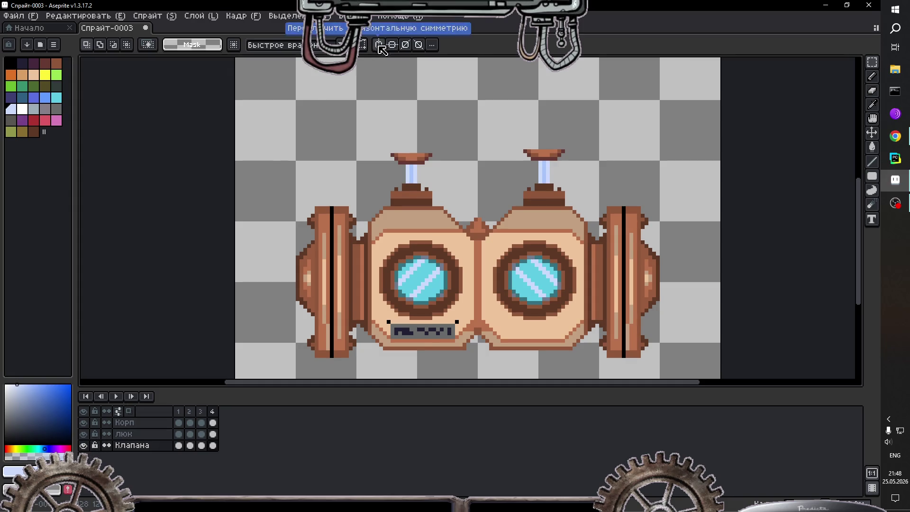
{"action": "left_click", "coordinate": [84, 422]}
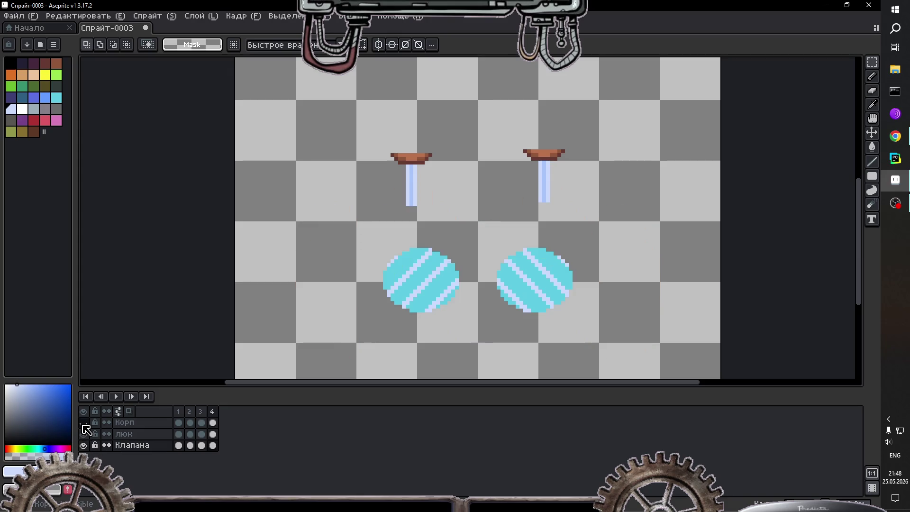
{"action": "scroll", "coordinate": [389, 332], "scroll_direction": "up", "scroll_amount": 1}
{"action": "scroll", "coordinate": [398, 315], "scroll_direction": "up", "scroll_amount": 1}
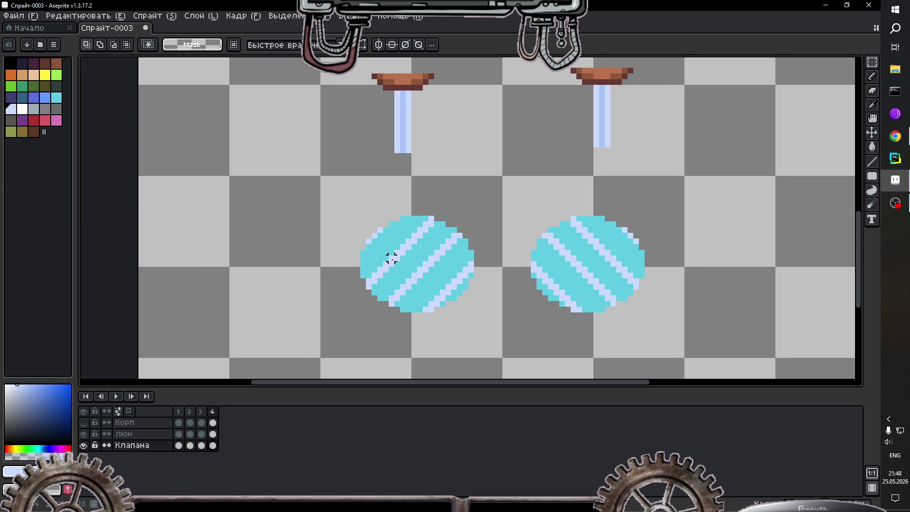
{"action": "left_click", "coordinate": [213, 434]}
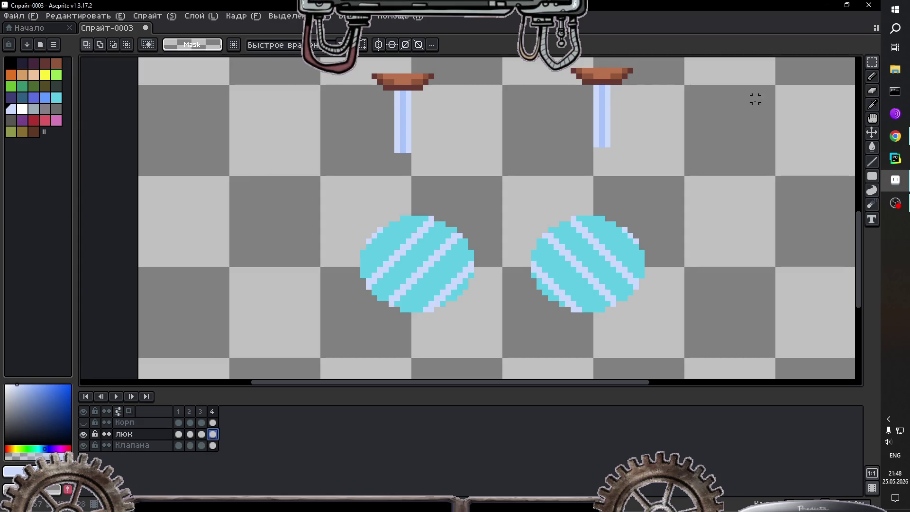
{"action": "left_click", "coordinate": [873, 105]}
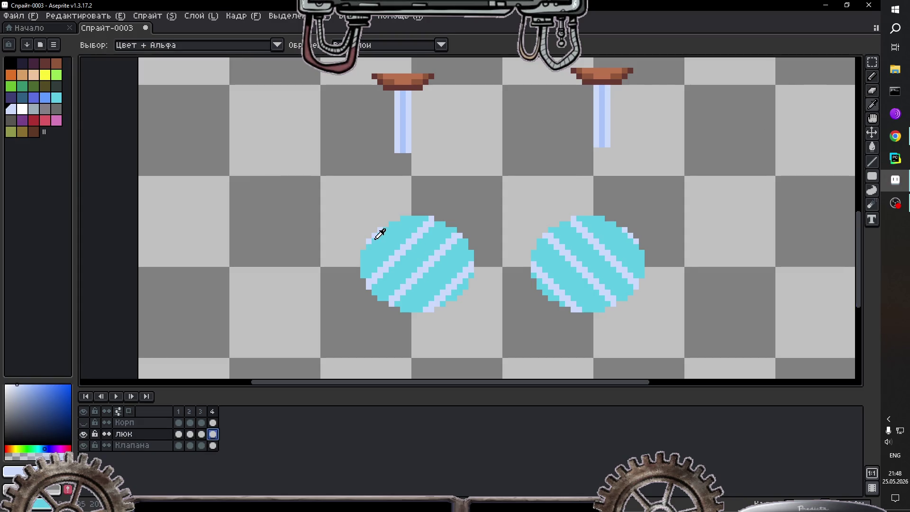
{"action": "left_click", "coordinate": [377, 237]}
{"action": "key", "text": "b"}
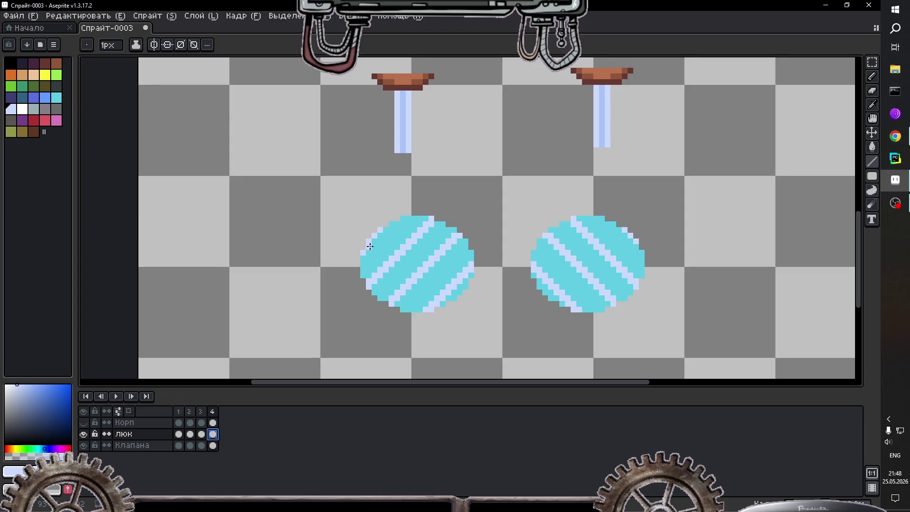
Step: With vertical symmetry on, paint cyan over the old upper glint stripes on both lenses
{"action": "left_click_drag", "start_coordinate": [390, 230], "coordinate": [393, 230]}
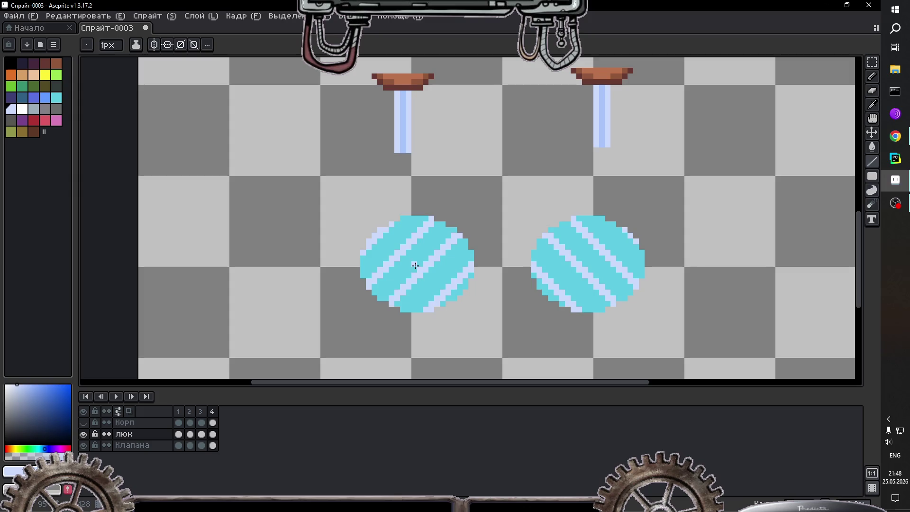
{"action": "key", "text": "ctrl+z"}
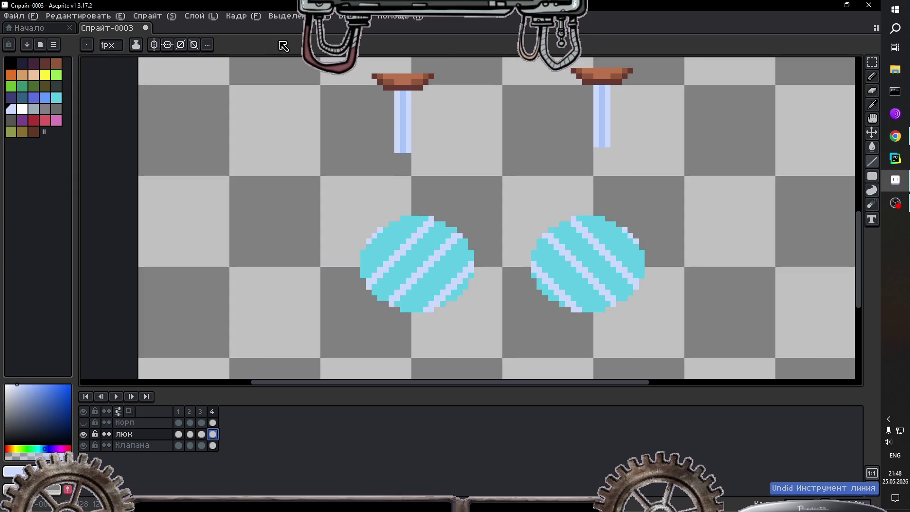
{"action": "left_click", "coordinate": [153, 44]}
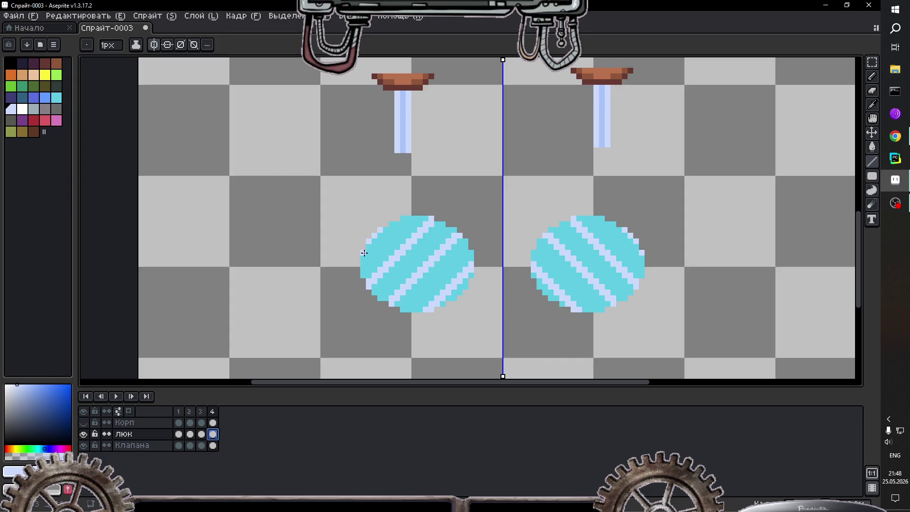
{"action": "left_click_drag", "start_coordinate": [368, 253], "coordinate": [392, 225]}
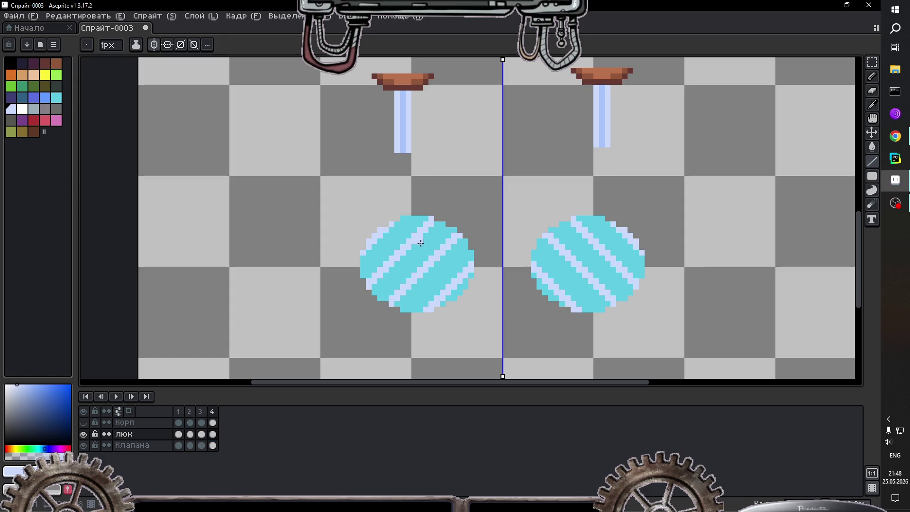
{"action": "left_click", "coordinate": [375, 264], "text": "alt"}
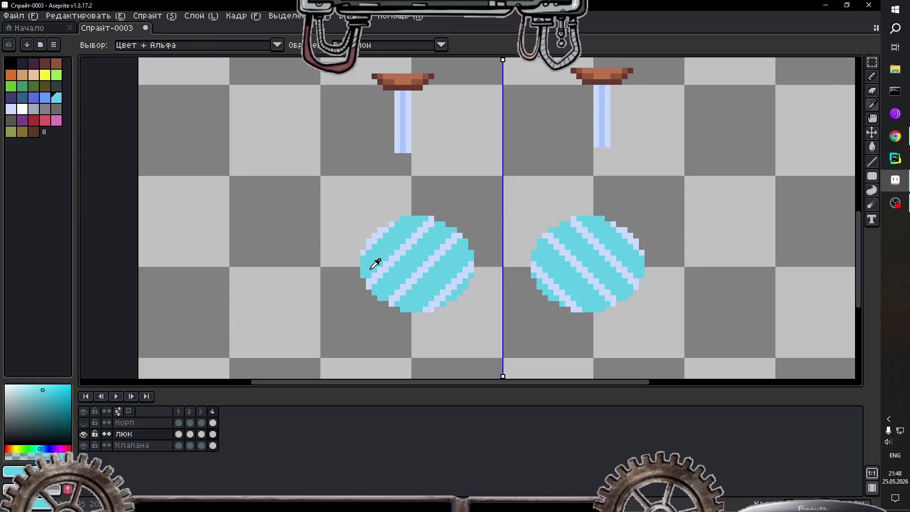
{"action": "left_click", "coordinate": [373, 280]}
{"action": "left_click_drag", "start_coordinate": [380, 275], "coordinate": [427, 222]}
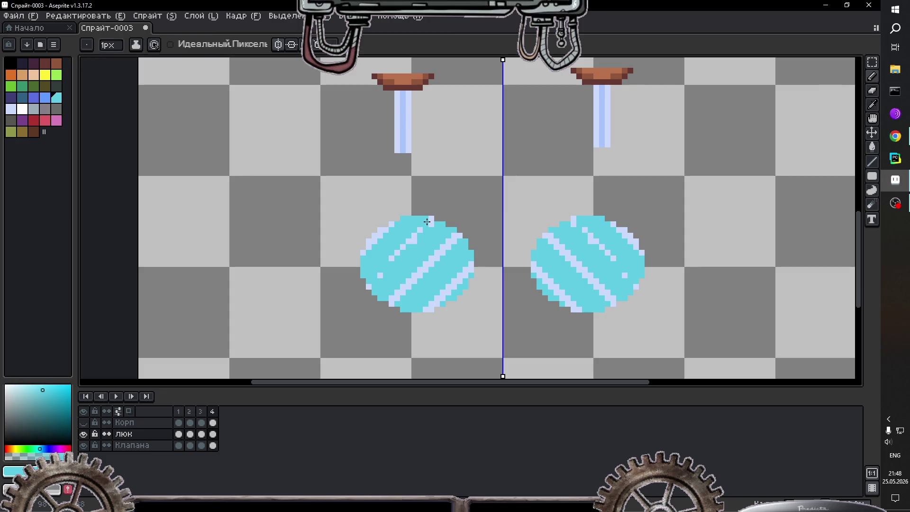
{"action": "key", "text": "ctrl+z"}
{"action": "key", "text": "ctrl+z"}
{"action": "key", "text": "ctrl+z"}
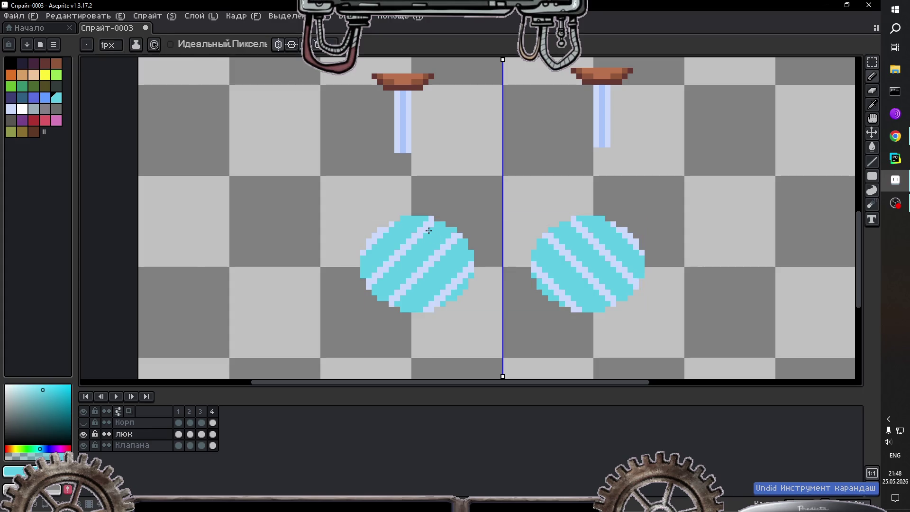
{"action": "left_click_drag", "start_coordinate": [368, 280], "coordinate": [430, 221]}
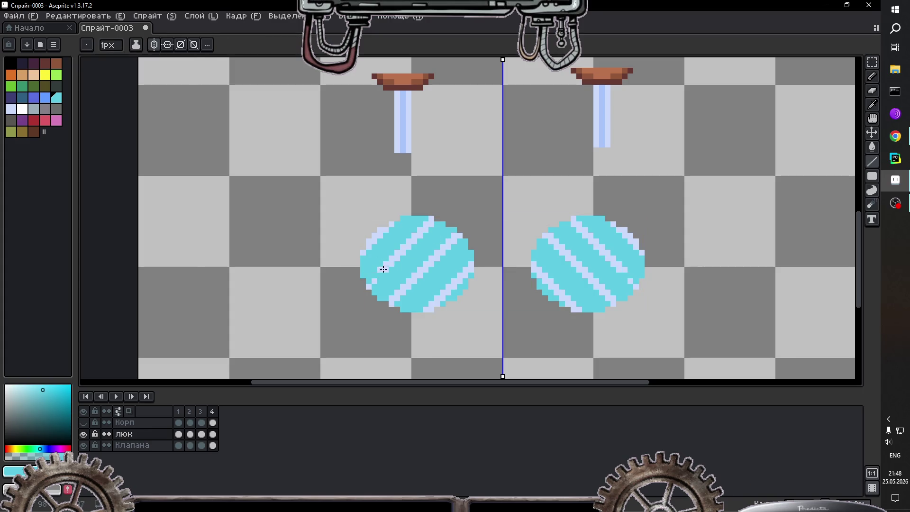
{"action": "key", "text": "ctrl+z"}
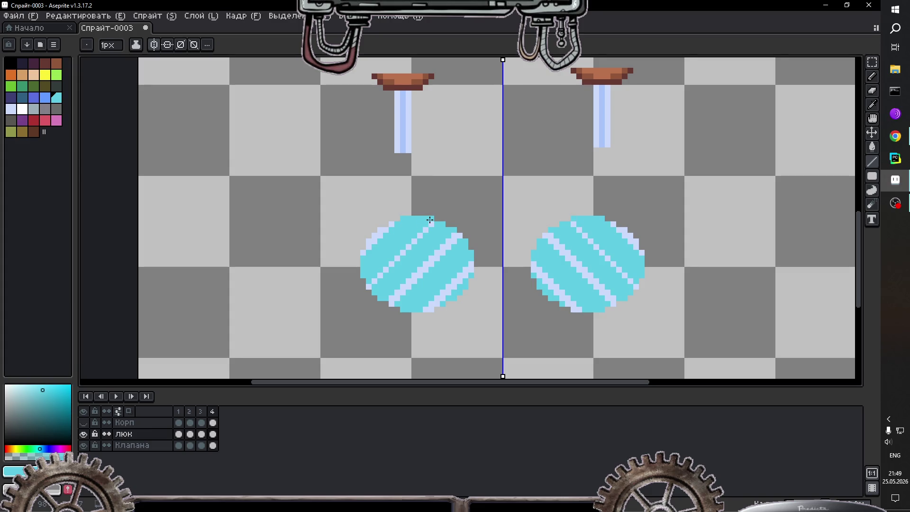
Step: Cover the lower light pixels in cyan, then draw new mirrored lavender diagonal stripes
{"action": "left_click_drag", "start_coordinate": [393, 297], "coordinate": [455, 234]}
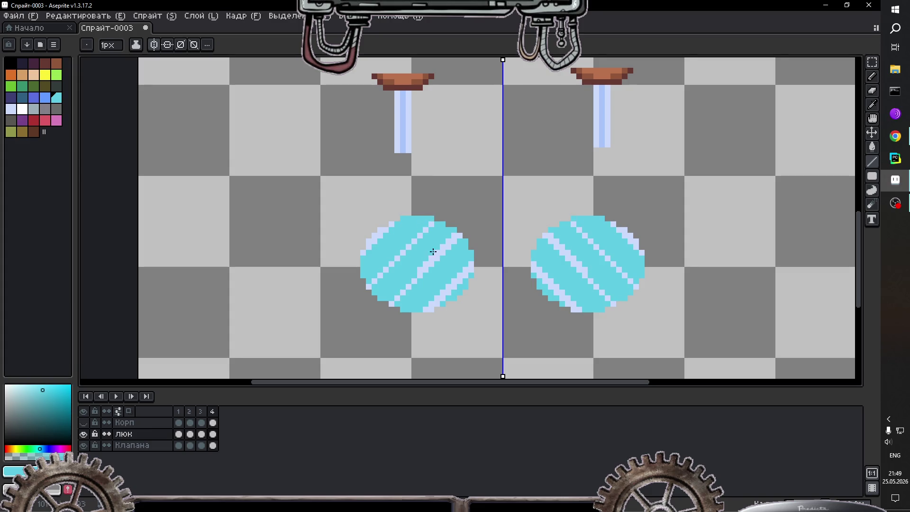
{"action": "left_click_drag", "start_coordinate": [427, 308], "coordinate": [473, 262]}
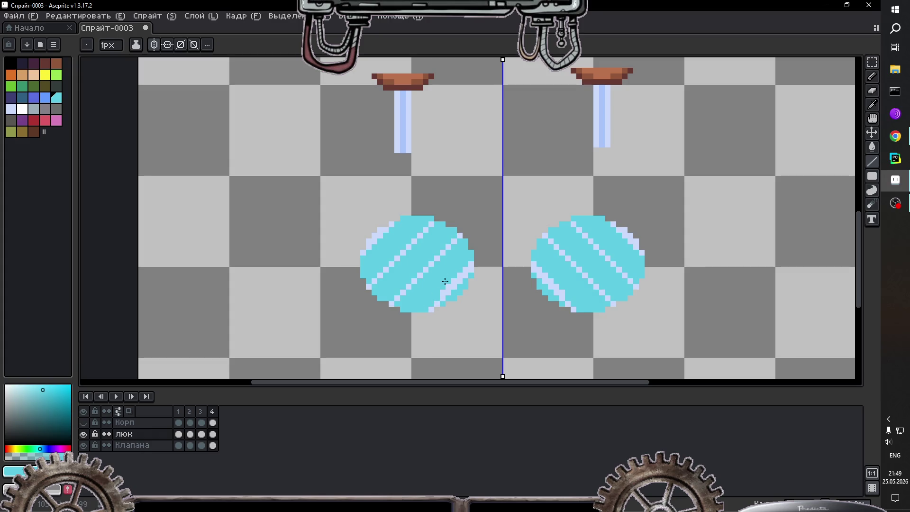
{"action": "key", "text": "i"}
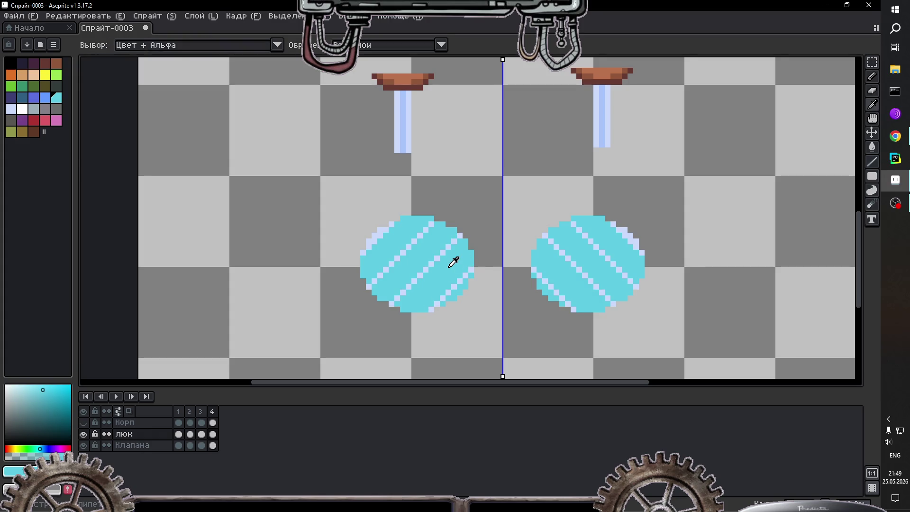
{"action": "left_click", "coordinate": [440, 252]}
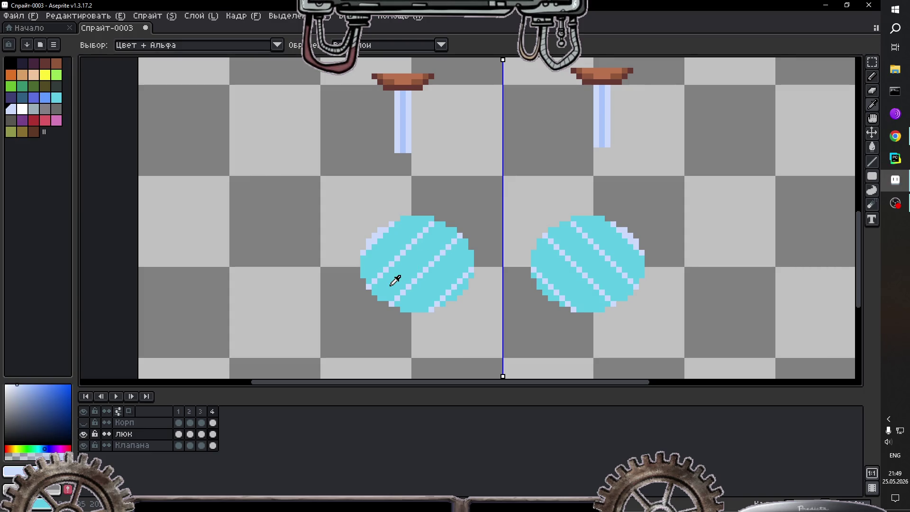
{"action": "key", "text": "ctrl+z"}
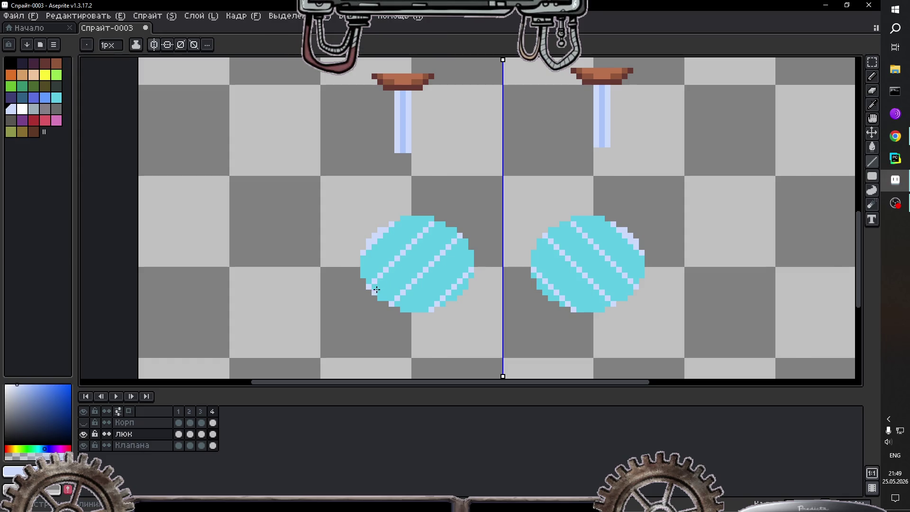
{"action": "left_click_drag", "start_coordinate": [374, 290], "coordinate": [438, 225]}
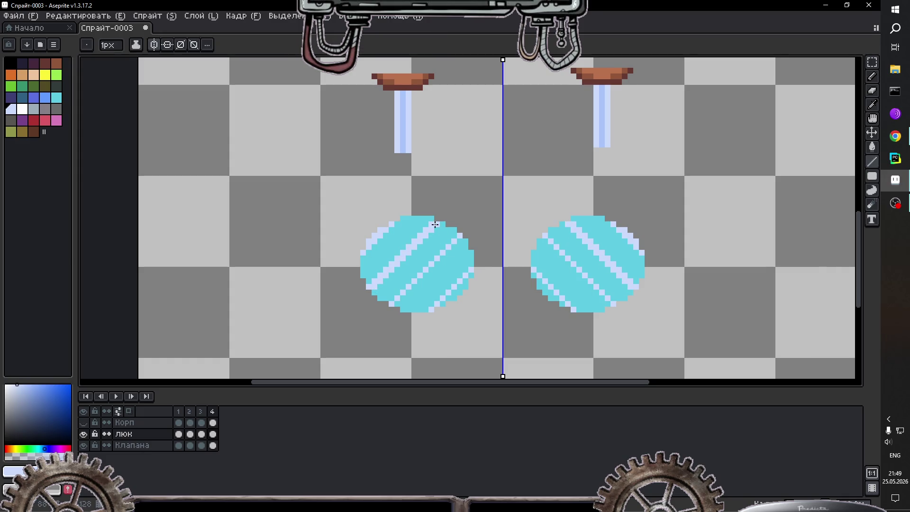
{"action": "left_click_drag", "start_coordinate": [401, 304], "coordinate": [457, 251]}
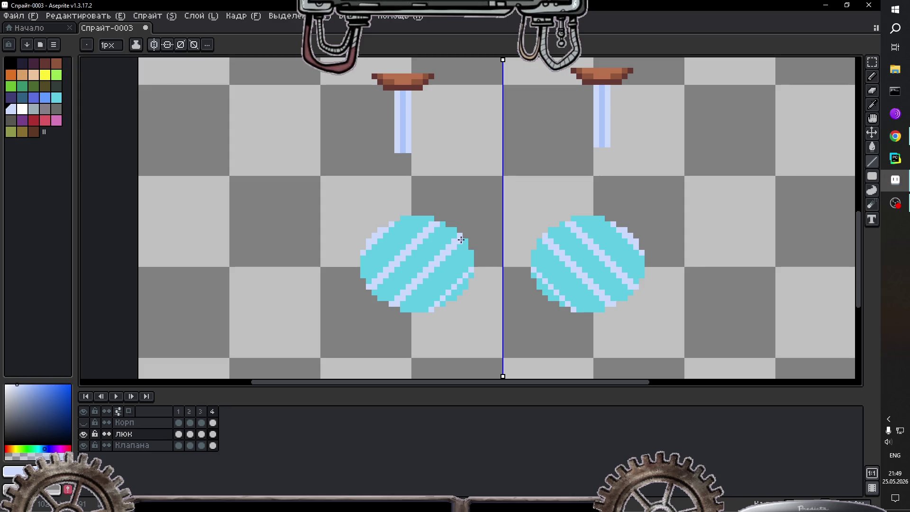
{"action": "key", "text": "ctrl+z"}
{"action": "left_click_drag", "start_coordinate": [446, 304], "coordinate": [470, 275]}
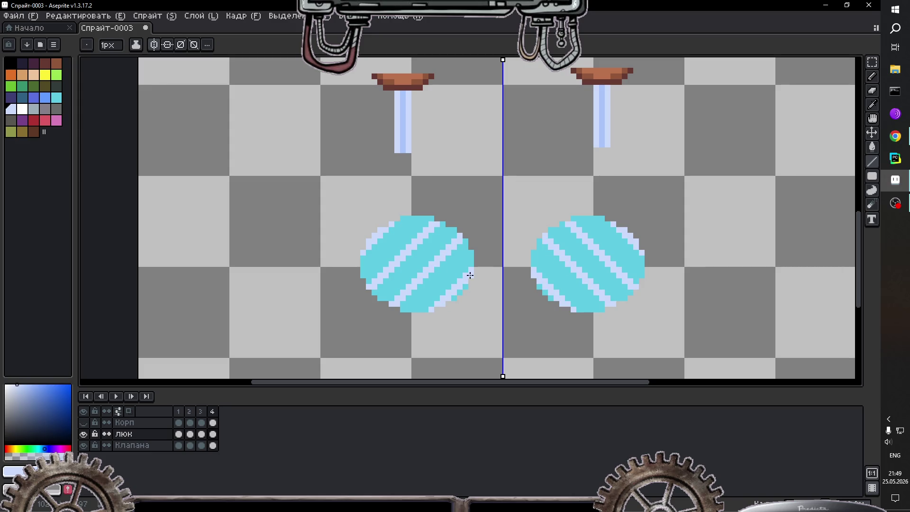
{"action": "scroll", "coordinate": [479, 223], "scroll_direction": "down", "scroll_amount": 1}
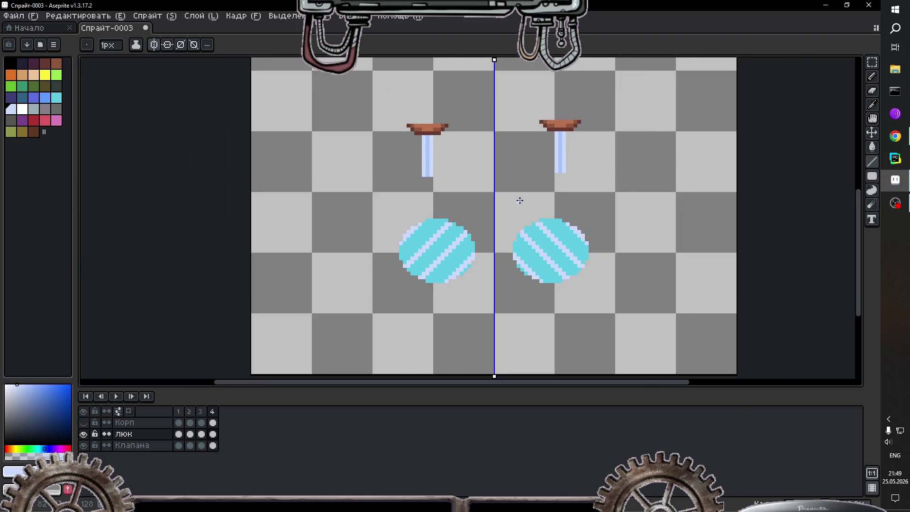
{"action": "scroll", "coordinate": [520, 199], "scroll_direction": "down", "scroll_amount": 1}
{"action": "scroll", "coordinate": [541, 191], "scroll_direction": "up", "scroll_amount": 1}
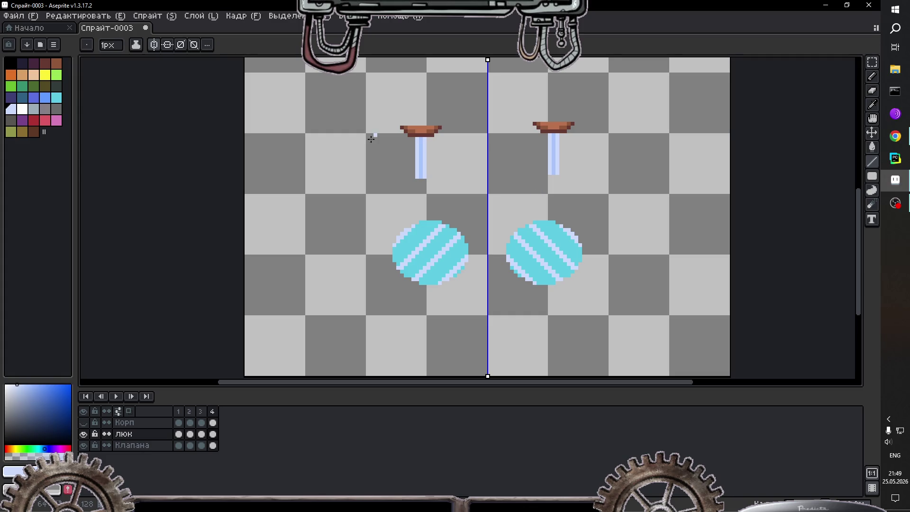
Step: Step through frames 2–4, return to frame 4, and show the Корп copper body layer again
{"action": "left_click", "coordinate": [202, 422]}
{"action": "left_click", "coordinate": [213, 423]}
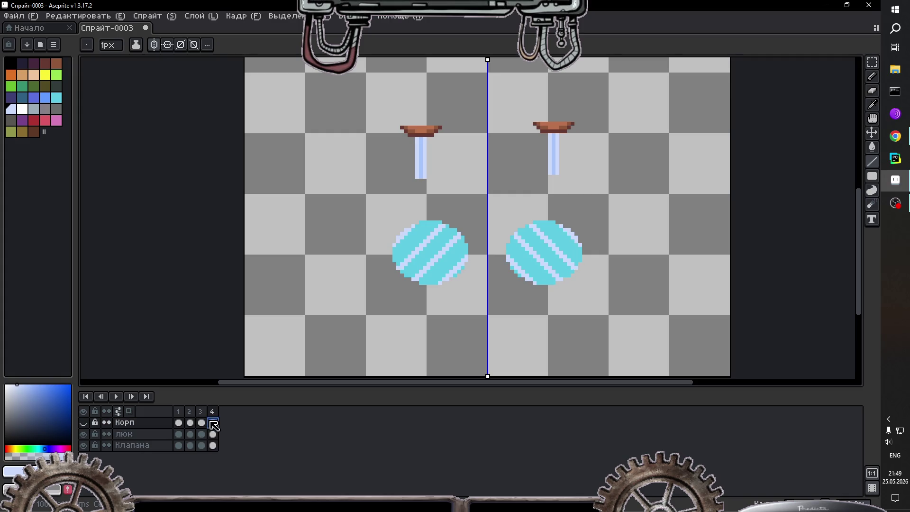
{"action": "left_click", "coordinate": [202, 423]}
{"action": "left_click", "coordinate": [190, 423]}
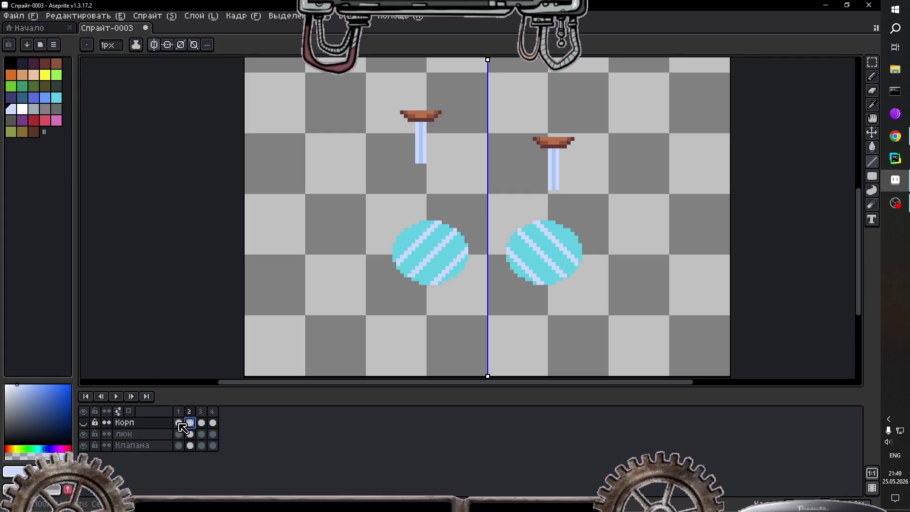
{"action": "left_click", "coordinate": [201, 423]}
{"action": "left_click", "coordinate": [213, 422]}
{"action": "left_click", "coordinate": [84, 422]}
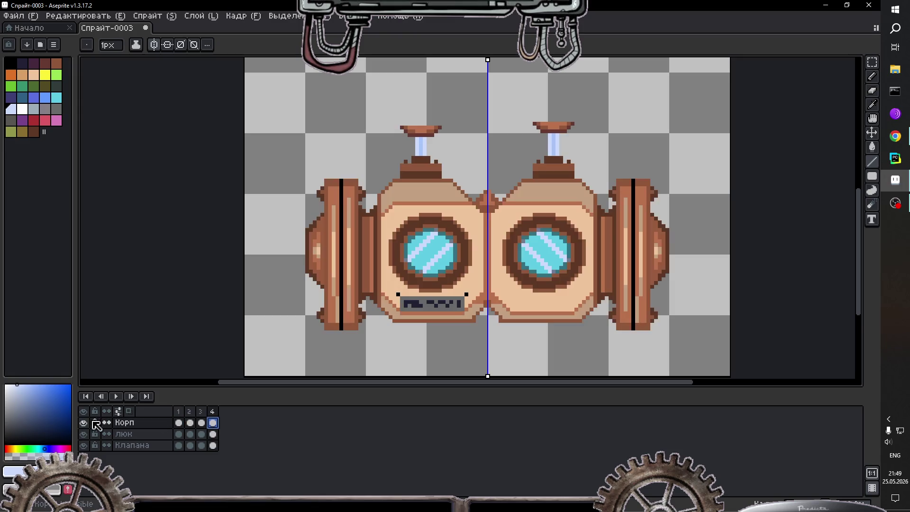
{"action": "scroll", "coordinate": [193, 351], "scroll_direction": "down", "scroll_amount": 3}
{"action": "scroll", "coordinate": [193, 352], "scroll_direction": "up", "scroll_amount": 2}
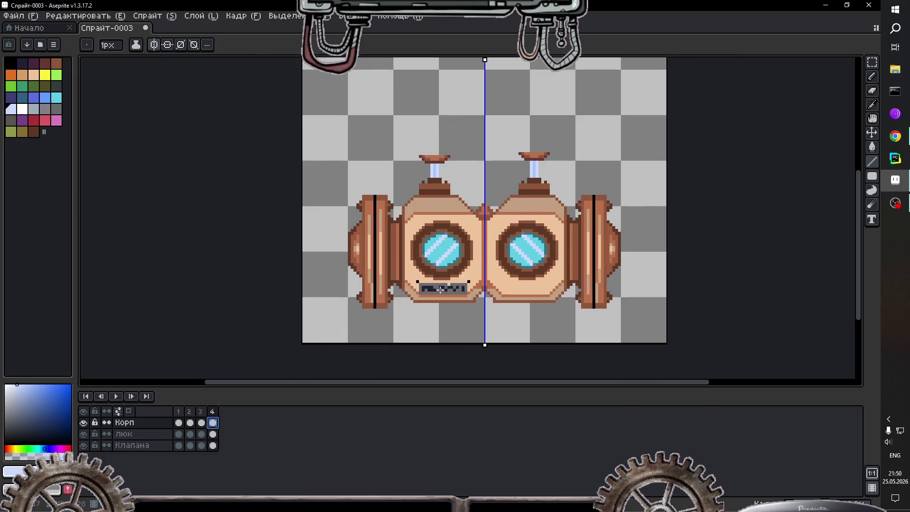
Step: Preview the animation, turn off symmetry drawing, and add a fifth frame with Alt+N
{"action": "left_click", "coordinate": [115, 397]}
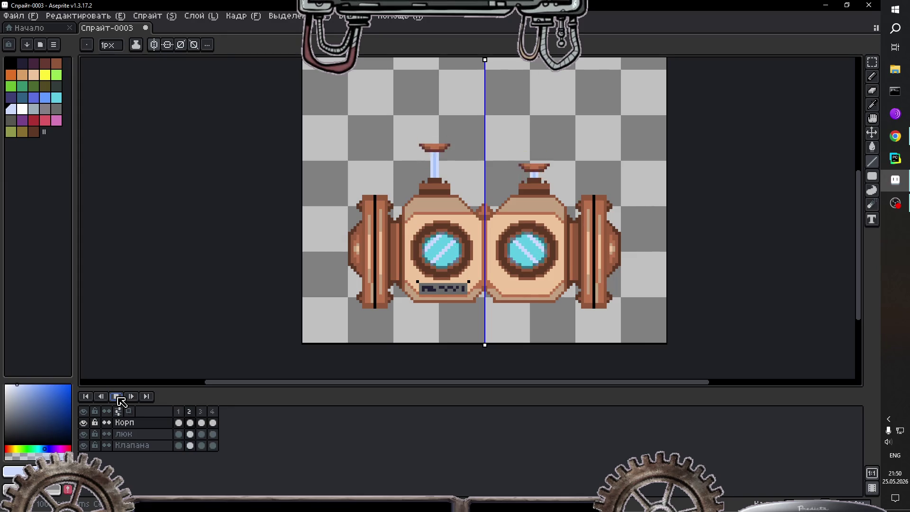
{"action": "left_click", "coordinate": [121, 402]}
{"action": "left_click", "coordinate": [213, 411]}
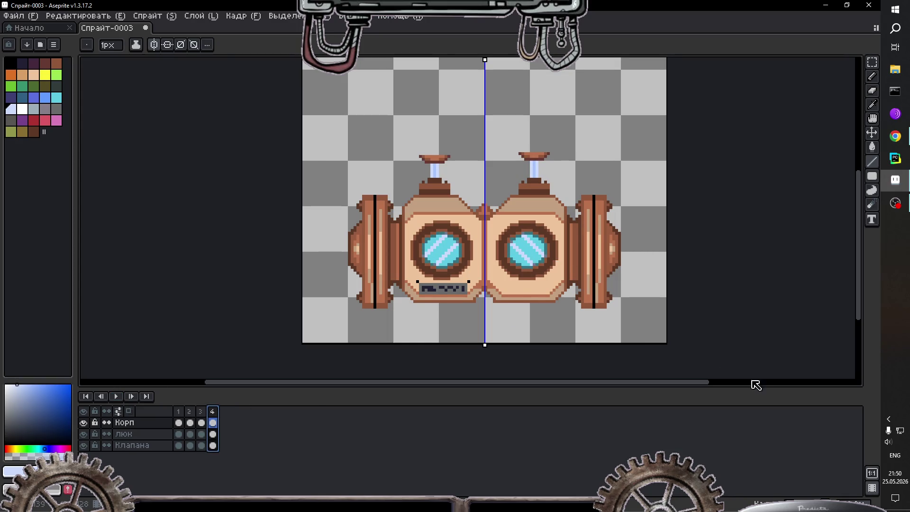
{"action": "left_click", "coordinate": [157, 46]}
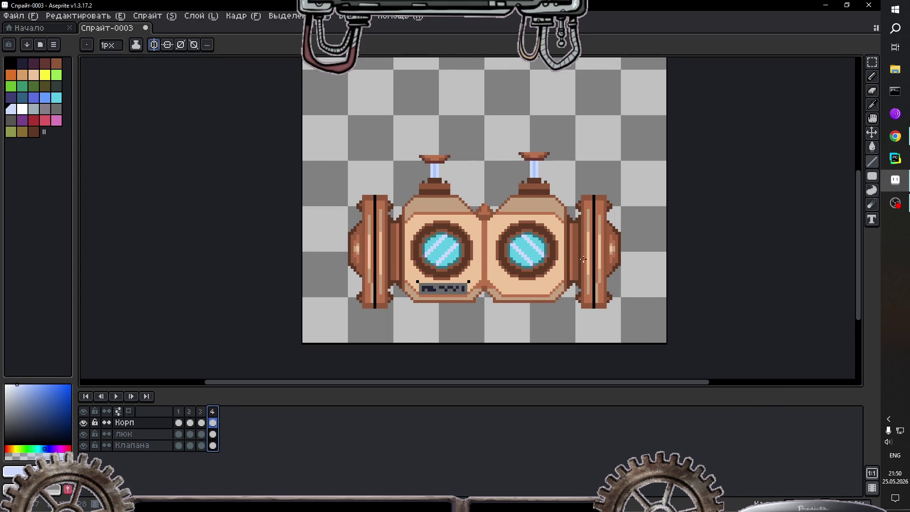
{"action": "key", "text": "alt+n"}
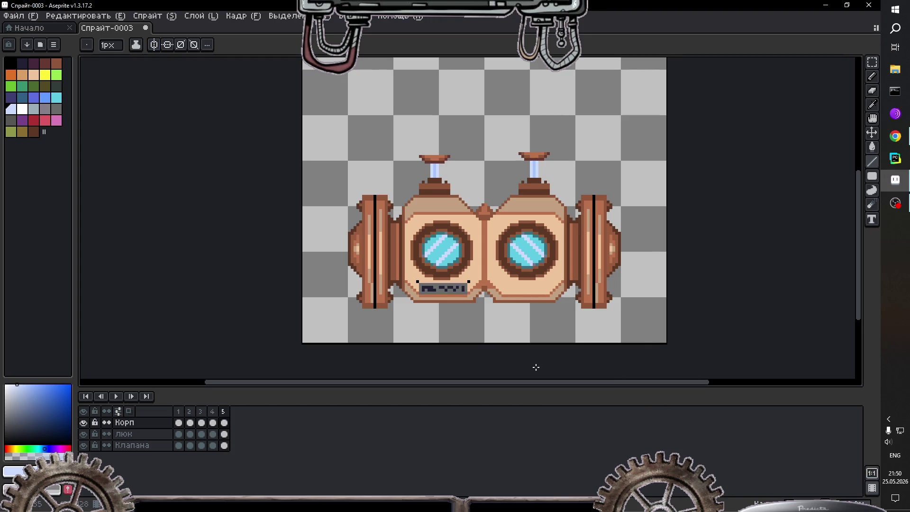
Step: Compare the new frame 5 against frame 4, ending on frame 5
{"action": "left_click", "coordinate": [224, 411]}
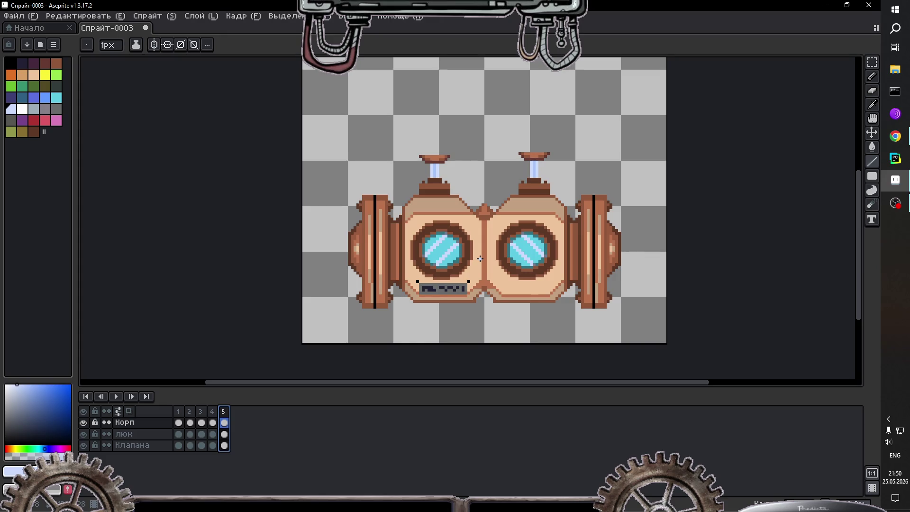
{"action": "left_click", "coordinate": [216, 412]}
{"action": "left_click", "coordinate": [224, 412]}
Step: On the Клапана layer, draw a rectangular selection around the right valve
{"action": "left_click", "coordinate": [873, 63]}
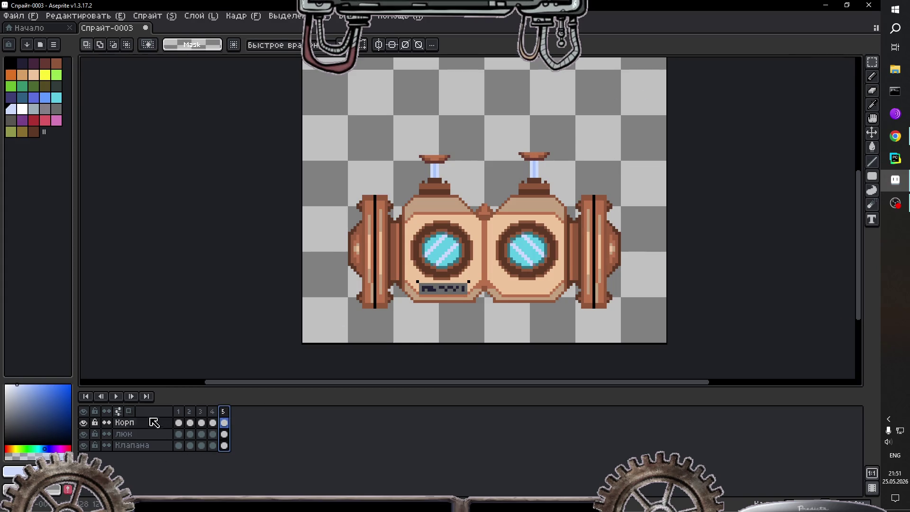
{"action": "left_click", "coordinate": [170, 446]}
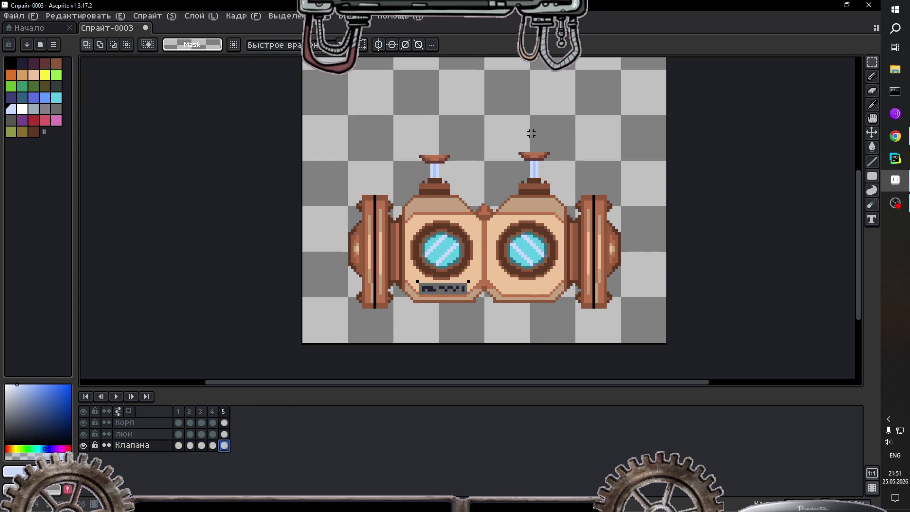
{"action": "left_click_drag", "start_coordinate": [511, 139], "coordinate": [572, 226]}
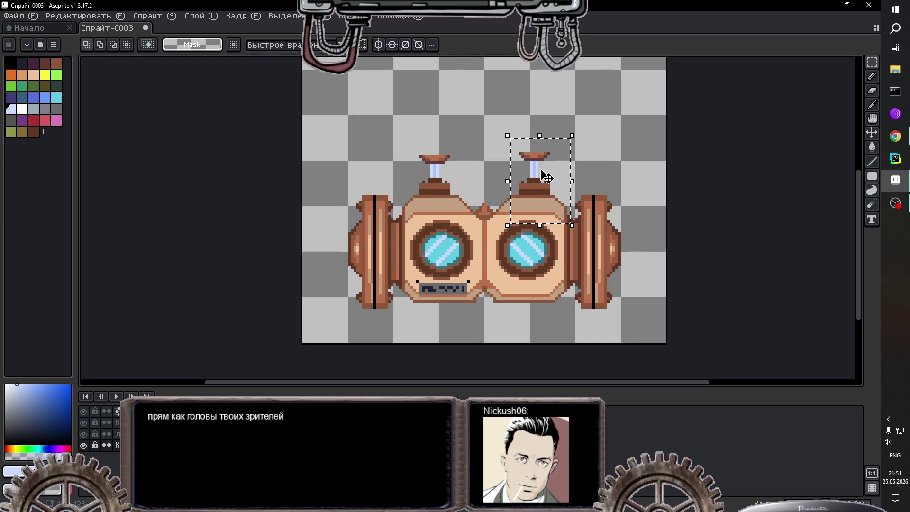
Step: Save As the sprite named 'Compressor' into the Aseprite_sprite folder
{"action": "left_click", "coordinate": [19, 16]}
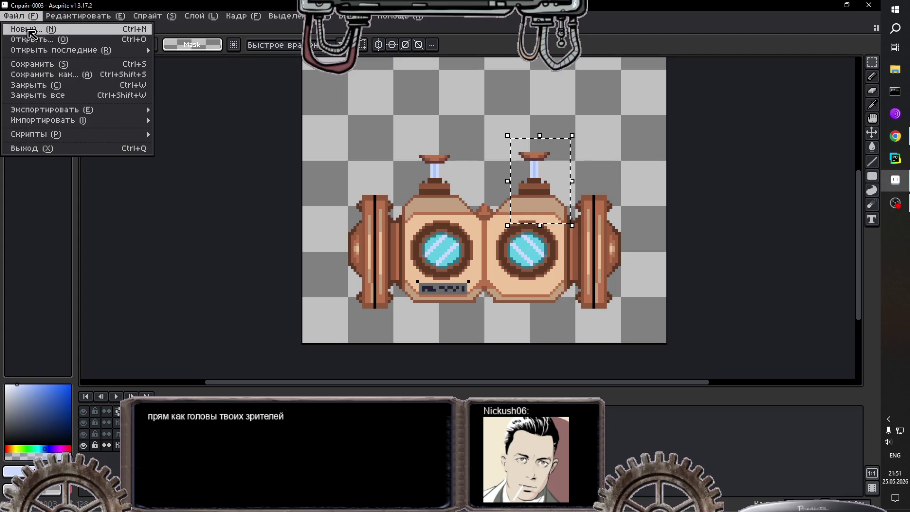
{"action": "left_click", "coordinate": [42, 76]}
{"action": "scroll", "coordinate": [154, 172], "scroll_direction": "down", "scroll_amount": 5}
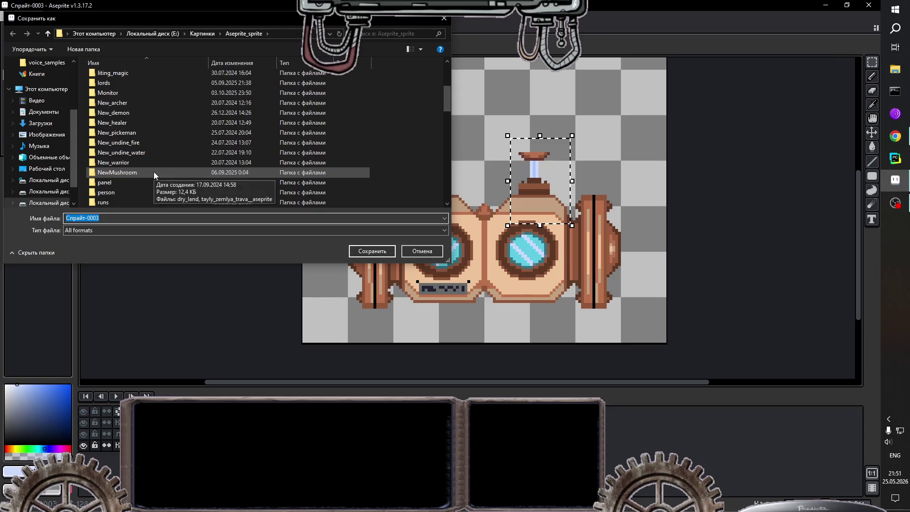
{"action": "scroll", "coordinate": [155, 172], "scroll_direction": "down", "scroll_amount": 3}
{"action": "scroll", "coordinate": [155, 171], "scroll_direction": "down", "scroll_amount": 5}
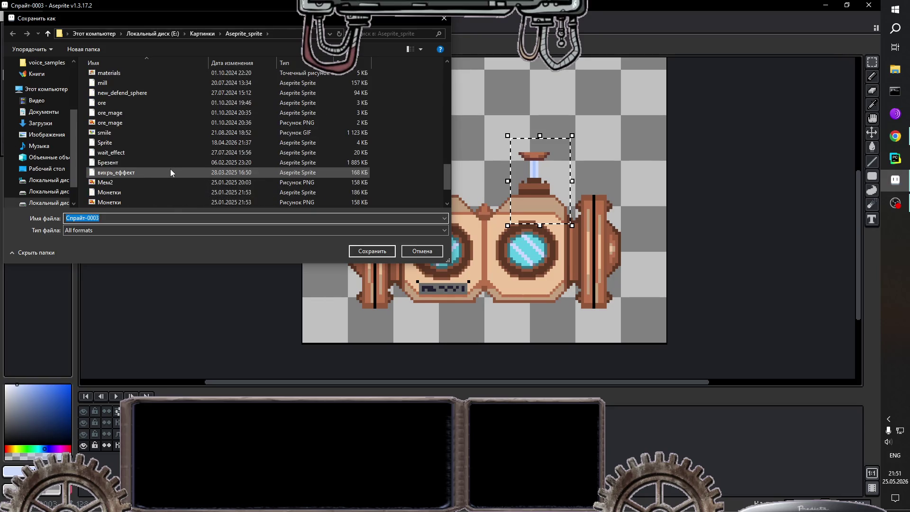
{"action": "type", "text": "Compre"}
{"action": "type", "text": "ssor"}
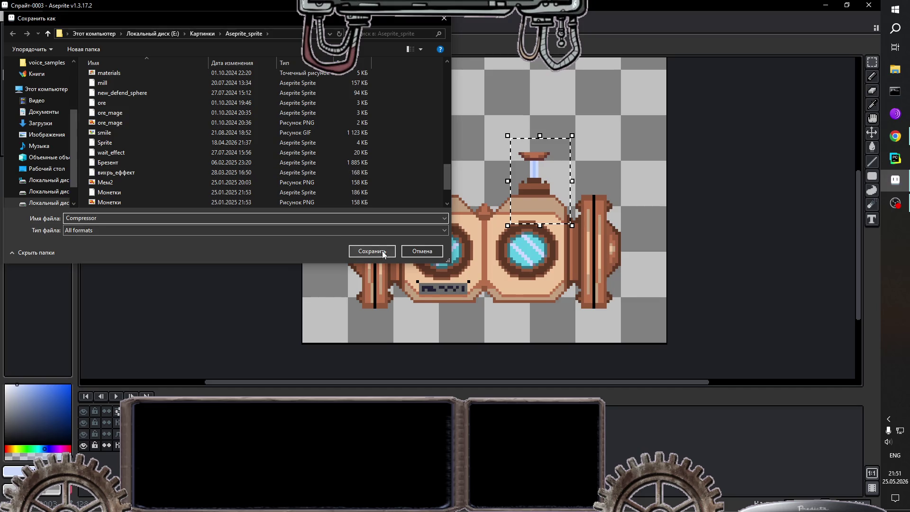
{"action": "left_click", "coordinate": [383, 251]}
{"action": "left_click", "coordinate": [24, 17]}
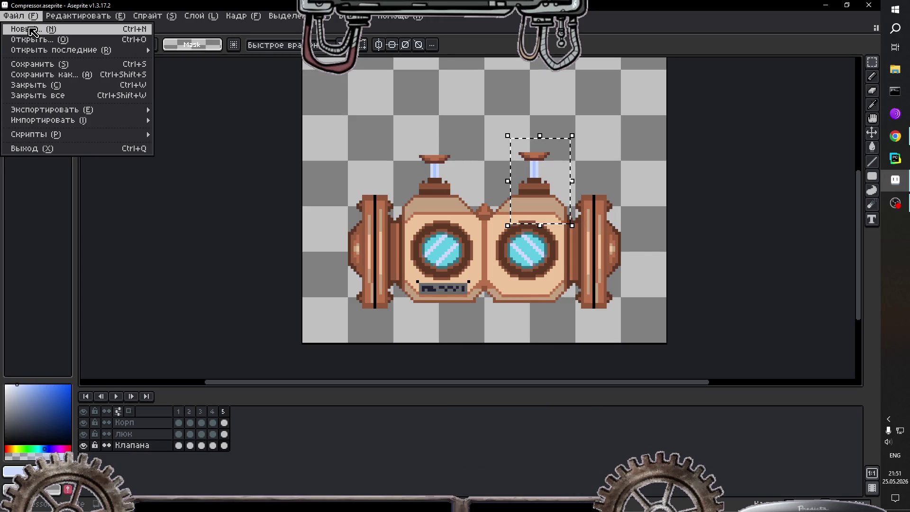
{"action": "left_click", "coordinate": [40, 41]}
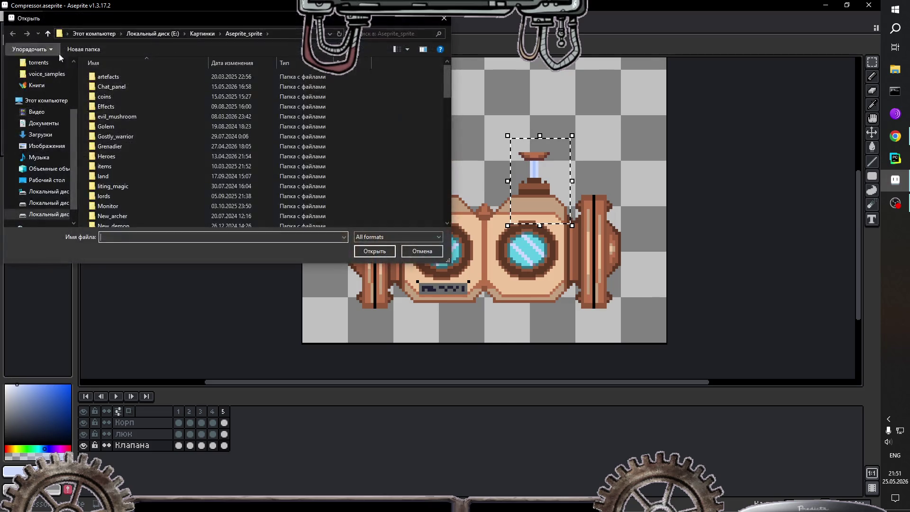
{"action": "scroll", "coordinate": [155, 143], "scroll_direction": "down", "scroll_amount": 5}
{"action": "scroll", "coordinate": [154, 143], "scroll_direction": "down", "scroll_amount": 5}
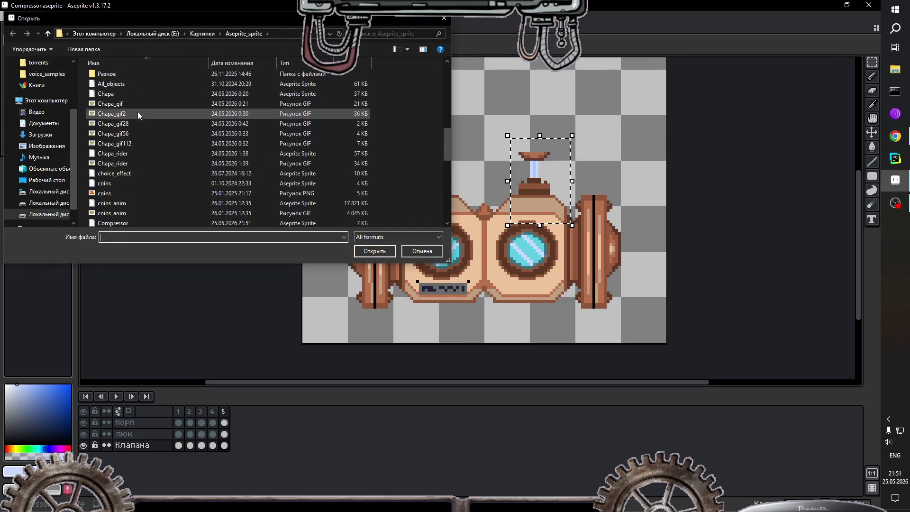
{"action": "mouse_move", "coordinate": [129, 106]}
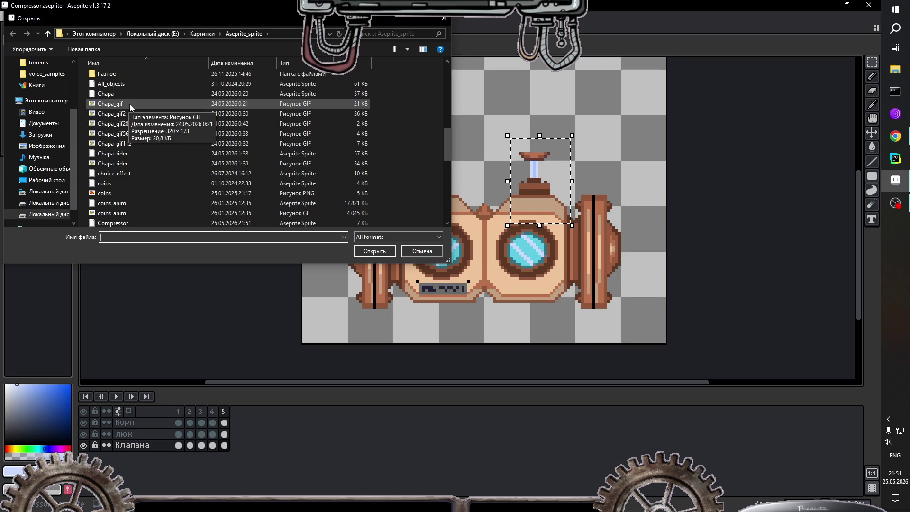
{"action": "double_click", "coordinate": [132, 106]}
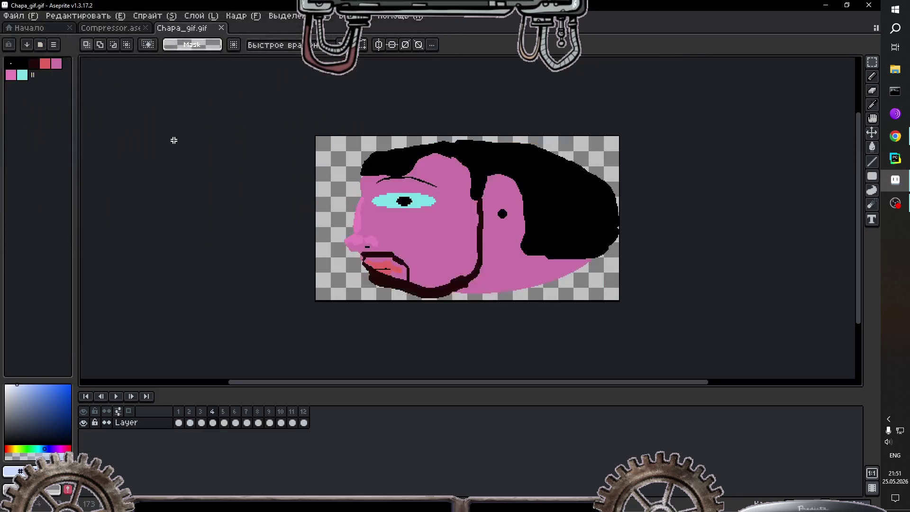
{"action": "left_click", "coordinate": [115, 397]}
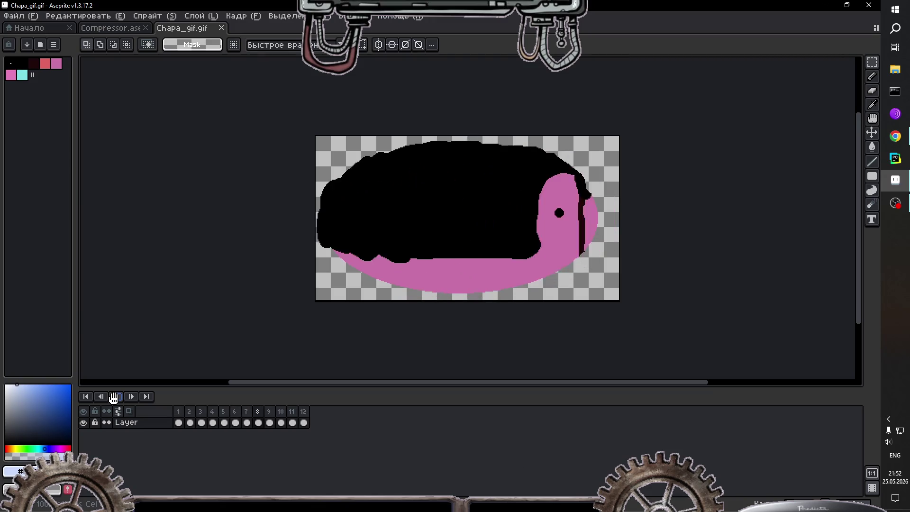
{"action": "left_click", "coordinate": [118, 400]}
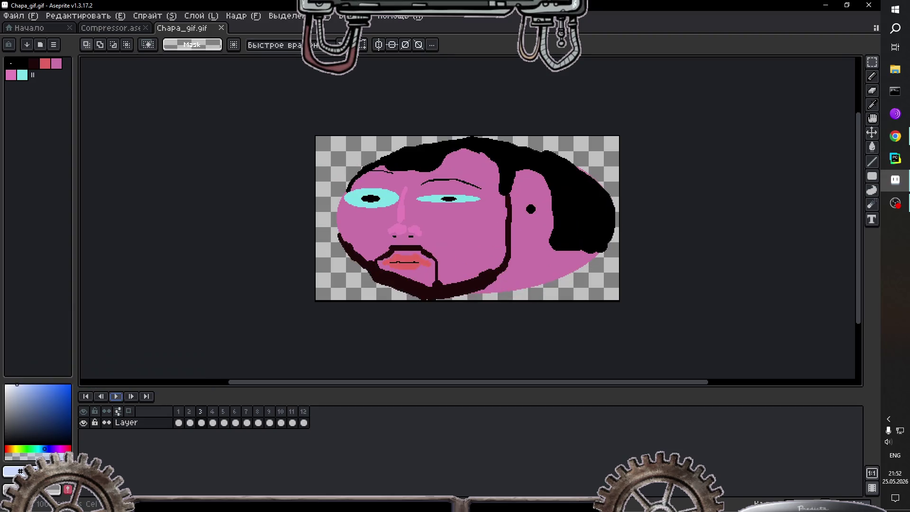
{"action": "left_click", "coordinate": [221, 28]}
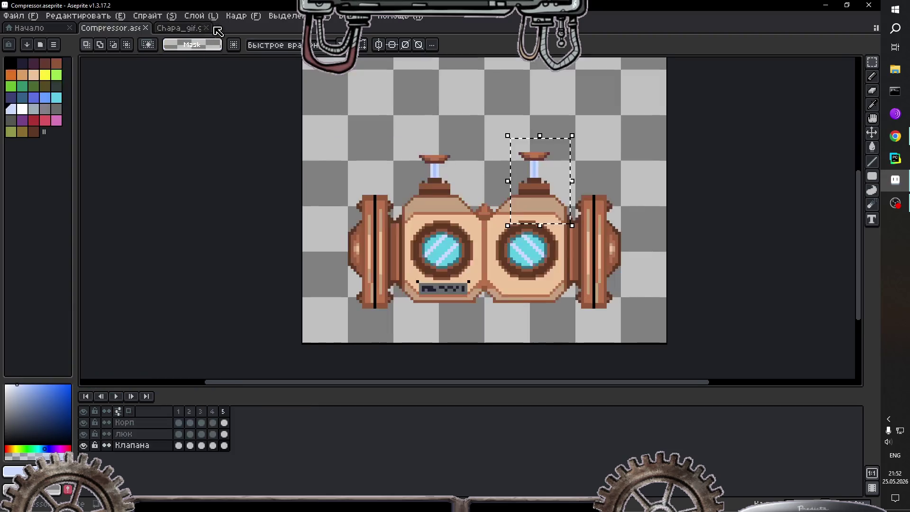
Step: Open Chapa_rider.gif and play its 17-frame animation, then stop it
{"action": "left_click", "coordinate": [19, 15]}
{"action": "left_click", "coordinate": [31, 46]}
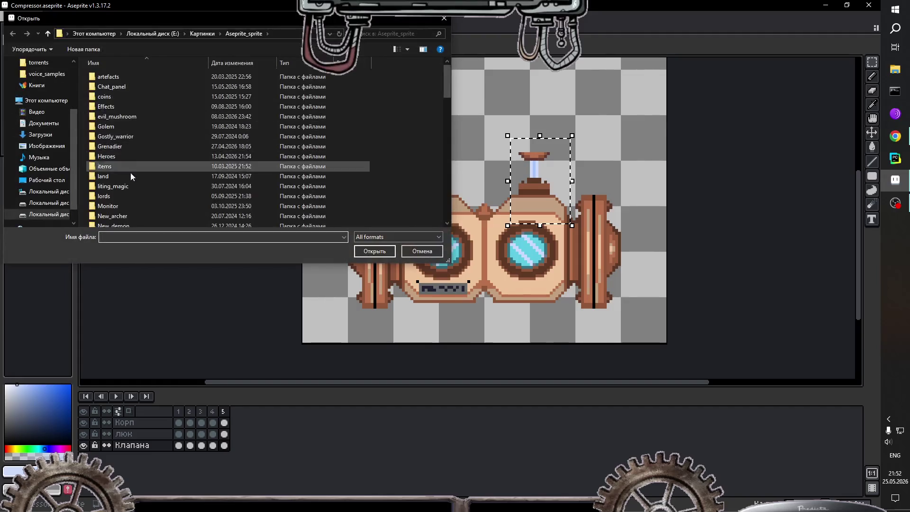
{"action": "scroll", "coordinate": [132, 177], "scroll_direction": "down", "scroll_amount": 5}
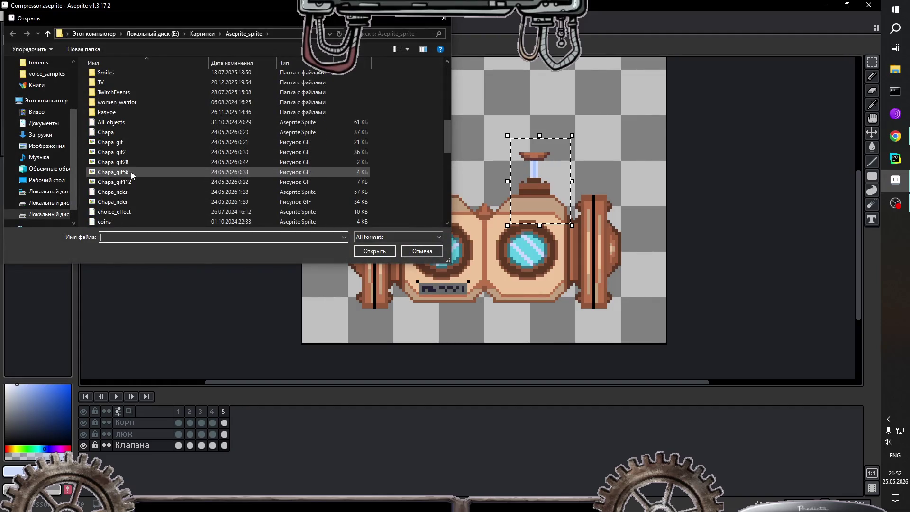
{"action": "scroll", "coordinate": [135, 193], "scroll_direction": "down", "scroll_amount": 1}
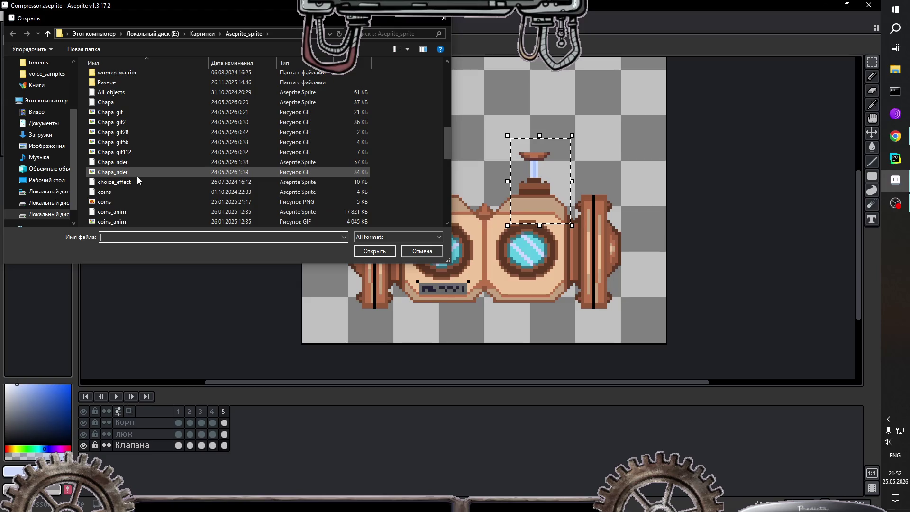
{"action": "double_click", "coordinate": [127, 169]}
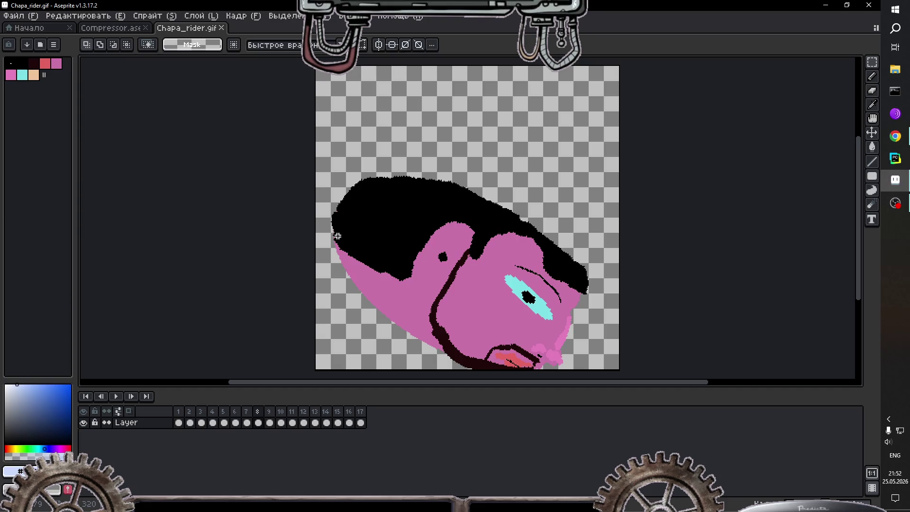
{"action": "left_click", "coordinate": [116, 397]}
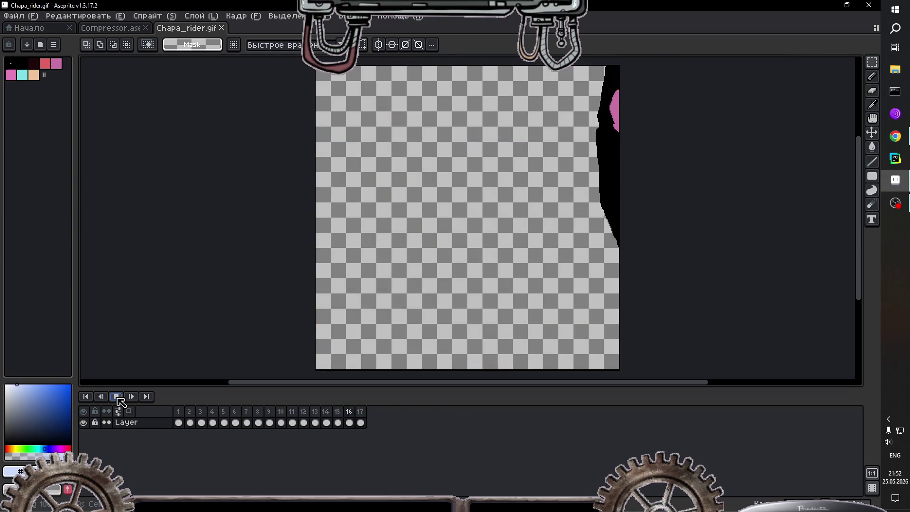
{"action": "left_click", "coordinate": [117, 397]}
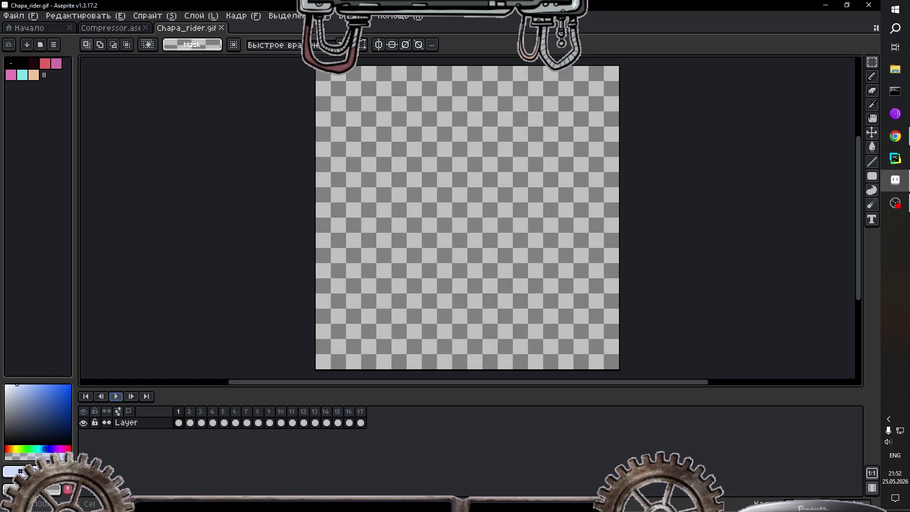
Step: Close Chapa_rider.gif and deselect the right valve on the Compressor canvas
{"action": "left_click", "coordinate": [221, 28]}
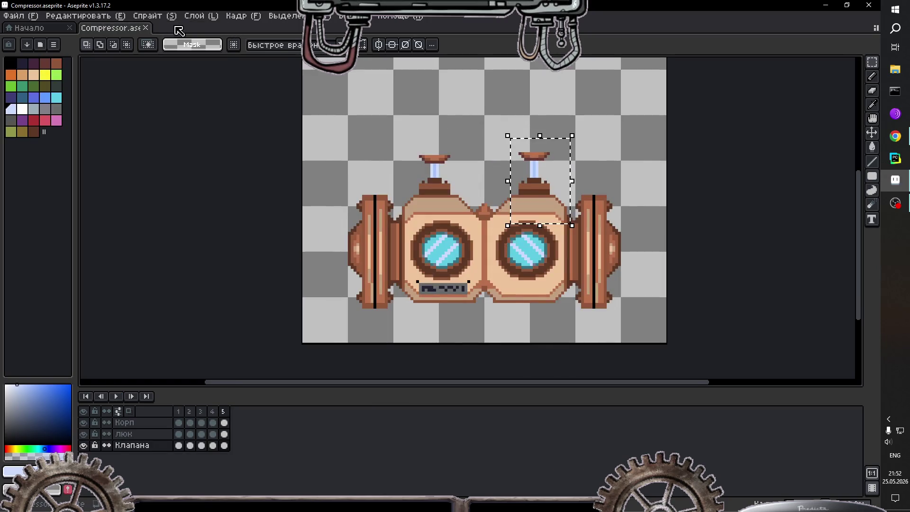
{"action": "left_click", "coordinate": [605, 180]}
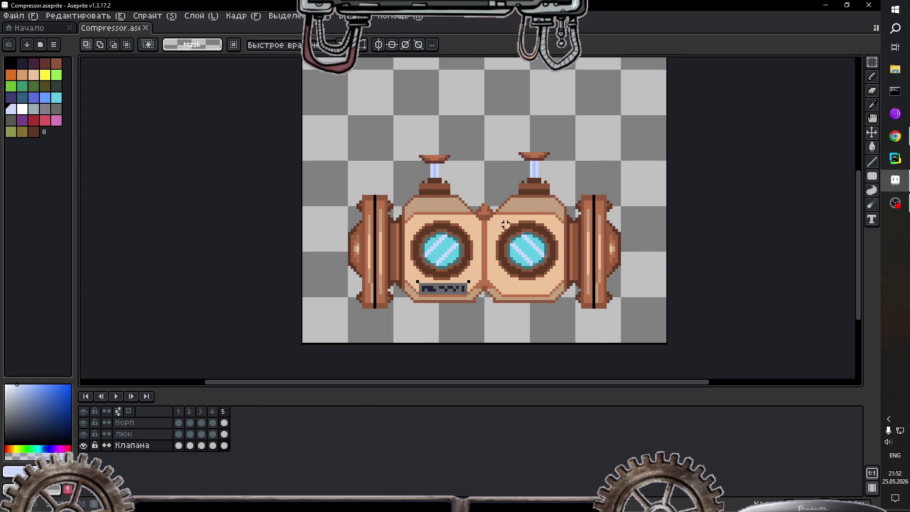
{"action": "scroll", "coordinate": [549, 177], "scroll_direction": "down", "scroll_amount": 1}
{"action": "scroll", "coordinate": [563, 174], "scroll_direction": "up", "scroll_amount": 1}
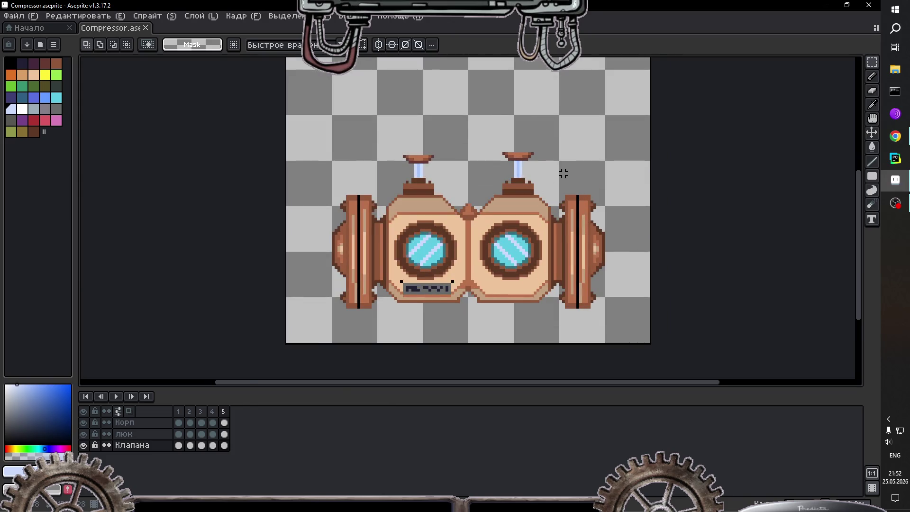
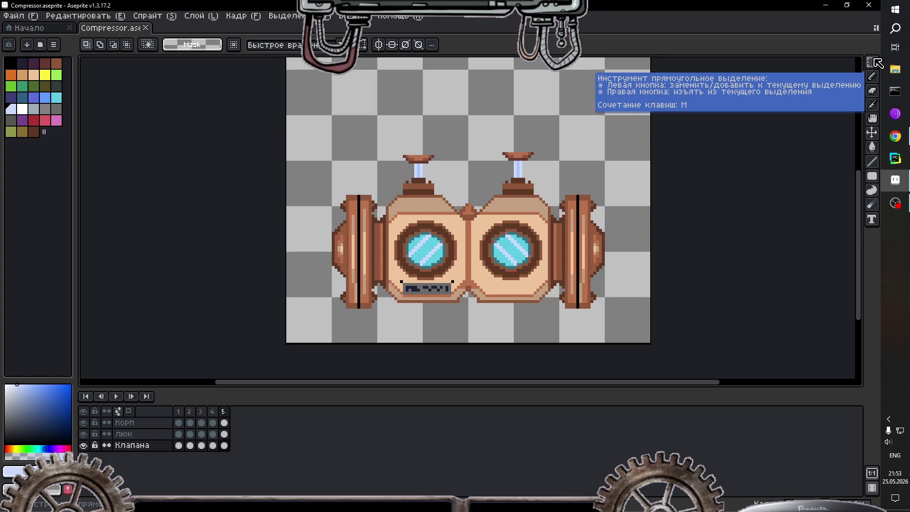
Step: On frame 5, raise the right valve with a rectangular selection
{"action": "left_click", "coordinate": [213, 412]}
{"action": "left_click", "coordinate": [223, 412]}
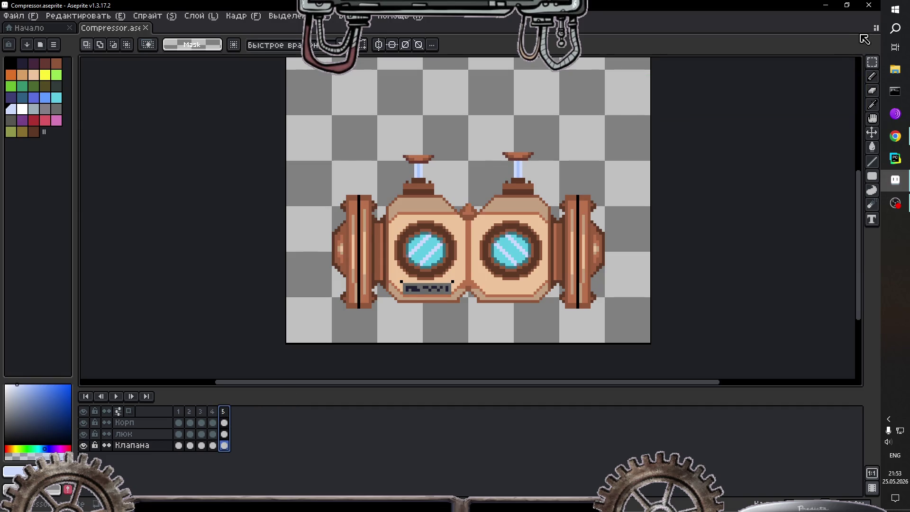
{"action": "left_click", "coordinate": [872, 62]}
{"action": "left_click", "coordinate": [806, 64]}
{"action": "left_click_drag", "start_coordinate": [477, 135], "coordinate": [572, 274]}
{"action": "left_click", "coordinate": [525, 186]}
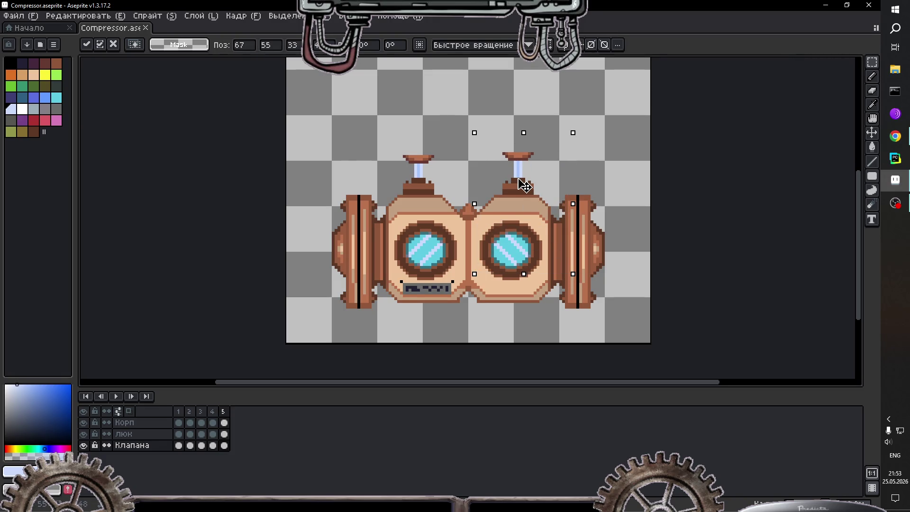
{"action": "left_click_drag", "start_coordinate": [525, 186], "coordinate": [526, 179]}
{"action": "left_click", "coordinate": [583, 167]}
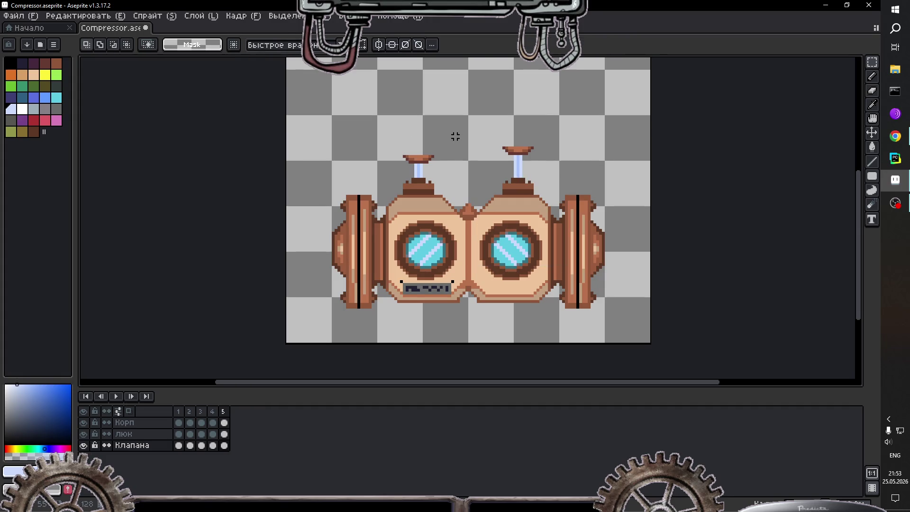
Step: Push the left valve lower into the body, then hide the compressor body layer
{"action": "left_click_drag", "start_coordinate": [458, 134], "coordinate": [376, 217]}
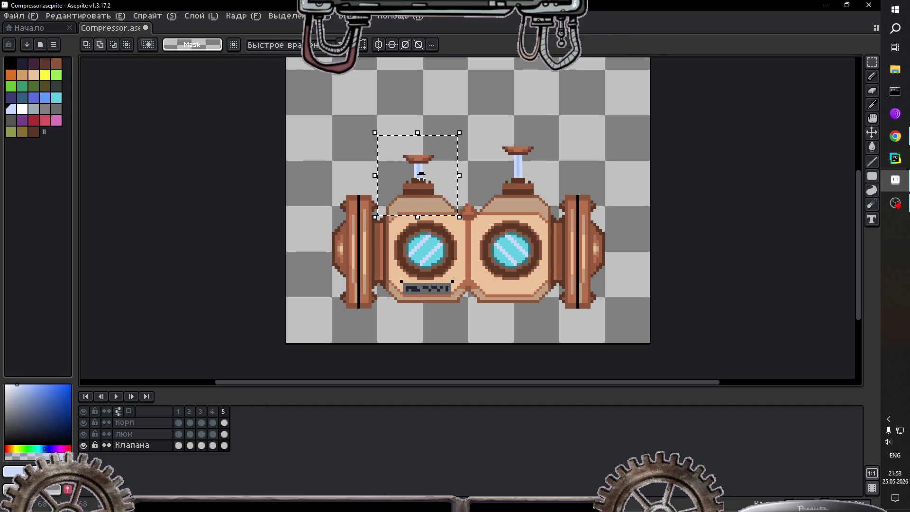
{"action": "left_click_drag", "start_coordinate": [421, 175], "coordinate": [428, 186]}
{"action": "key", "text": "Return"}
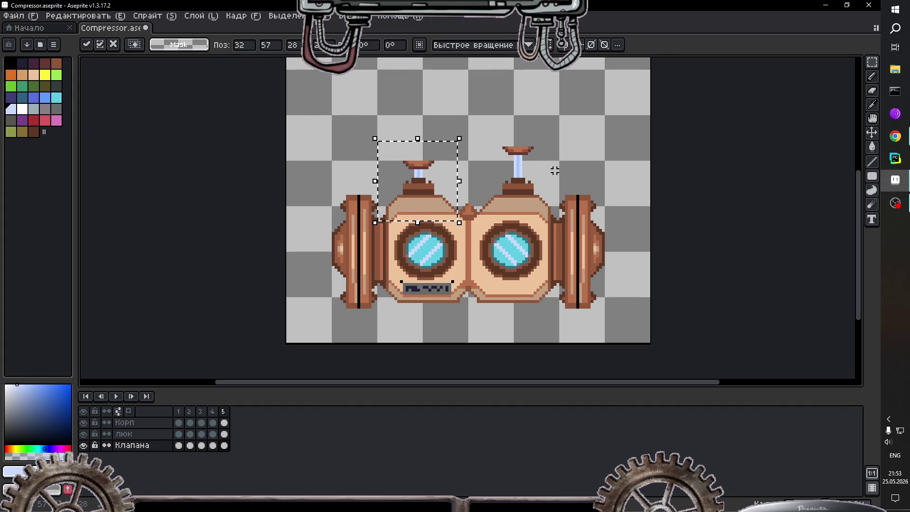
{"action": "left_click", "coordinate": [554, 170]}
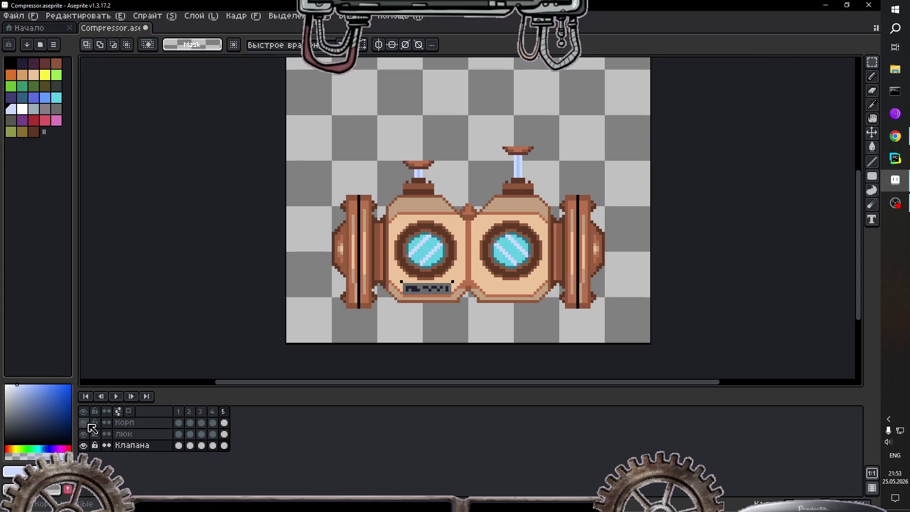
{"action": "left_click_drag", "start_coordinate": [84, 422], "coordinate": [91, 435]}
Step: On frame 5's window glass layer, paint eyedropped cyan over the left glass's stripes
{"action": "left_click", "coordinate": [224, 434]}
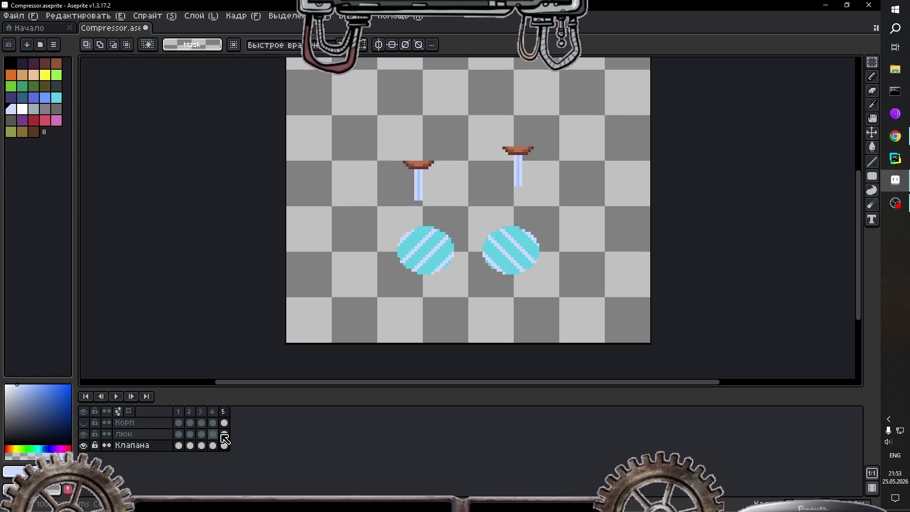
{"action": "scroll", "coordinate": [481, 267], "scroll_direction": "up", "scroll_amount": 2}
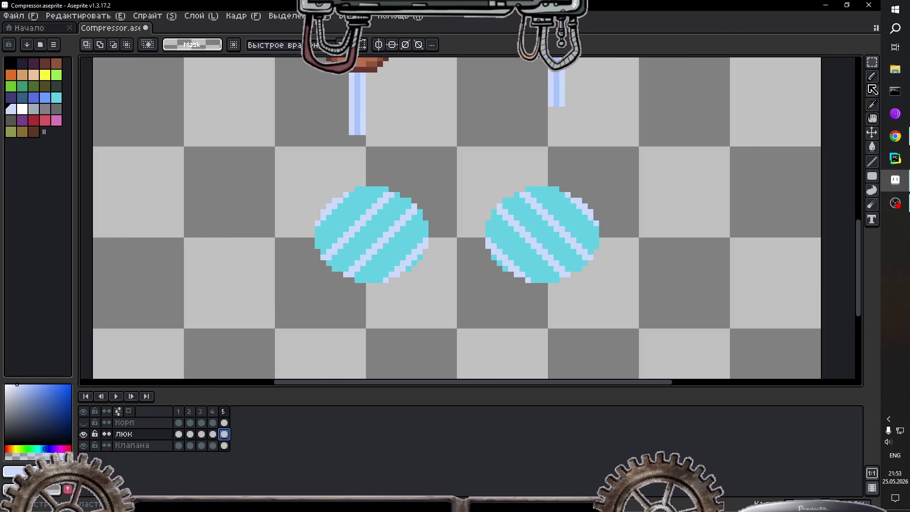
{"action": "left_click", "coordinate": [872, 105]}
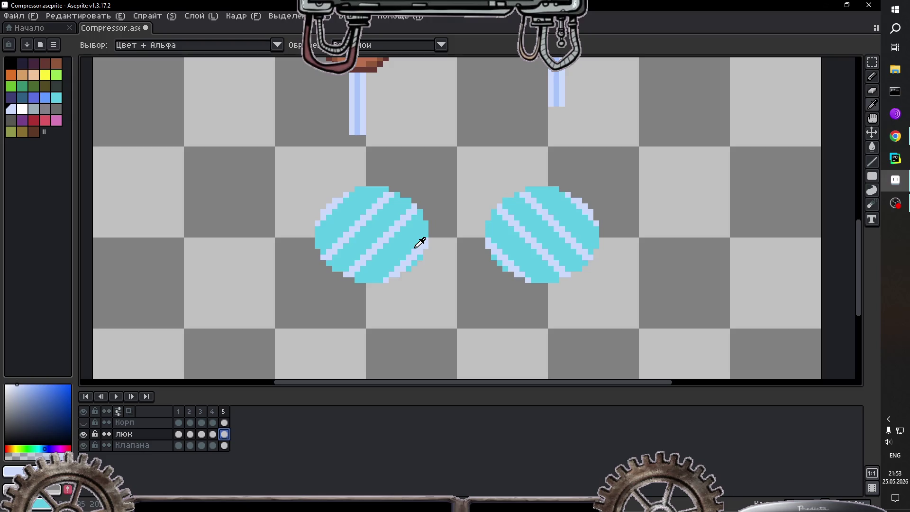
{"action": "left_click", "coordinate": [329, 222]}
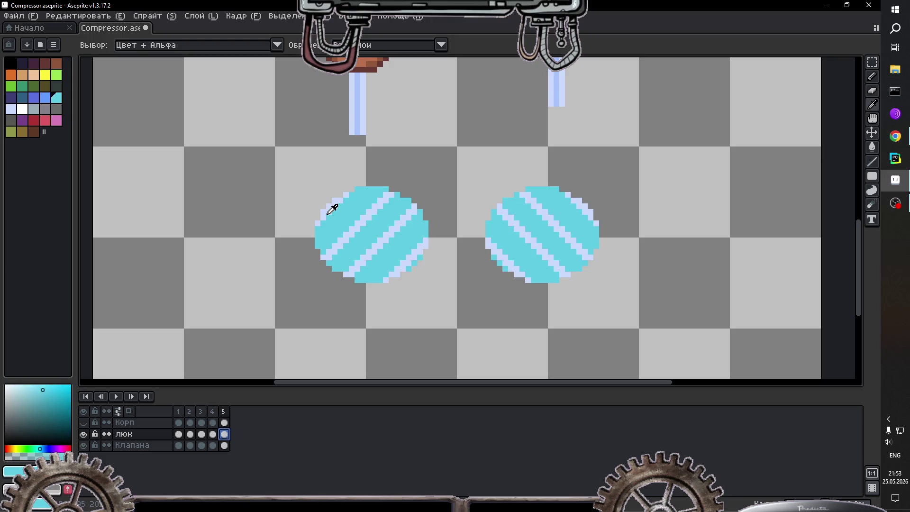
{"action": "key", "text": "b"}
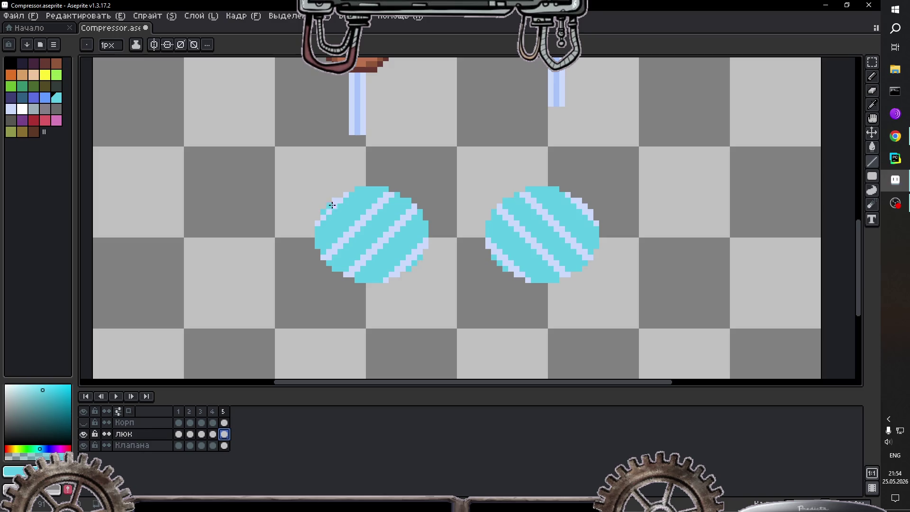
{"action": "left_click", "coordinate": [334, 203]}
{"action": "left_click_drag", "start_coordinate": [332, 249], "coordinate": [392, 190]}
{"action": "left_click", "coordinate": [369, 252]}
{"action": "left_click", "coordinate": [355, 269]}
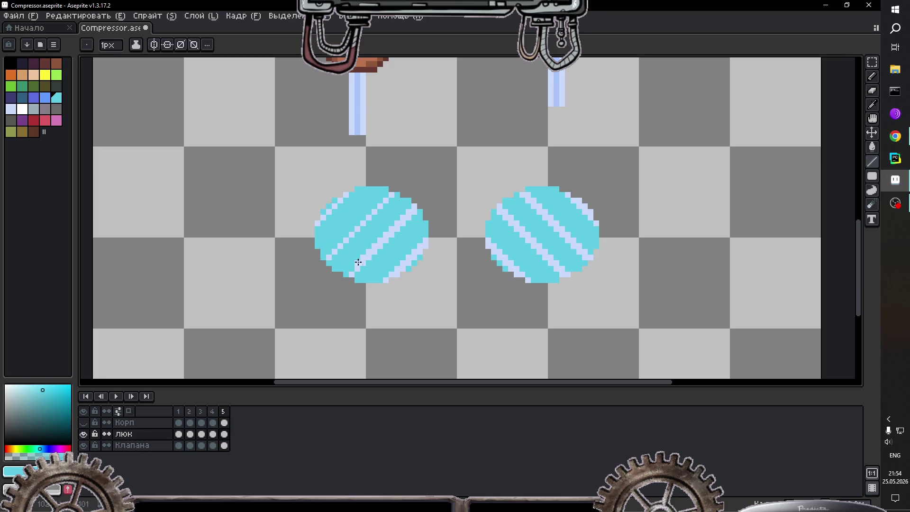
{"action": "left_click_drag", "start_coordinate": [369, 249], "coordinate": [397, 222]}
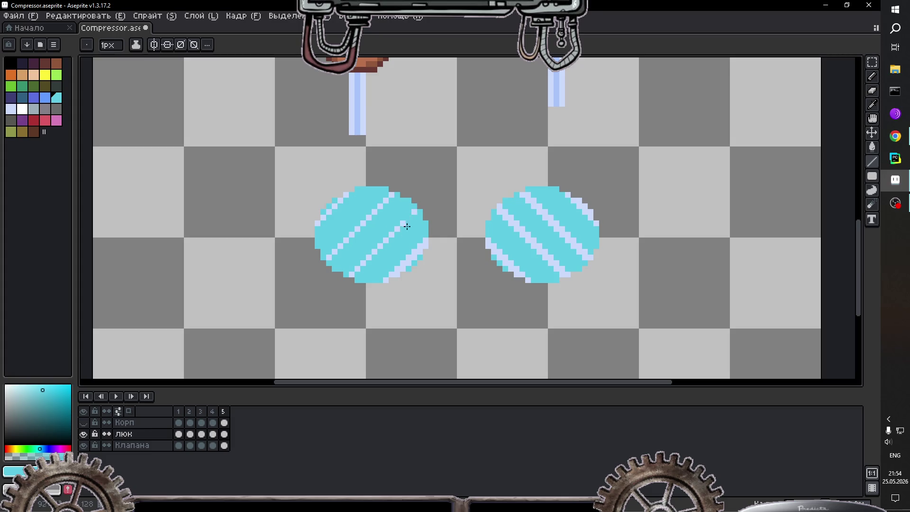
{"action": "left_click", "coordinate": [392, 281]}
{"action": "left_click", "coordinate": [384, 279]}
{"action": "left_click_drag", "start_coordinate": [386, 277], "coordinate": [398, 268]}
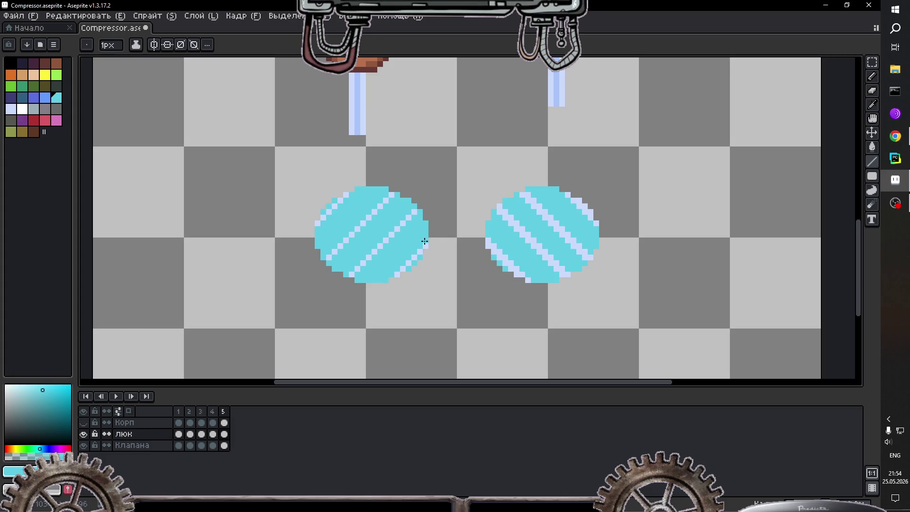
Step: Undo the stripe edits and turn on vertical symmetry for mirrored drawing
{"action": "key", "text": "v"}
{"action": "key", "text": "ctrl+z"}
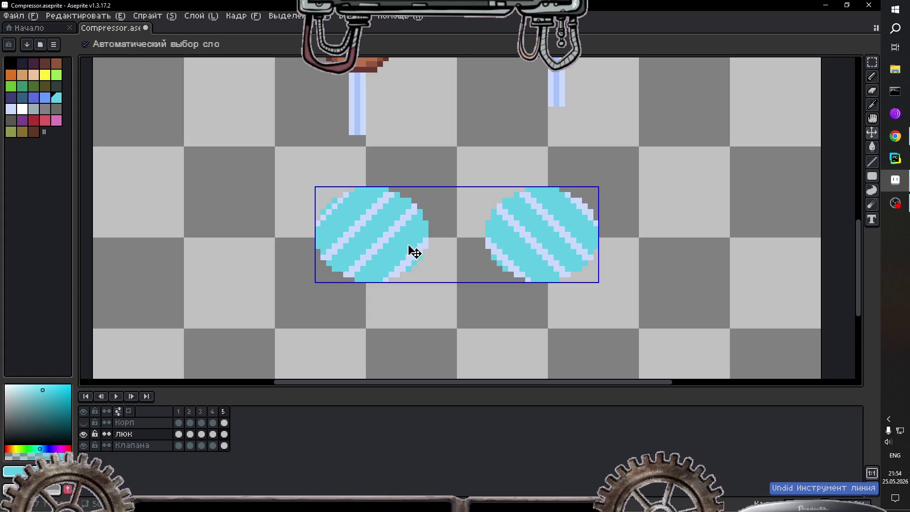
{"action": "key", "text": "b"}
{"action": "left_click", "coordinate": [154, 44]}
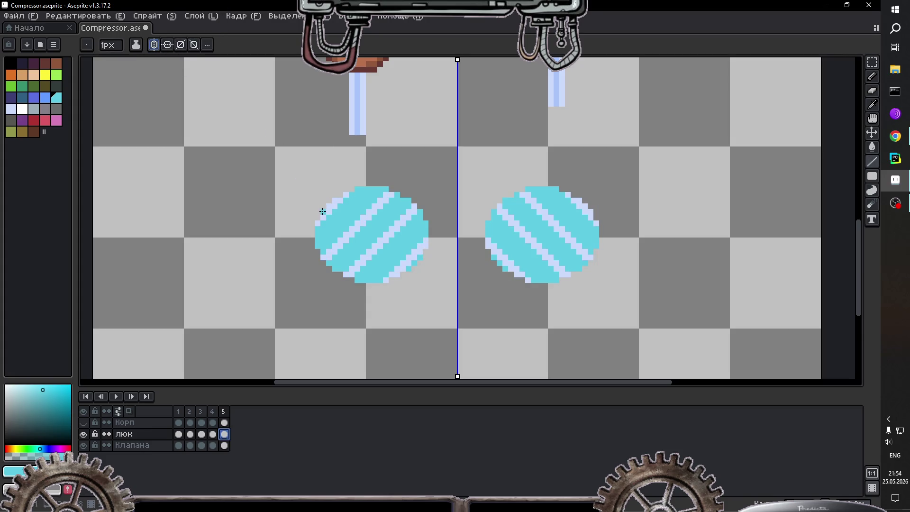
{"action": "left_click", "coordinate": [335, 201]}
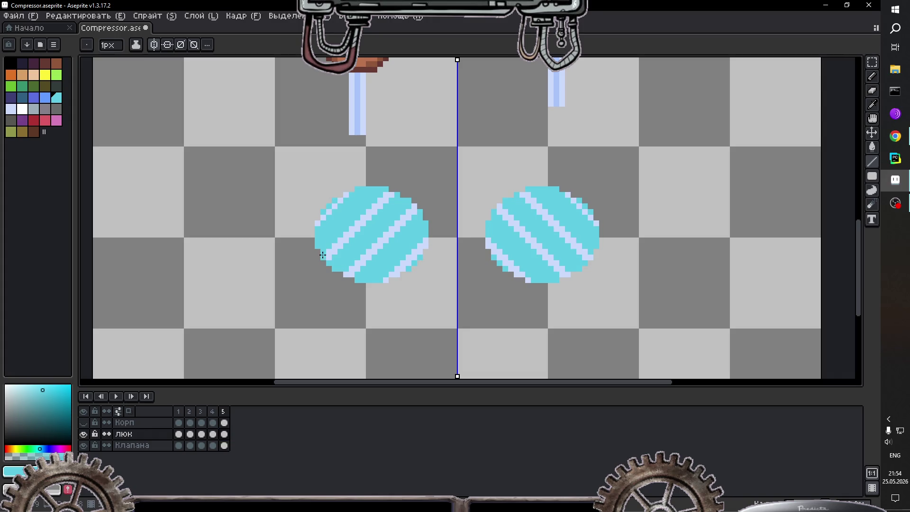
{"action": "key", "text": "ctrl+z"}
{"action": "key", "text": "ctrl+z"}
{"action": "key", "text": "ctrl+z"}
{"action": "key", "text": "ctrl+z"}
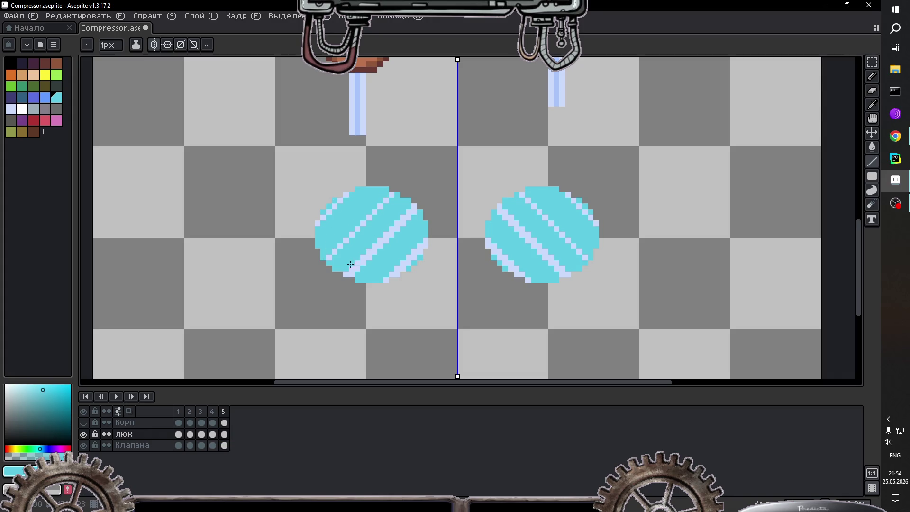
{"action": "mouse_move", "coordinate": [347, 271]}
{"action": "left_mouse_down"}
{"action": "mouse_move", "coordinate": [414, 208]}
{"action": "mouse_move", "coordinate": [416, 243]}
{"action": "left_mouse_up"}
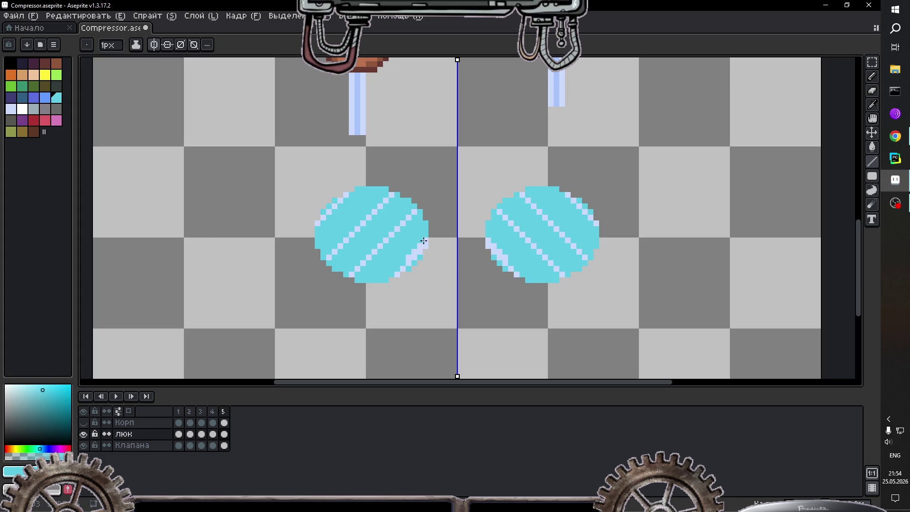
{"action": "key", "text": "ctrl+z"}
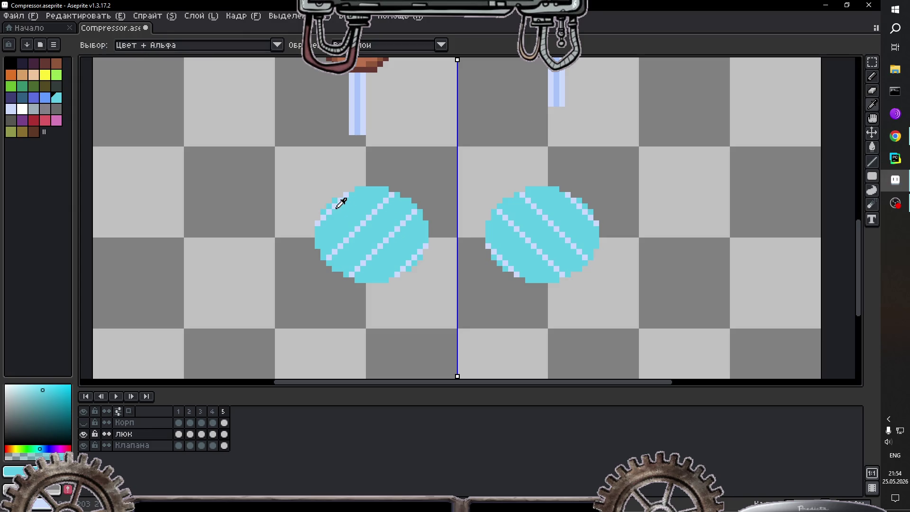
Step: Draw three mirrored light-blue diagonal stripes across both window glasses
{"action": "left_click", "coordinate": [338, 206], "text": "alt"}
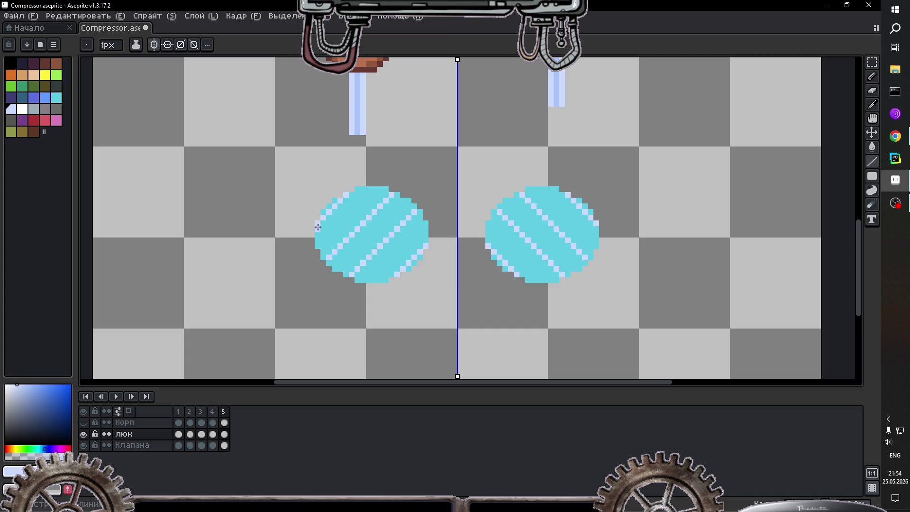
{"action": "left_click_drag", "start_coordinate": [317, 229], "coordinate": [353, 194]}
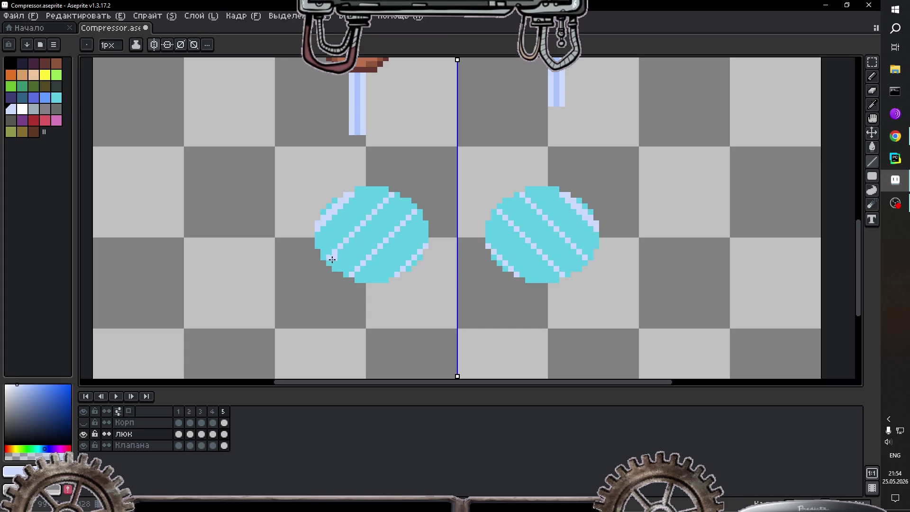
{"action": "mouse_move", "coordinate": [331, 262]}
{"action": "left_mouse_down"}
{"action": "mouse_move", "coordinate": [375, 231]}
{"action": "mouse_move", "coordinate": [398, 196]}
{"action": "left_mouse_up"}
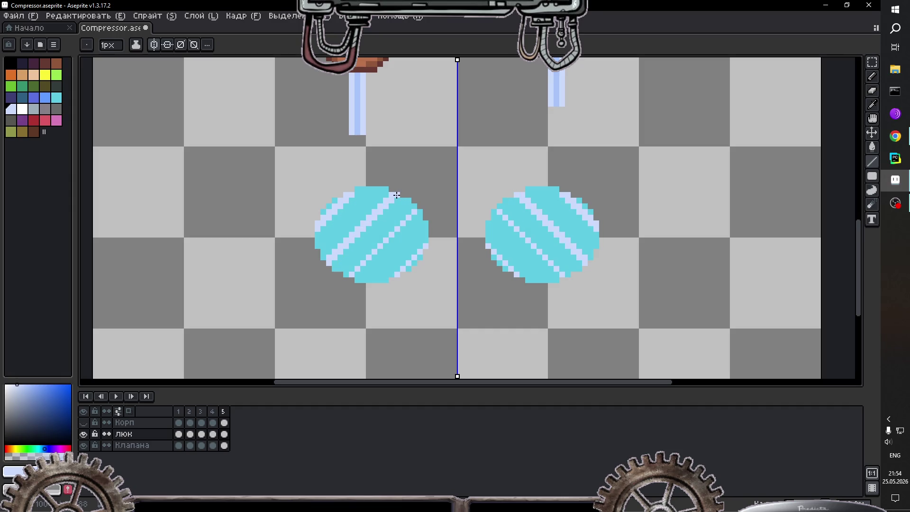
{"action": "left_click_drag", "start_coordinate": [360, 275], "coordinate": [420, 212]}
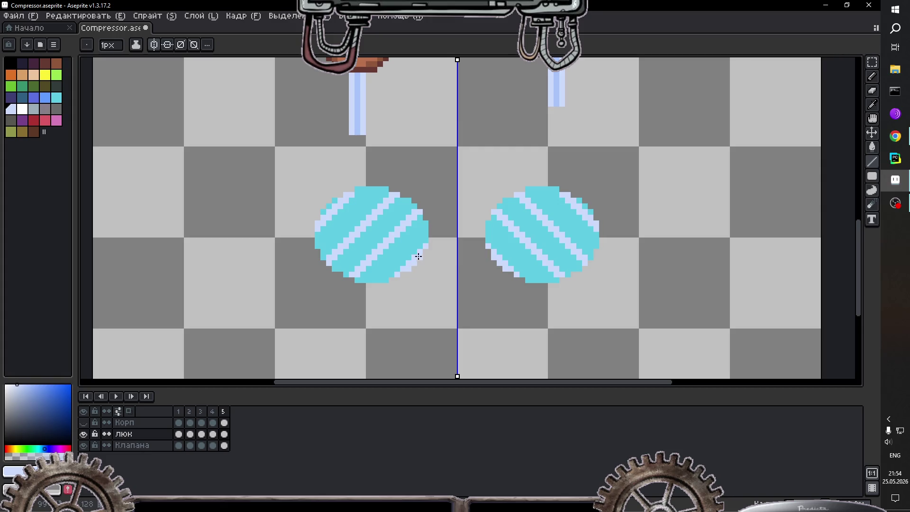
{"action": "scroll", "coordinate": [420, 227], "scroll_direction": "down", "scroll_amount": 1}
{"action": "scroll", "coordinate": [419, 228], "scroll_direction": "down", "scroll_amount": 1}
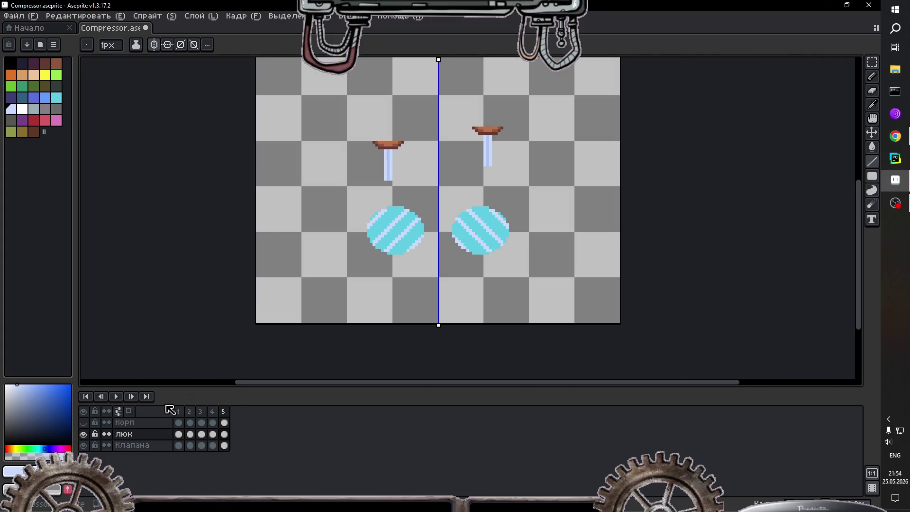
Step: Turn off symmetry, show the body layer again, and add a new frame 6
{"action": "left_click", "coordinate": [157, 46]}
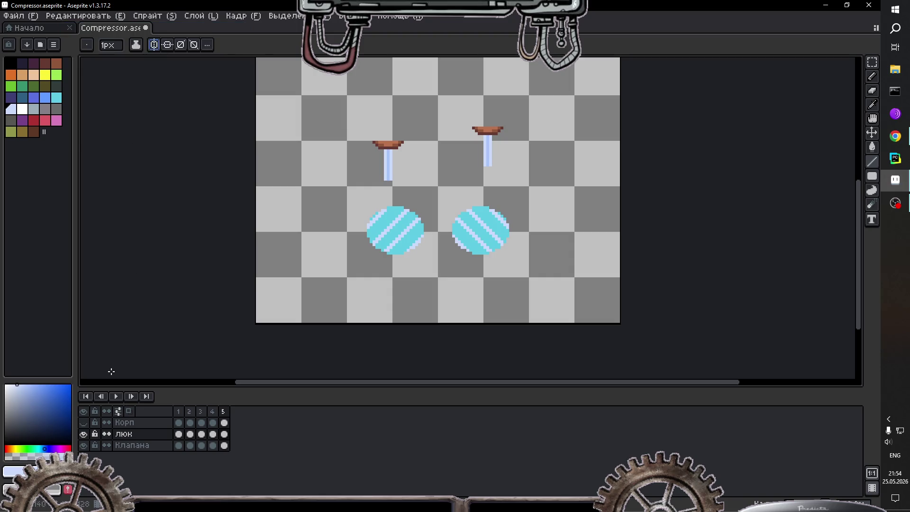
{"action": "left_click", "coordinate": [84, 424]}
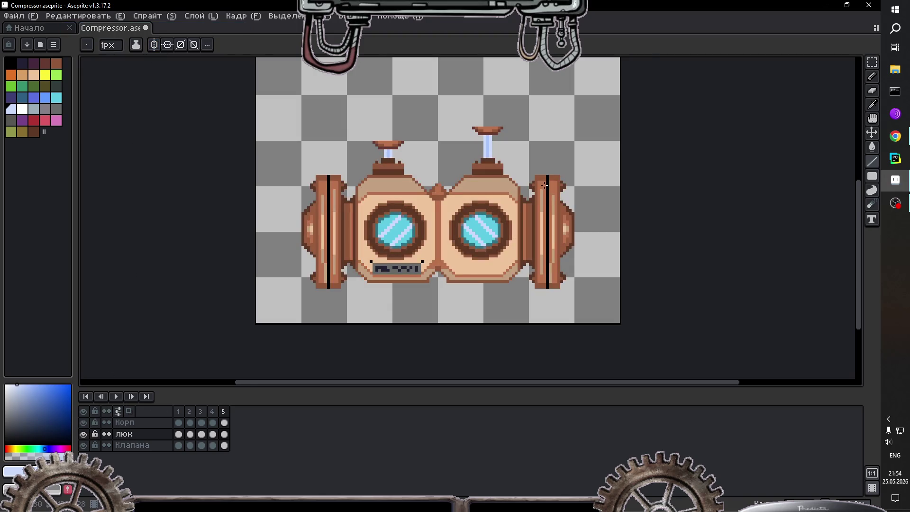
{"action": "left_click", "coordinate": [223, 411]}
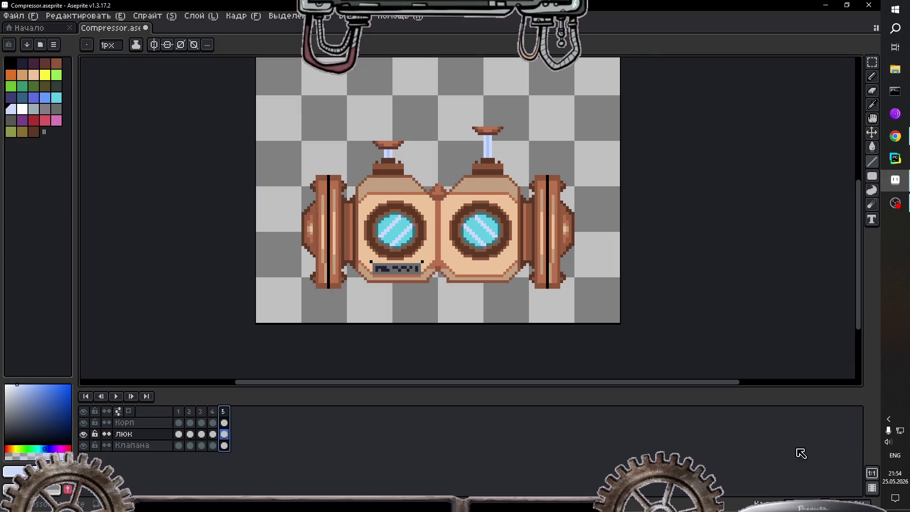
{"action": "key", "text": "alt+n"}
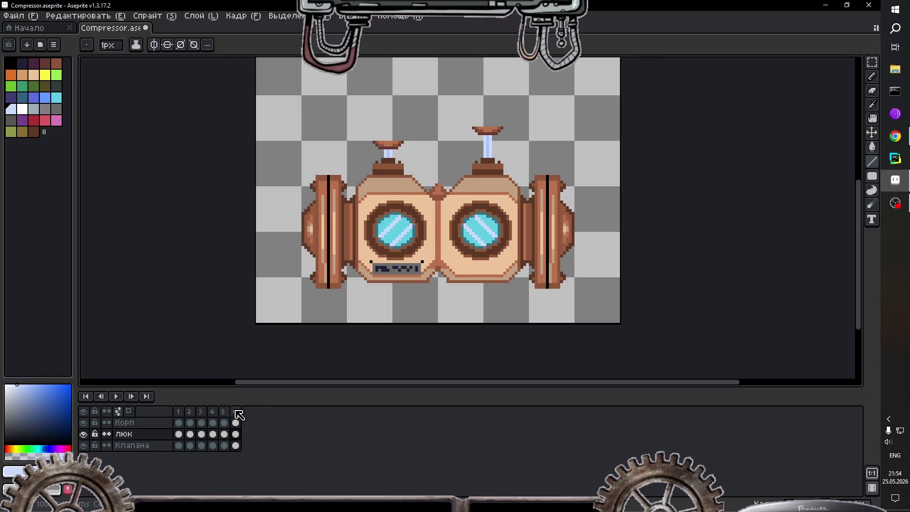
{"action": "left_click", "coordinate": [234, 411]}
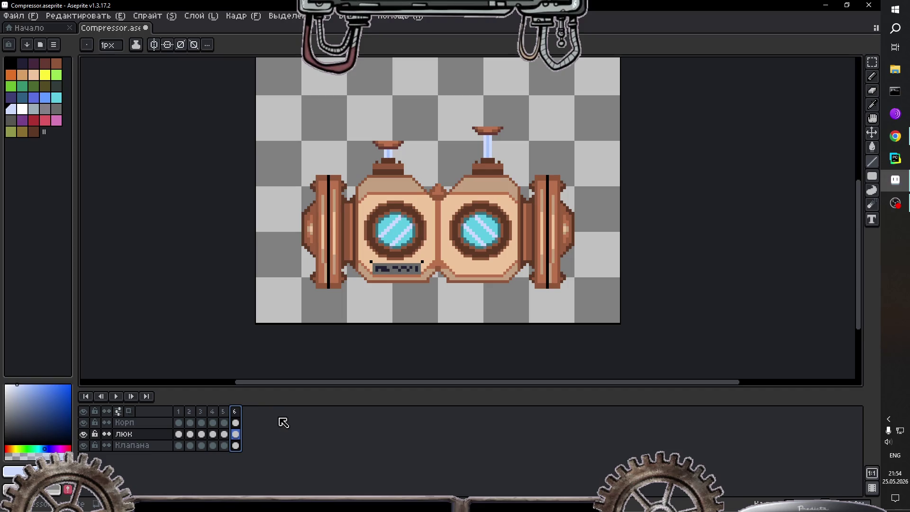
Step: On frame 6's valves layer, nudge the right valve up two pixels
{"action": "left_click", "coordinate": [236, 446]}
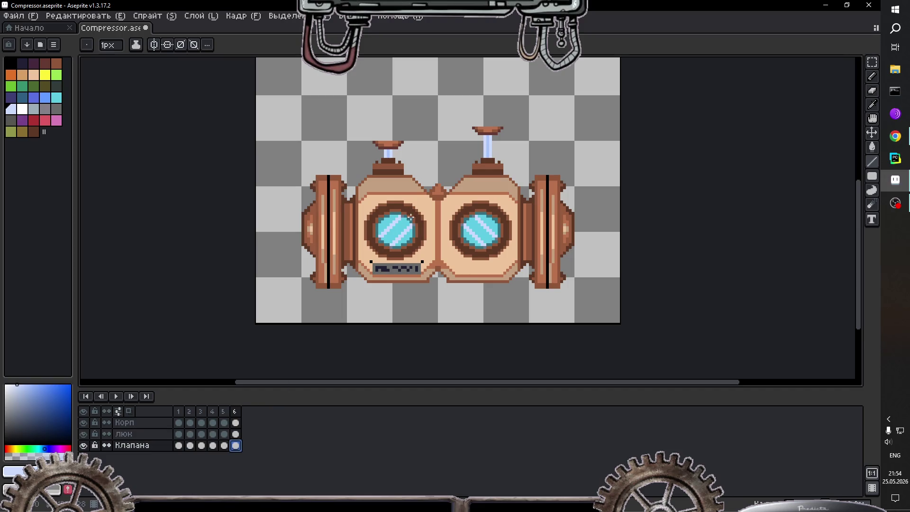
{"action": "left_click", "coordinate": [872, 63]}
{"action": "left_click_drag", "start_coordinate": [550, 104], "coordinate": [453, 235]}
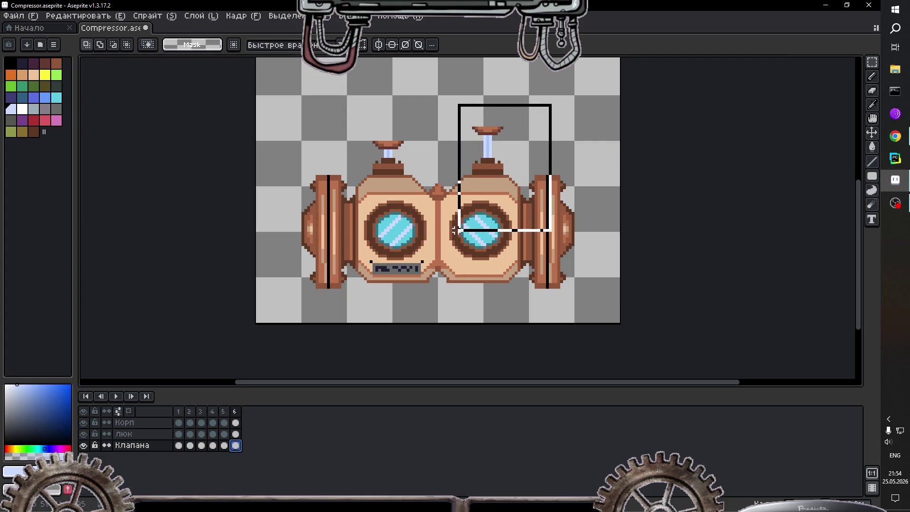
{"action": "left_click", "coordinate": [496, 164]}
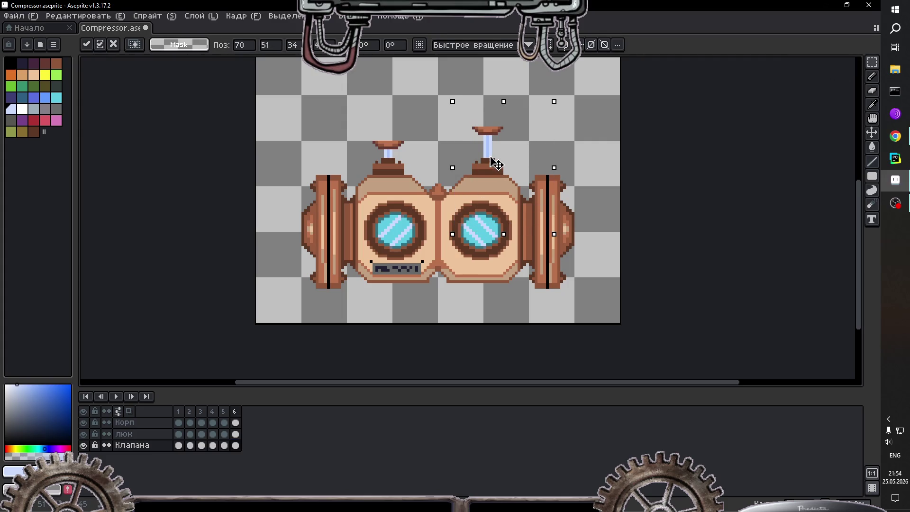
{"action": "key", "text": "Up"}
{"action": "key", "text": "Up"}
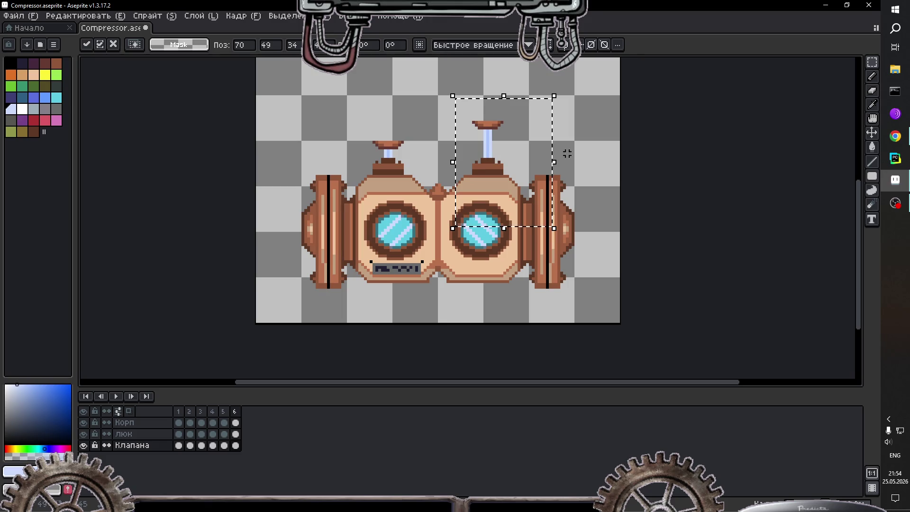
{"action": "left_click", "coordinate": [568, 154]}
Step: Move the left valve down two pixels and the right valve up one more pixel
{"action": "left_click_drag", "start_coordinate": [427, 114], "coordinate": [343, 202]}
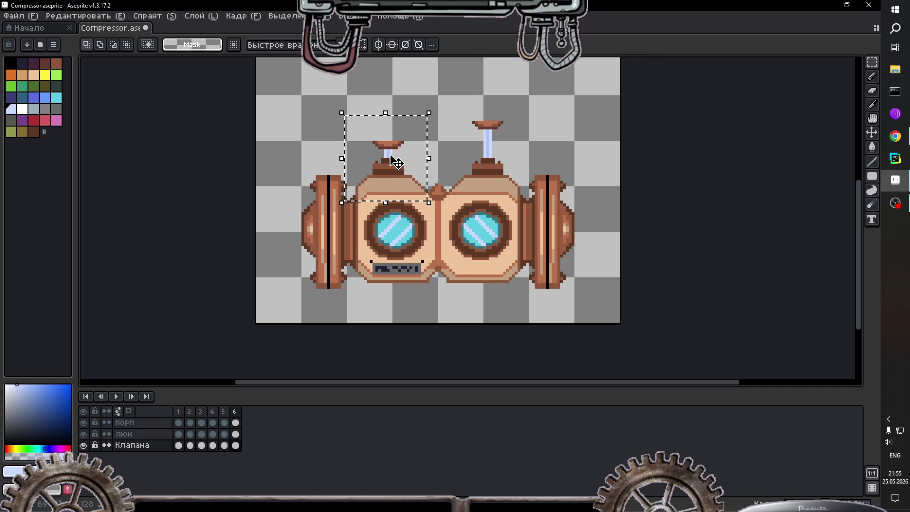
{"action": "left_click_drag", "start_coordinate": [397, 163], "coordinate": [391, 164]}
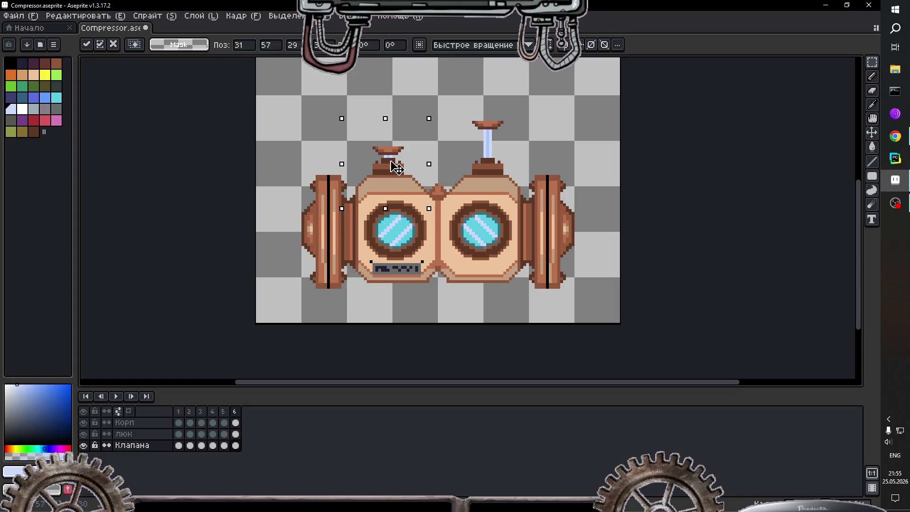
{"action": "left_click_drag", "start_coordinate": [397, 167], "coordinate": [396, 170]}
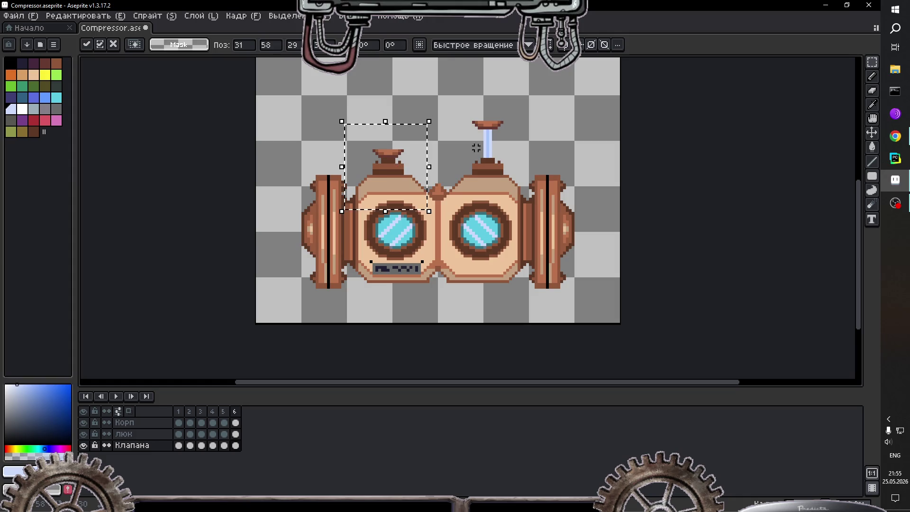
{"action": "left_click", "coordinate": [516, 137]}
{"action": "left_click_drag", "start_coordinate": [540, 96], "coordinate": [448, 195]}
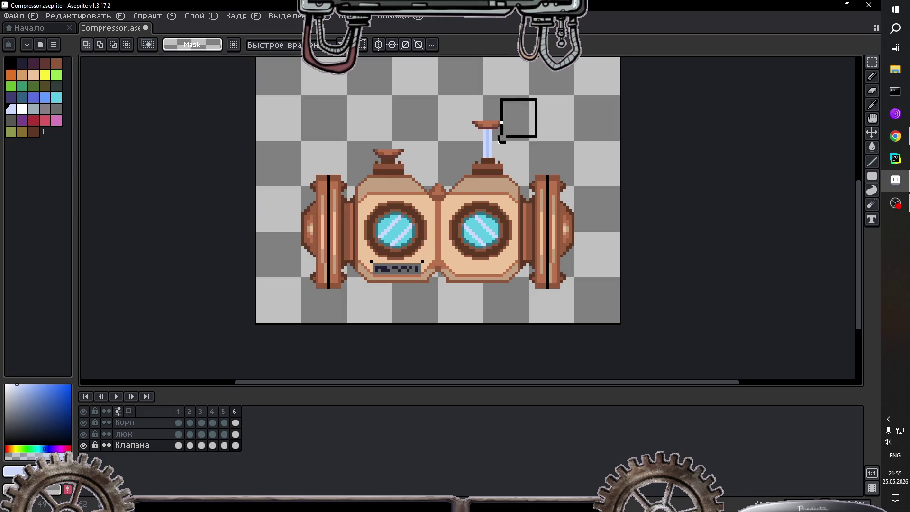
{"action": "left_click", "coordinate": [494, 164]}
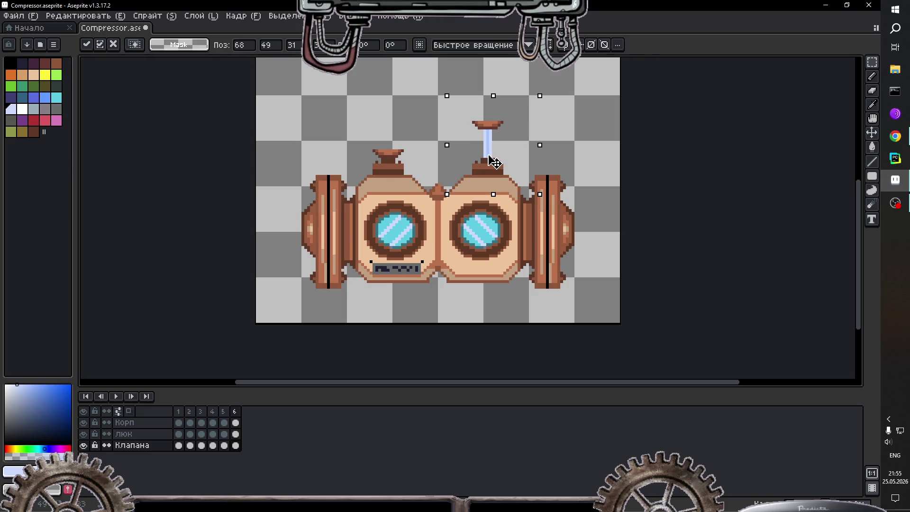
{"action": "left_click_drag", "start_coordinate": [493, 163], "coordinate": [493, 161]}
{"action": "left_click", "coordinate": [570, 164]}
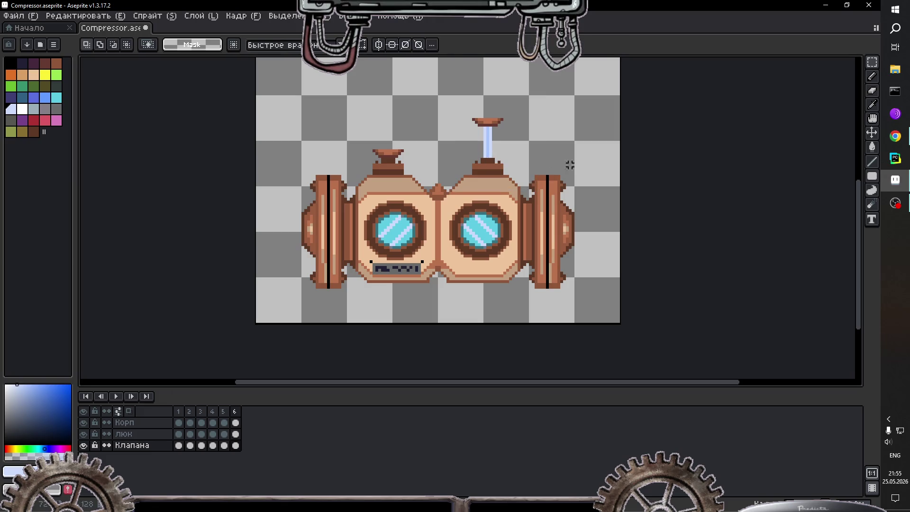
Step: Switch to the люк layer, hide the Корп body layer, and zoom in on the glass
{"action": "left_click", "coordinate": [236, 434]}
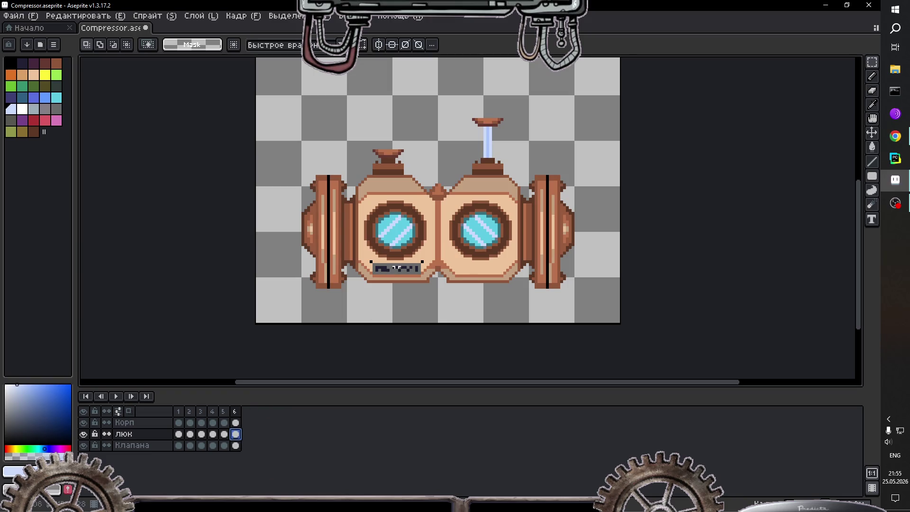
{"action": "left_click", "coordinate": [84, 423]}
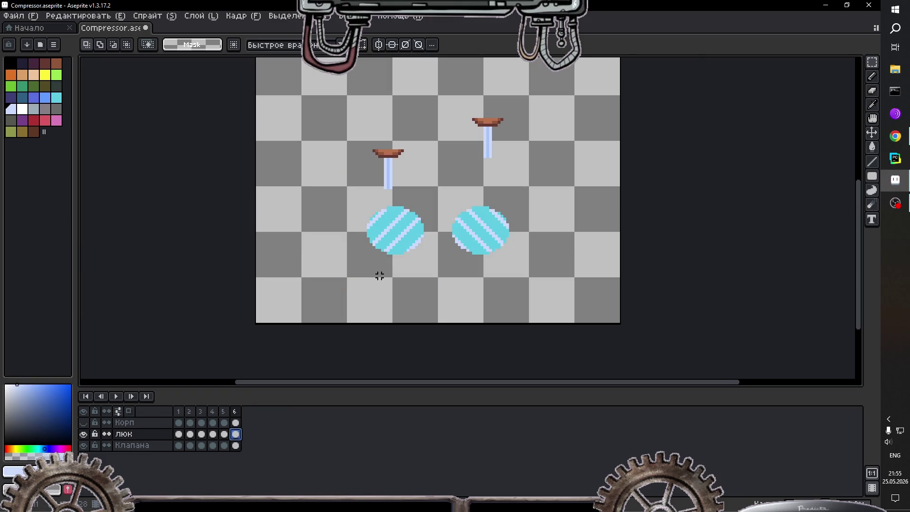
{"action": "scroll", "coordinate": [379, 270], "scroll_direction": "up", "scroll_amount": 1}
{"action": "scroll", "coordinate": [649, 123], "scroll_direction": "up", "scroll_amount": 1}
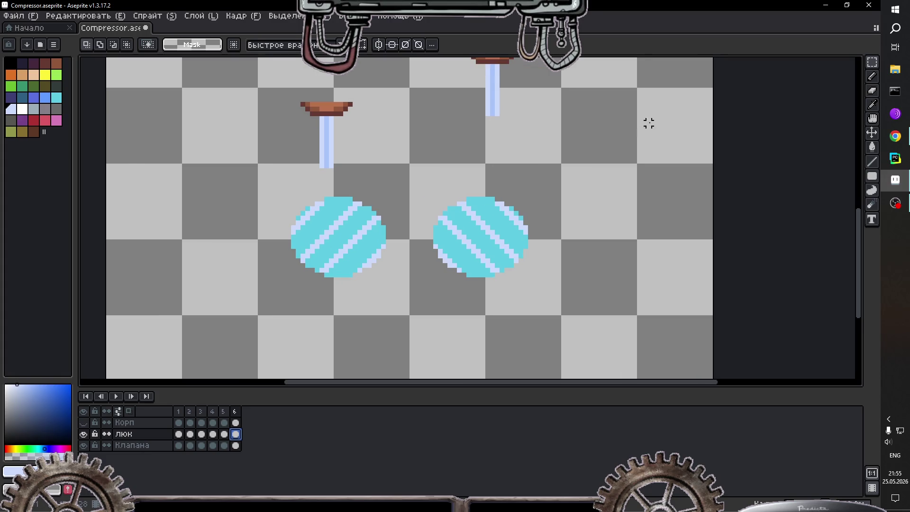
Step: With vertical symmetry on, paint eyedropped cyan over the old stripes on both glasses
{"action": "key", "text": "i"}
{"action": "left_click", "coordinate": [304, 212]}
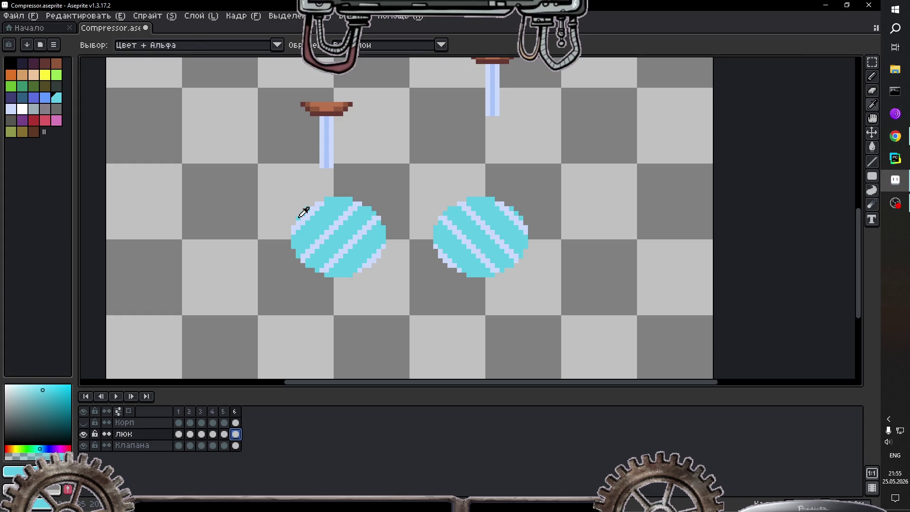
{"action": "key", "text": "b"}
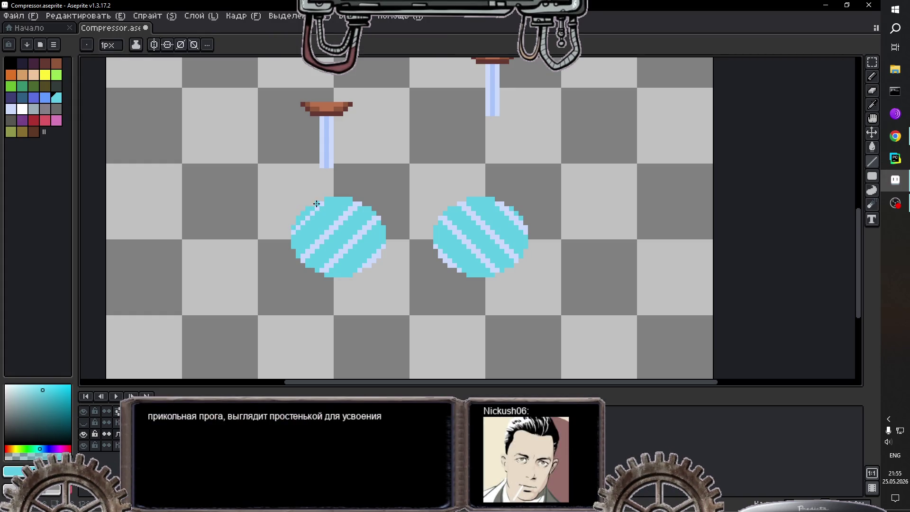
{"action": "left_click_drag", "start_coordinate": [304, 255], "coordinate": [356, 204]}
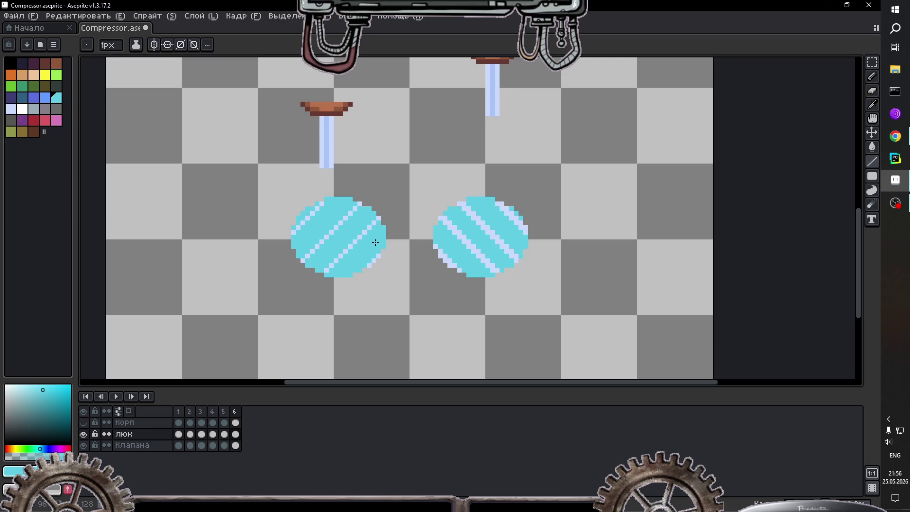
{"action": "key", "text": "ctrl+z"}
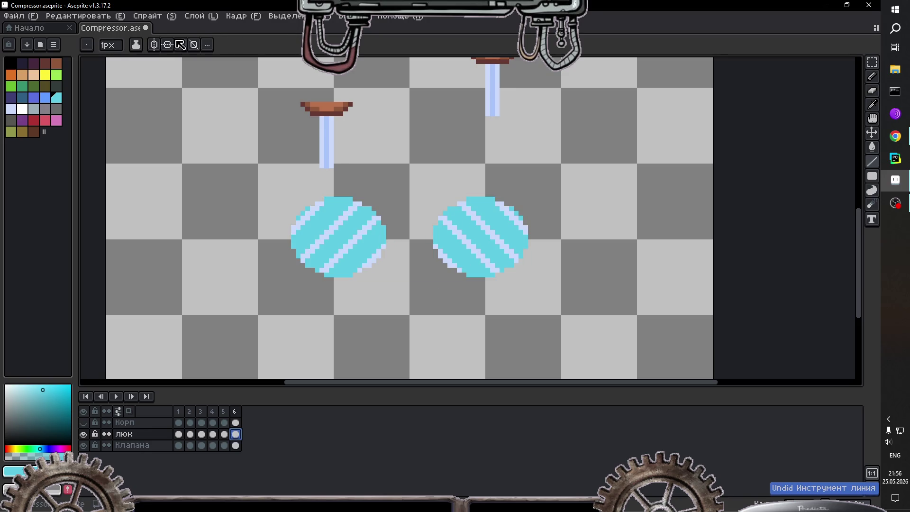
{"action": "left_click", "coordinate": [154, 44]}
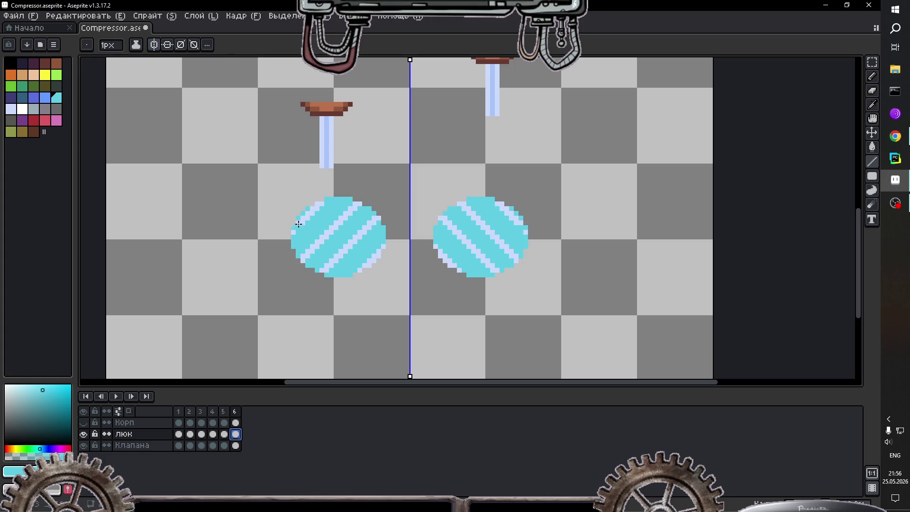
{"action": "left_click_drag", "start_coordinate": [316, 205], "coordinate": [317, 217]}
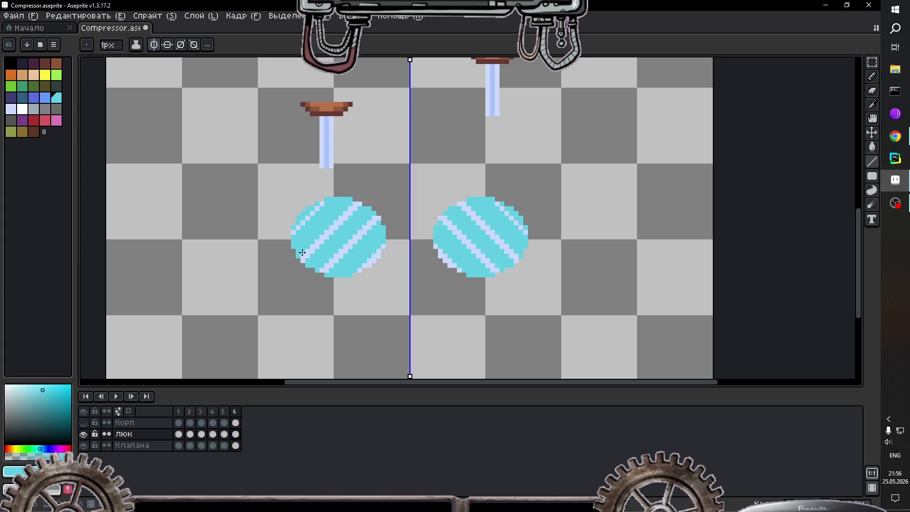
{"action": "left_click_drag", "start_coordinate": [305, 253], "coordinate": [352, 208]}
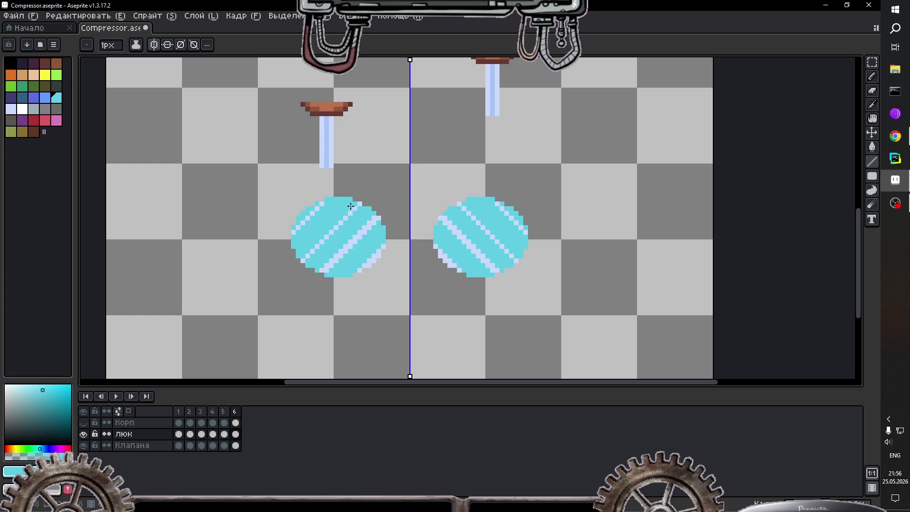
{"action": "mouse_move", "coordinate": [320, 272]}
{"action": "left_mouse_down"}
{"action": "mouse_move", "coordinate": [353, 240]}
{"action": "mouse_move", "coordinate": [349, 247]}
{"action": "left_mouse_up"}
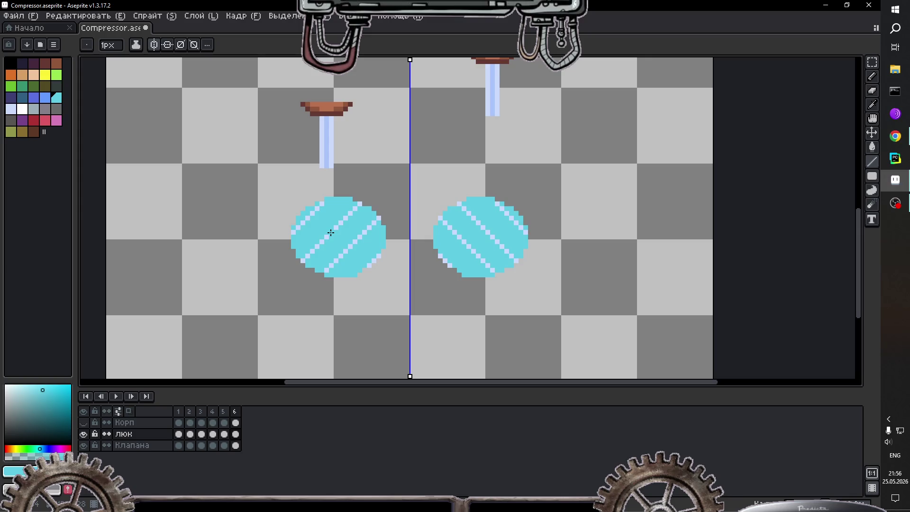
Step: Draw three mirrored pale diagonal stripes on both glasses, then show the Корп layer
{"action": "key", "text": "i"}
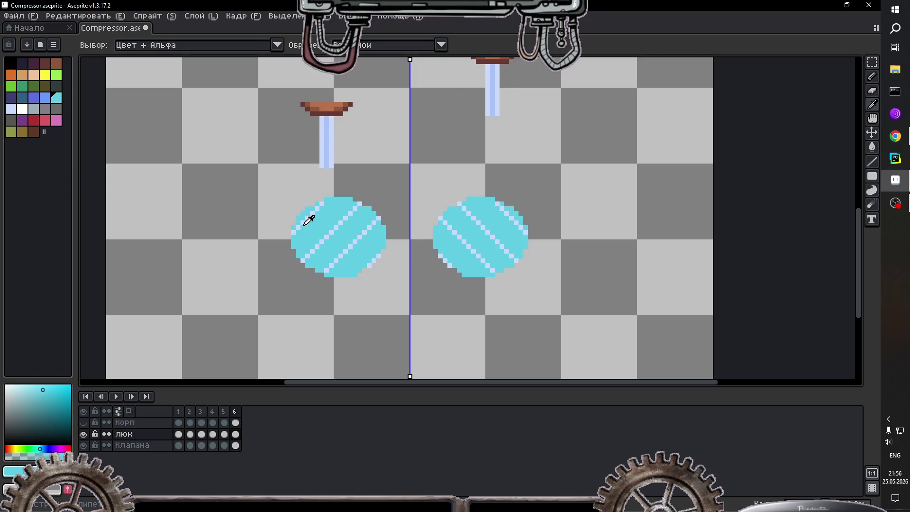
{"action": "left_click", "coordinate": [311, 231]}
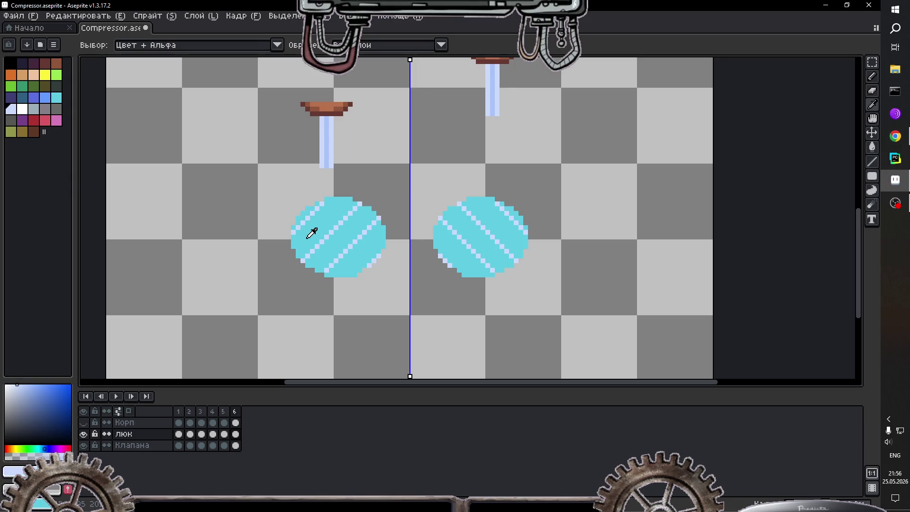
{"action": "key", "text": "b"}
{"action": "left_click_drag", "start_coordinate": [294, 238], "coordinate": [325, 204]}
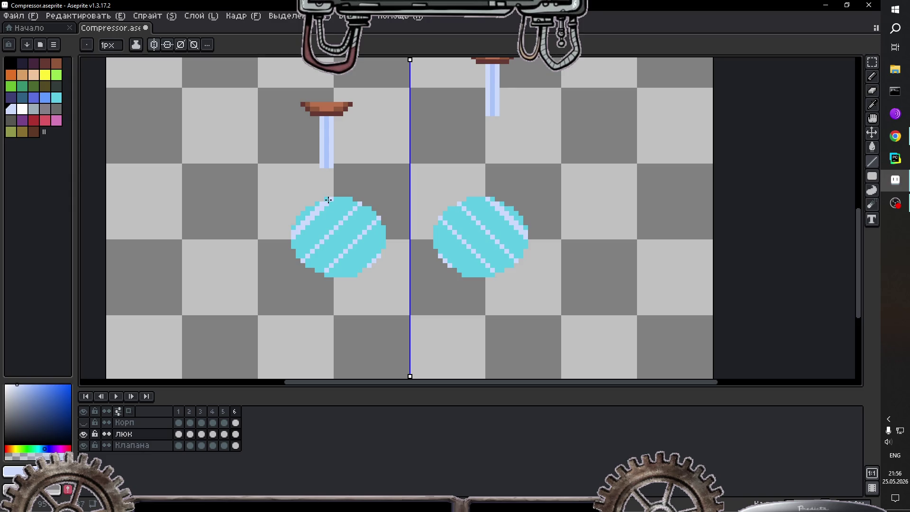
{"action": "left_click_drag", "start_coordinate": [308, 259], "coordinate": [360, 206]}
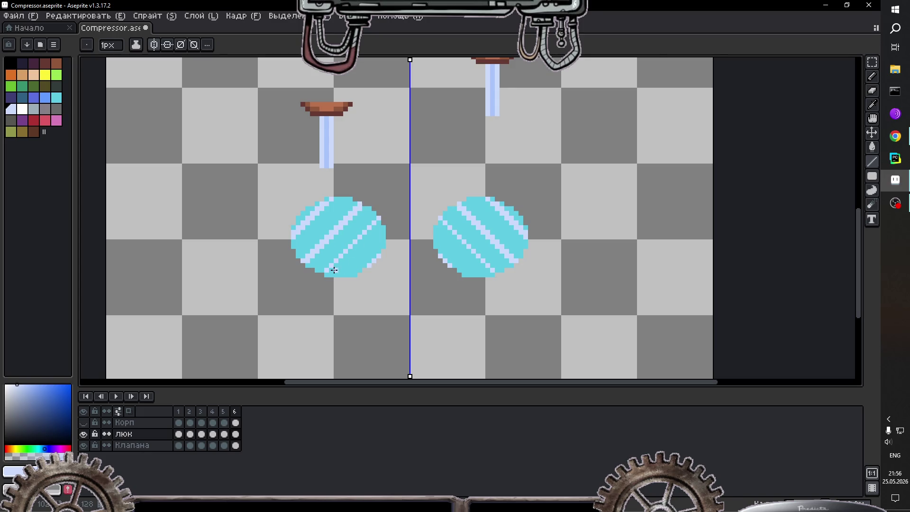
{"action": "left_click_drag", "start_coordinate": [329, 274], "coordinate": [379, 221]}
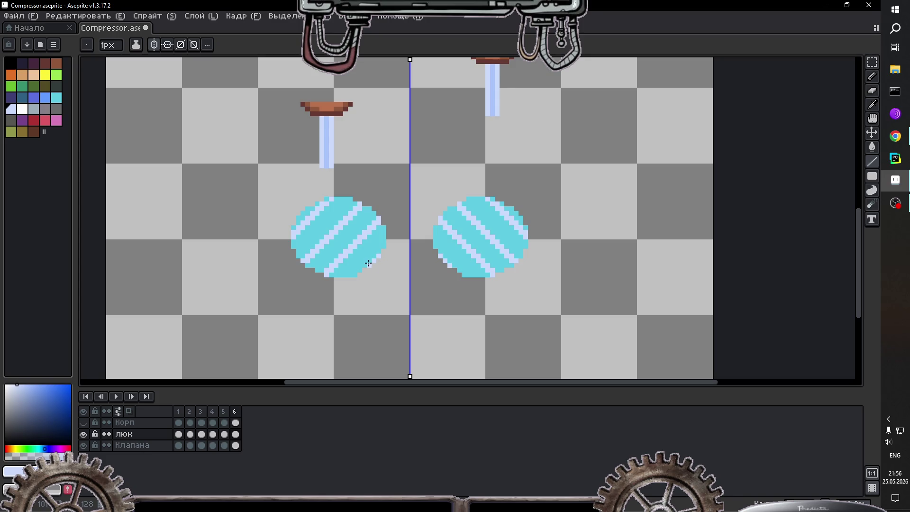
{"action": "scroll", "coordinate": [497, 261], "scroll_direction": "down", "scroll_amount": 1}
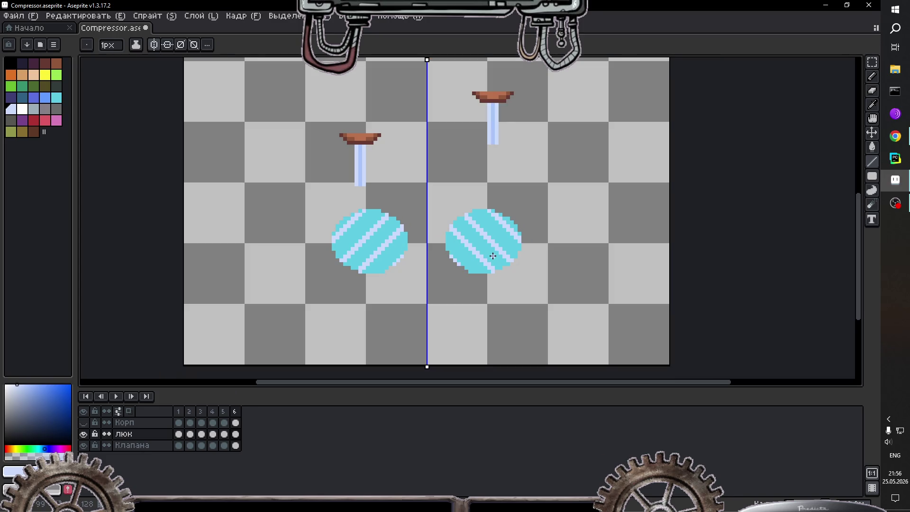
{"action": "left_click", "coordinate": [235, 412]}
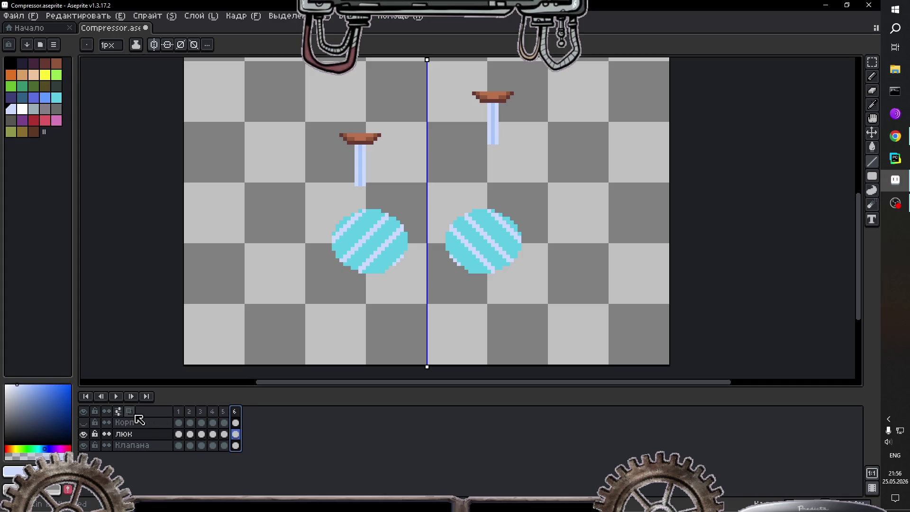
{"action": "left_click", "coordinate": [85, 423]}
Step: Zoom out, turn off vertical symmetry, and preview the animation briefly
{"action": "key", "text": "minus"}
{"action": "key", "text": "minus"}
{"action": "key", "text": "minus"}
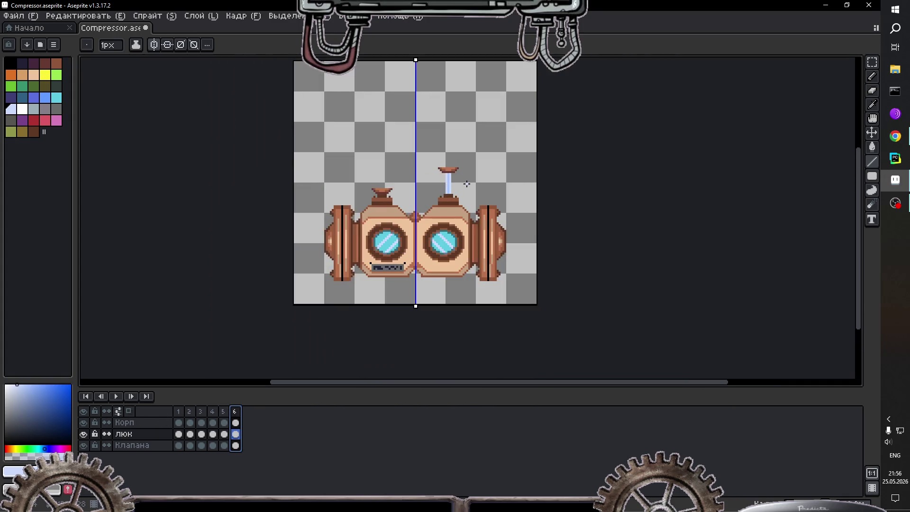
{"action": "left_click", "coordinate": [155, 45]}
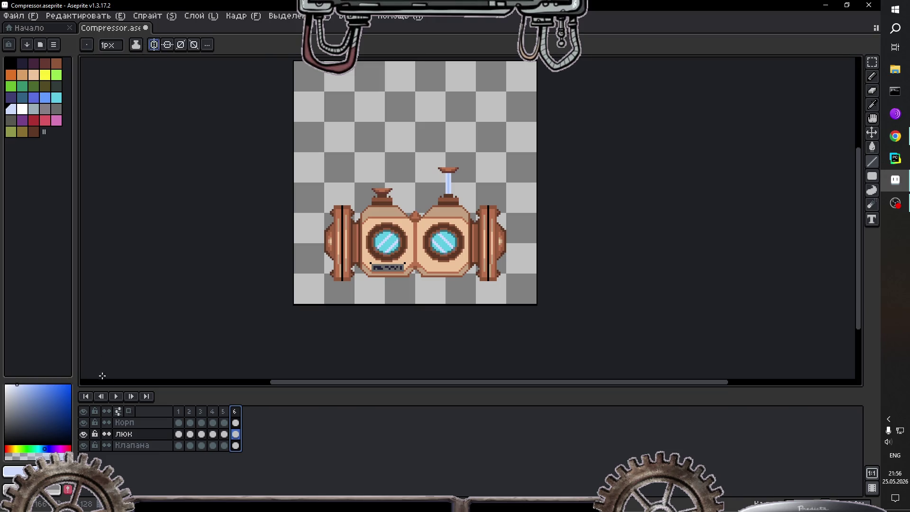
{"action": "left_click", "coordinate": [119, 398]}
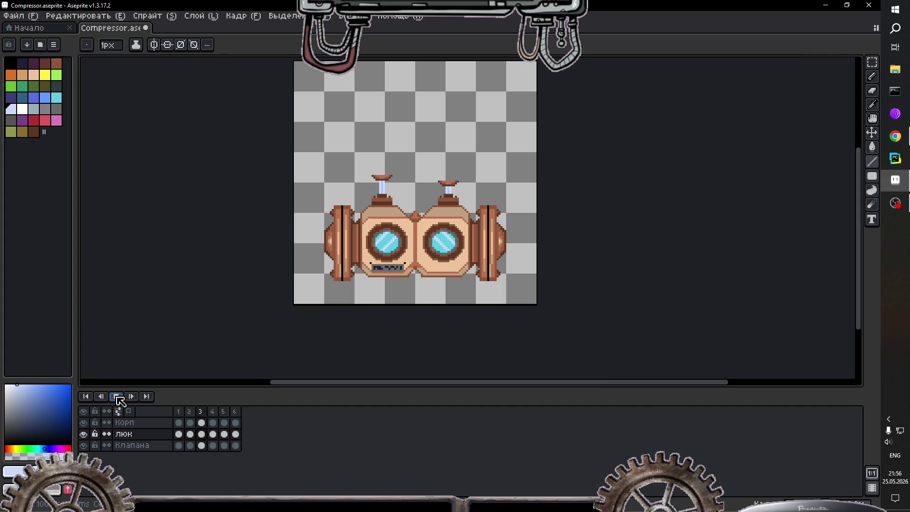
{"action": "left_click", "coordinate": [224, 412]}
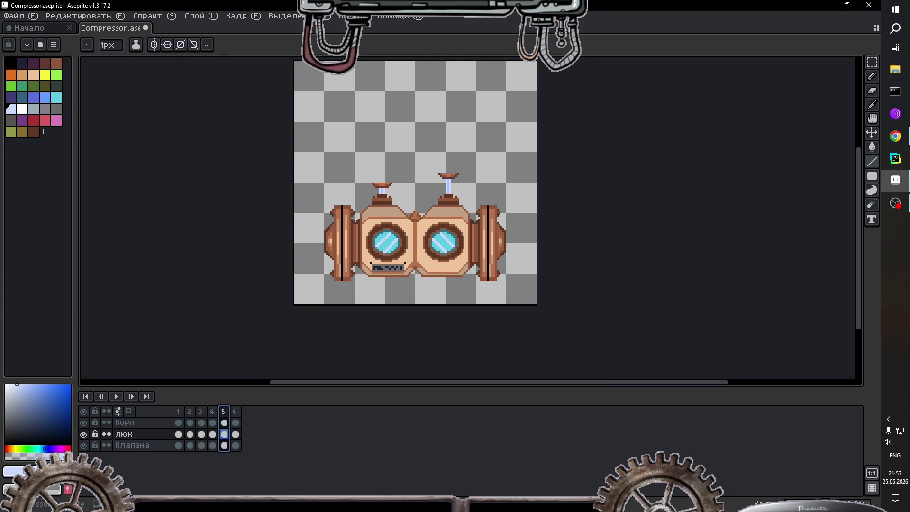
Step: Insert new in-between frames after frames 5, 4 and 3
{"action": "left_click", "coordinate": [848, 504]}
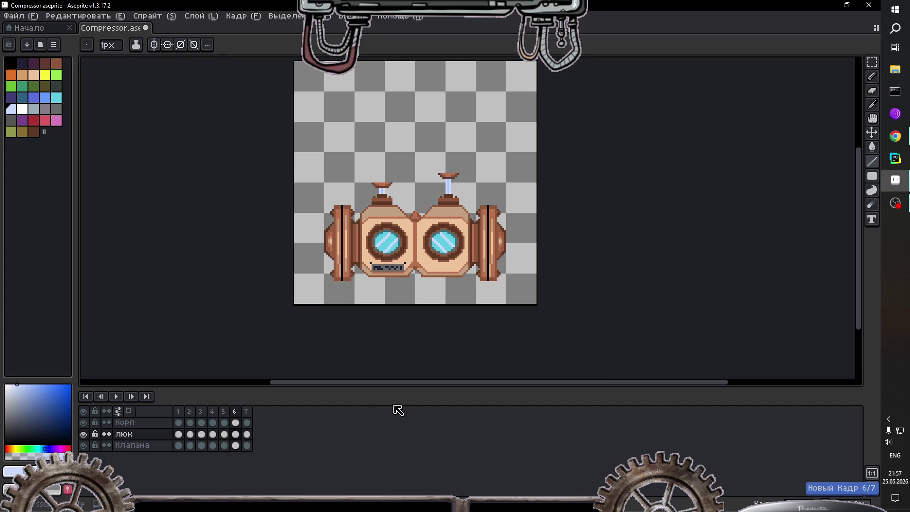
{"action": "left_click", "coordinate": [248, 410]}
{"action": "left_click", "coordinate": [212, 412]}
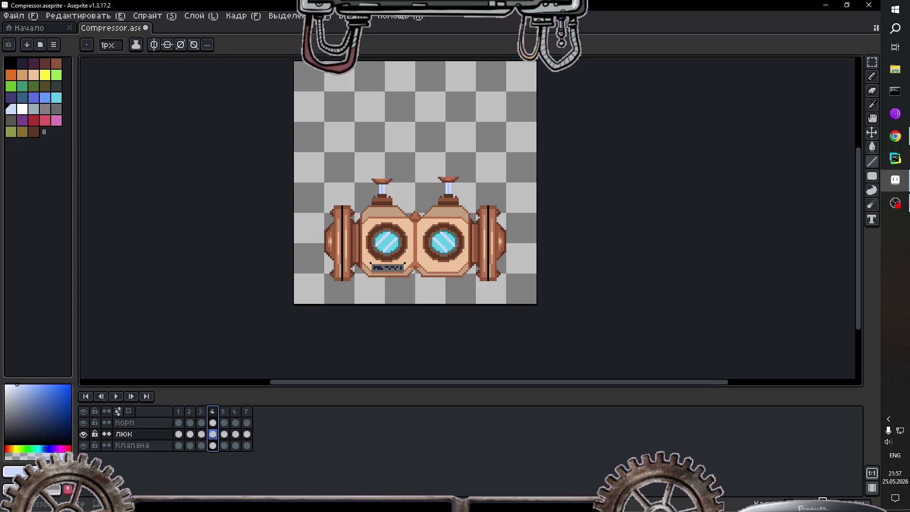
{"action": "left_click", "coordinate": [823, 499]}
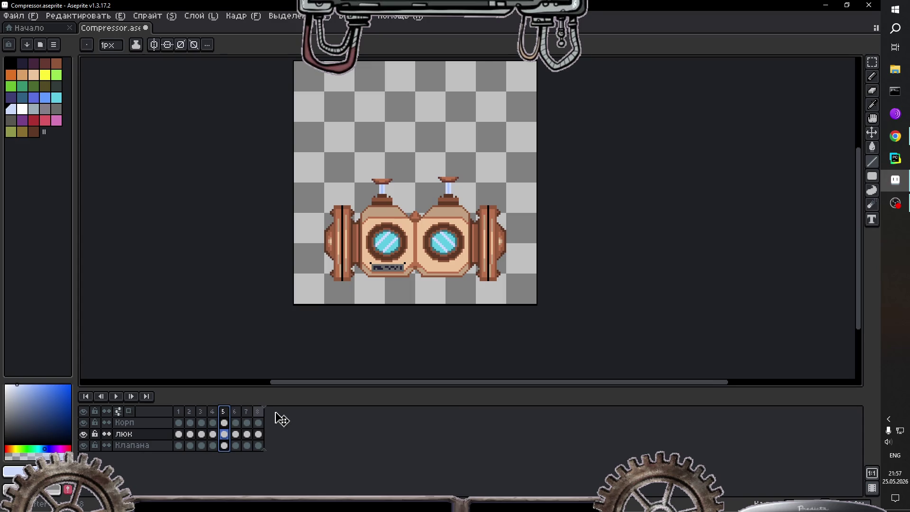
{"action": "key", "text": "End"}
{"action": "left_click", "coordinate": [202, 414]}
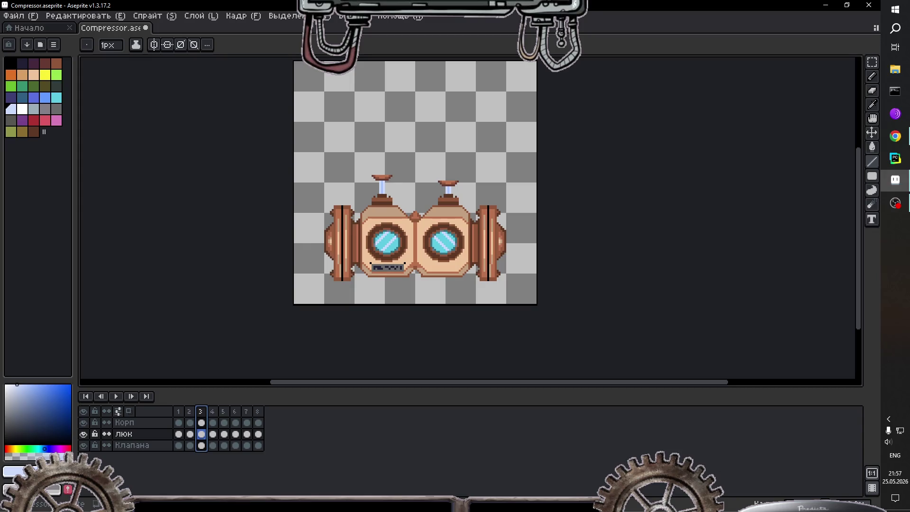
{"action": "left_click", "coordinate": [823, 499]}
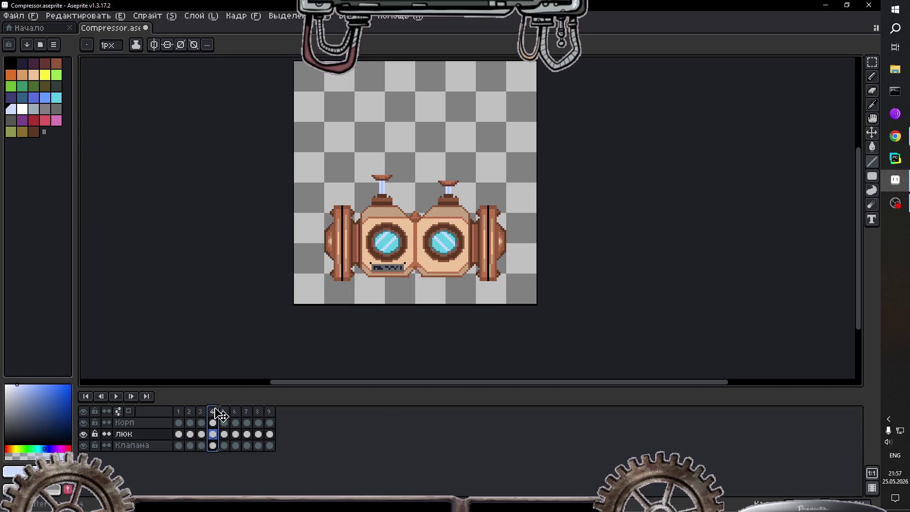
Step: Insert a new frame after frame 2 and play the animation from frame 1
{"action": "key", "text": "End"}
{"action": "left_click", "coordinate": [190, 412]}
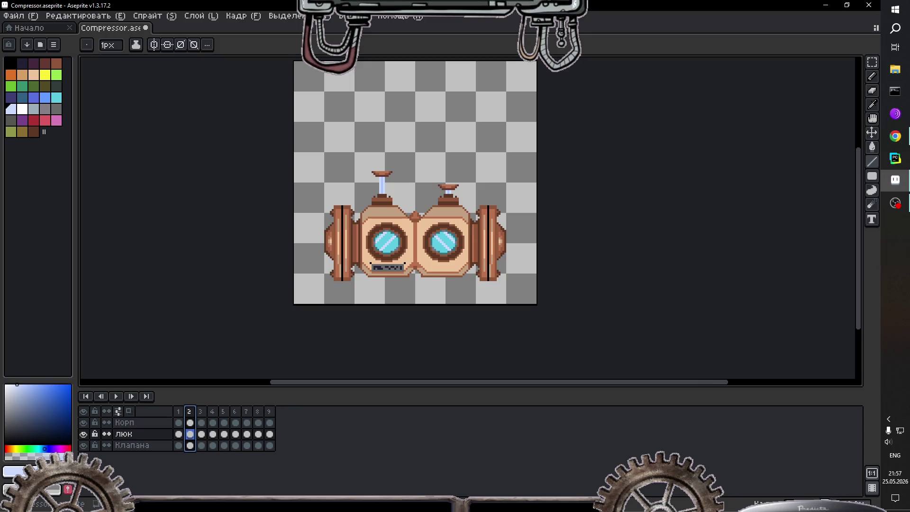
{"action": "key", "text": "alt+n"}
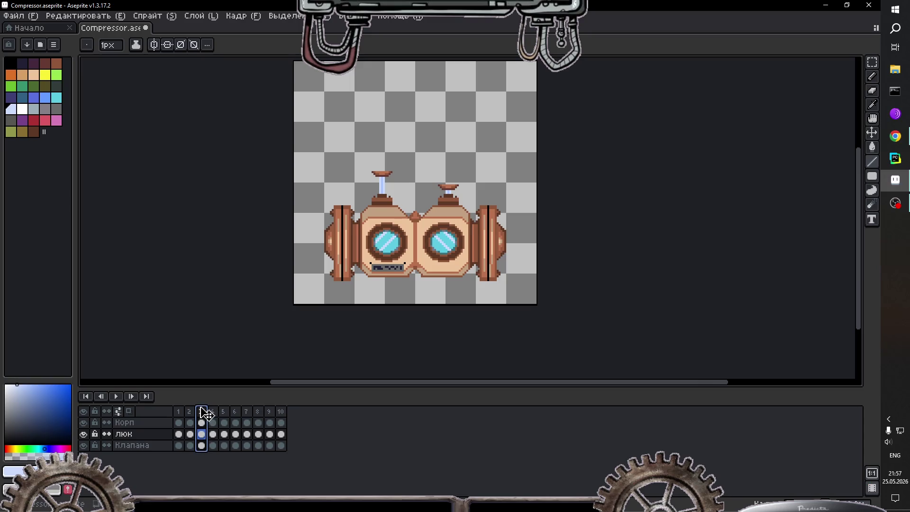
{"action": "key", "text": "End"}
{"action": "key", "text": "Home"}
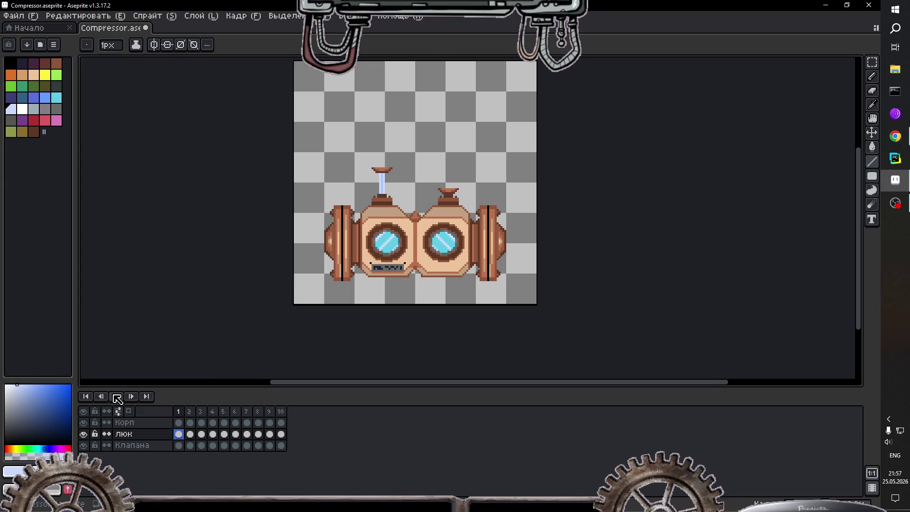
{"action": "left_click", "coordinate": [118, 397]}
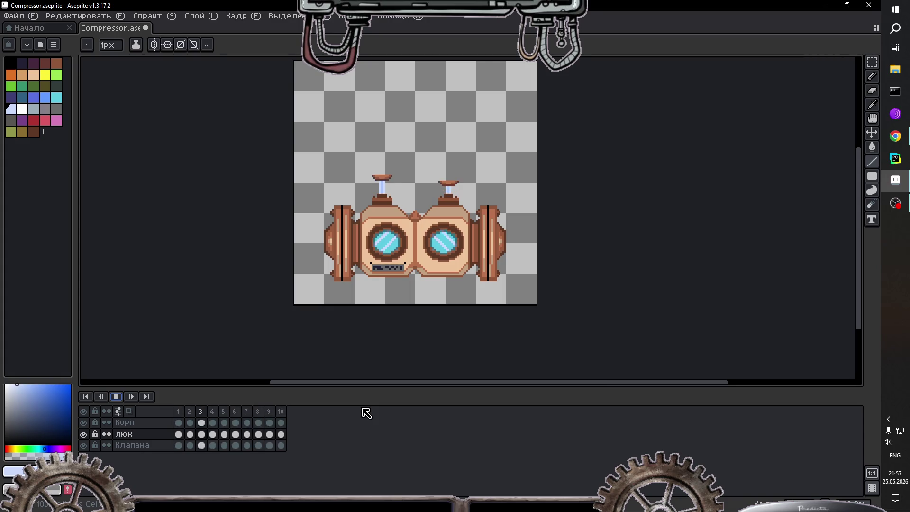
Step: Stop the 10-frame playback and save Compressor.aseprite with Ctrl+S
{"action": "scroll", "coordinate": [540, 156], "scroll_direction": "down", "scroll_amount": 3}
{"action": "scroll", "coordinate": [540, 157], "scroll_direction": "up", "scroll_amount": 3}
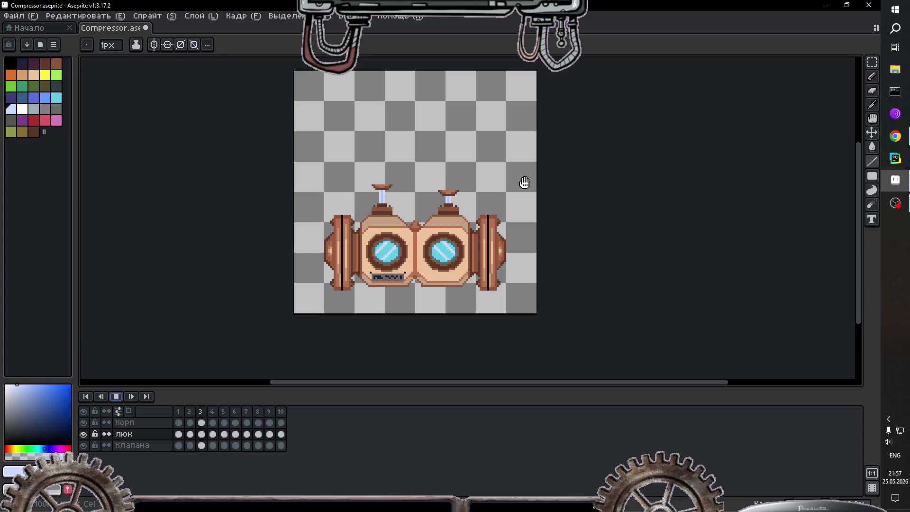
{"action": "left_click", "coordinate": [116, 396]}
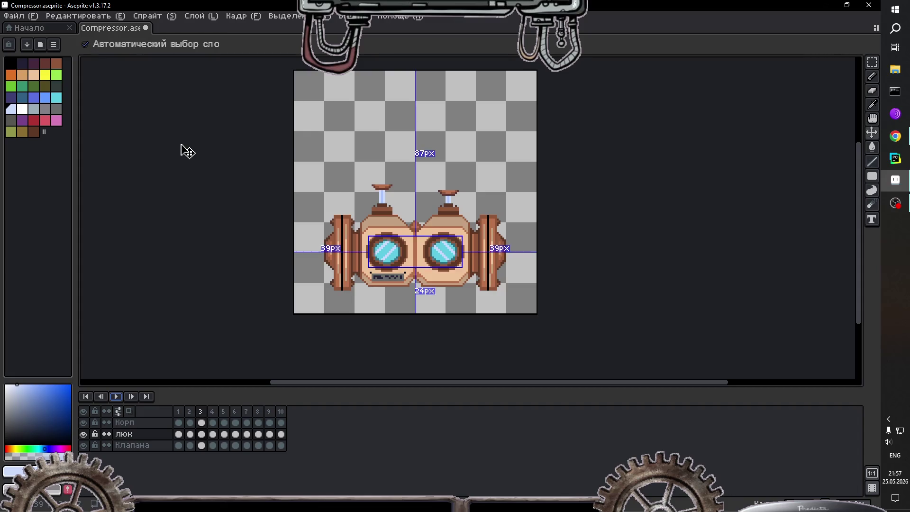
{"action": "key", "text": "ctrl+s"}
Step: Open Save As and browse from drive E: through Programming › Python › Twitch2 › data › images
{"action": "left_click", "coordinate": [20, 16]}
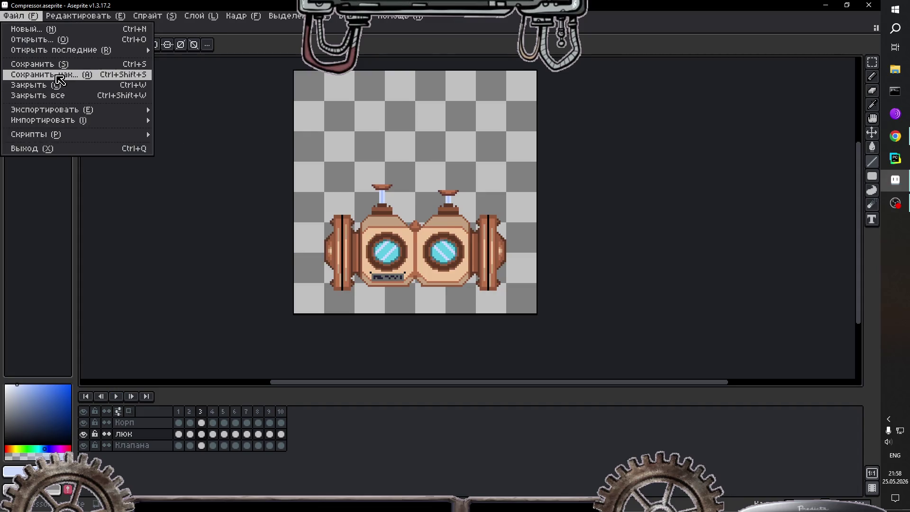
{"action": "left_click", "coordinate": [59, 76]}
{"action": "left_click", "coordinate": [179, 33]}
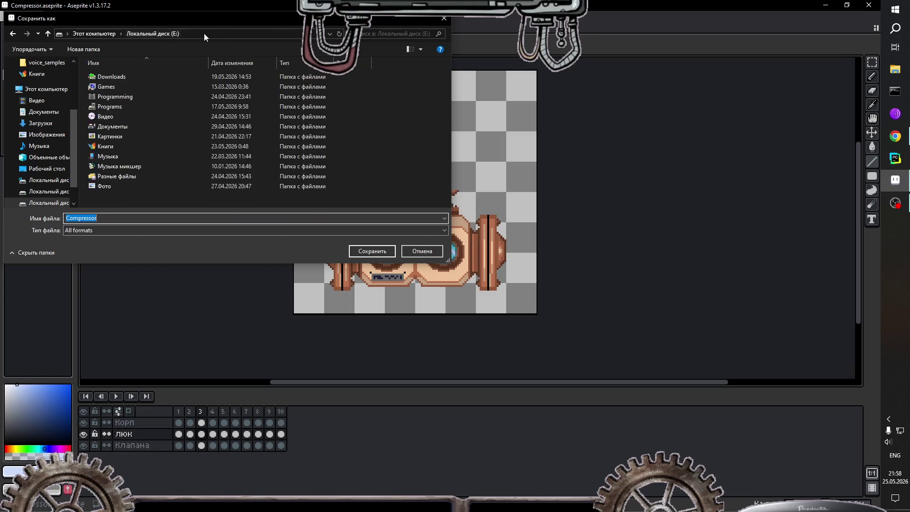
{"action": "double_click", "coordinate": [132, 97]}
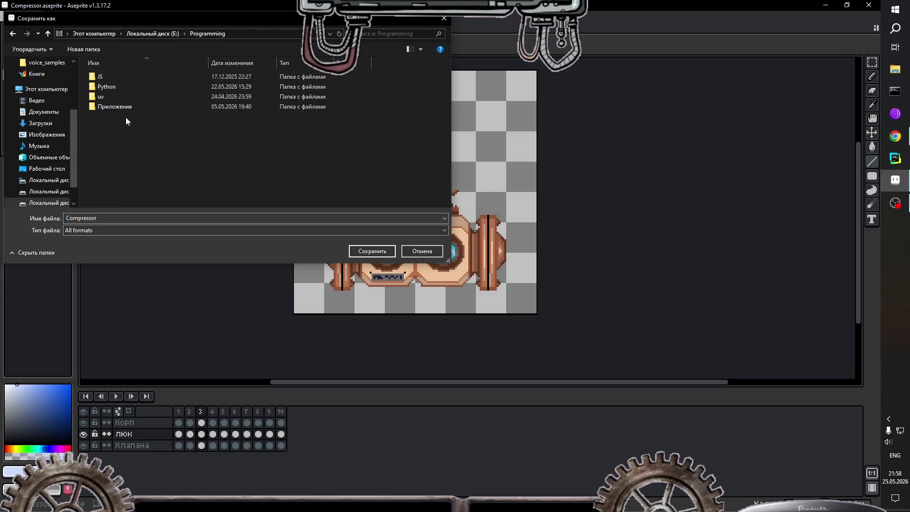
{"action": "double_click", "coordinate": [124, 88]}
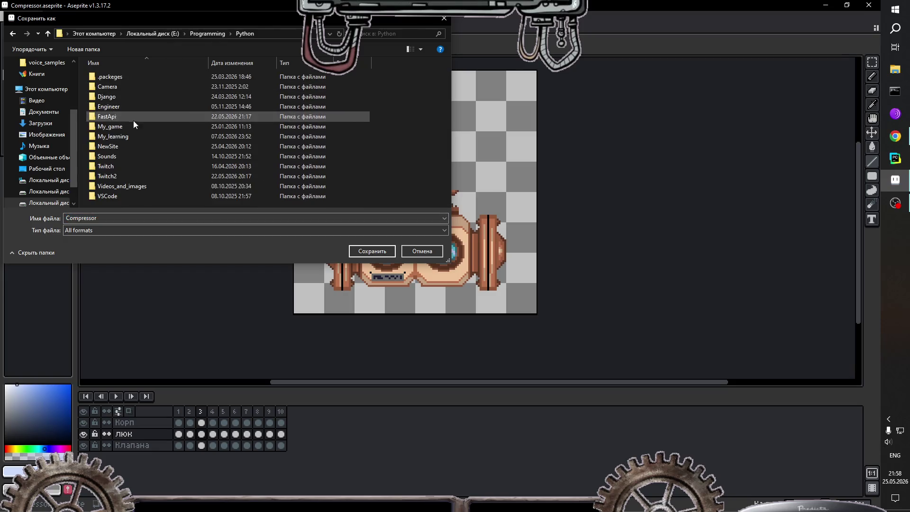
{"action": "double_click", "coordinate": [119, 175]}
{"action": "left_click", "coordinate": [113, 98]}
{"action": "double_click", "coordinate": [113, 97]}
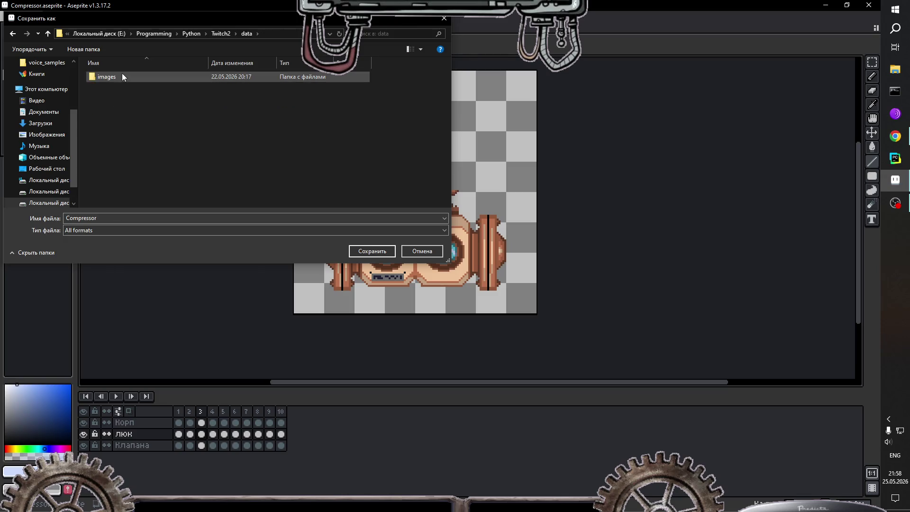
{"action": "double_click", "coordinate": [121, 73]}
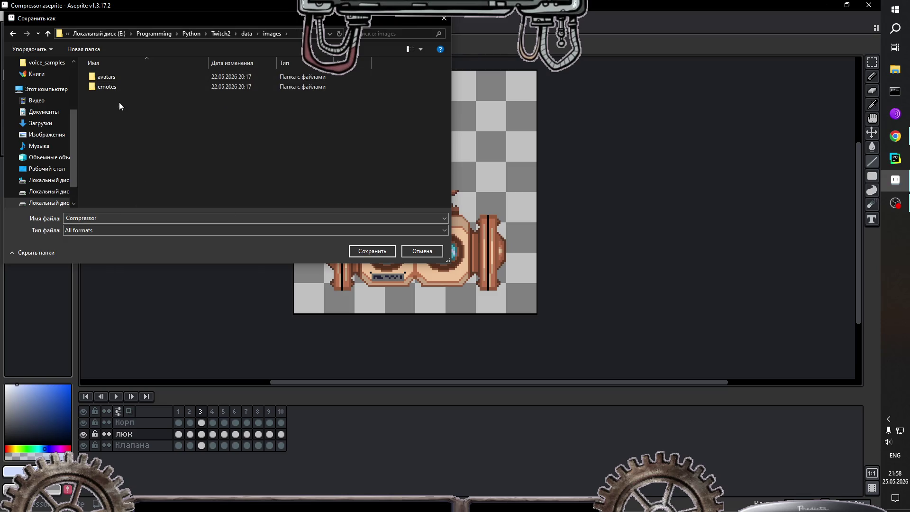
Step: Create a new folder inside that images folder, then cancel the save dialog
{"action": "right_click", "coordinate": [119, 101]}
{"action": "mouse_move", "coordinate": [172, 192]}
{"action": "left_click", "coordinate": [254, 194]}
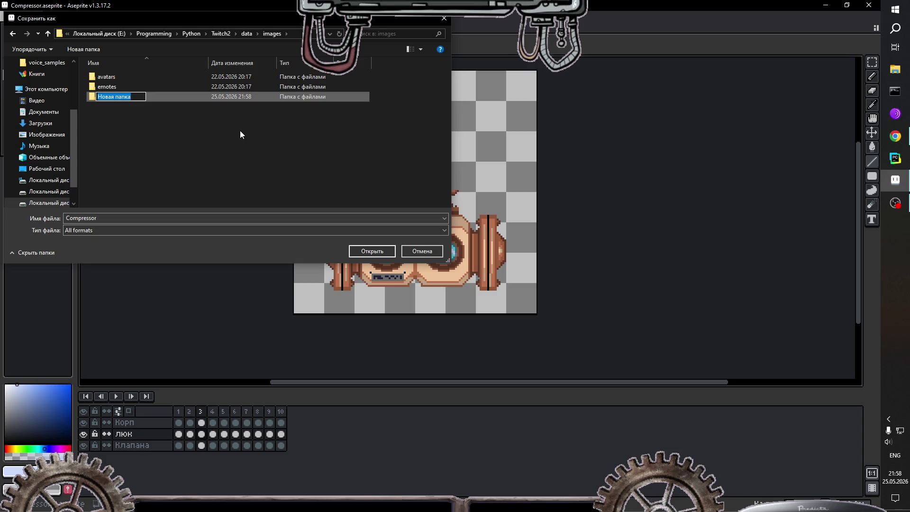
{"action": "key", "text": "Escape"}
{"action": "key", "text": "Escape"}
Step: Reopen Save As and navigate again from drive E: to Twitch2 › data › images
{"action": "left_click", "coordinate": [30, 20]}
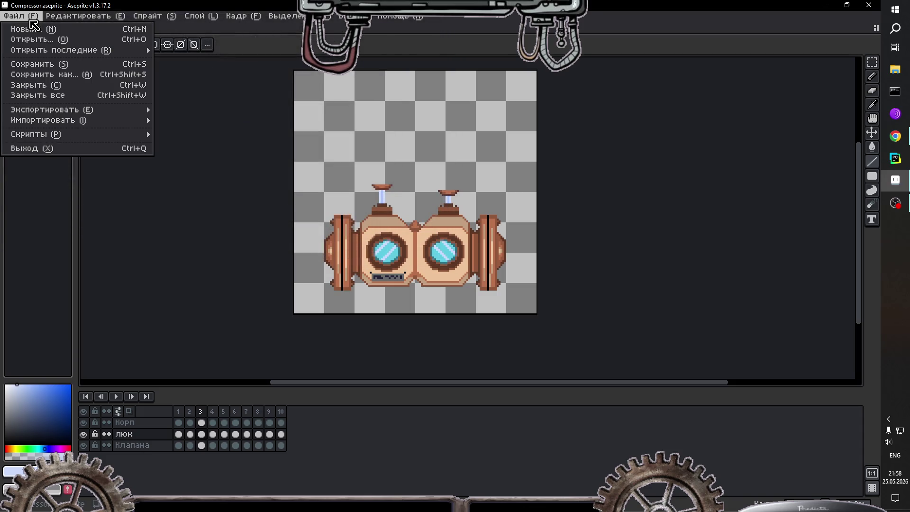
{"action": "left_click", "coordinate": [34, 77]}
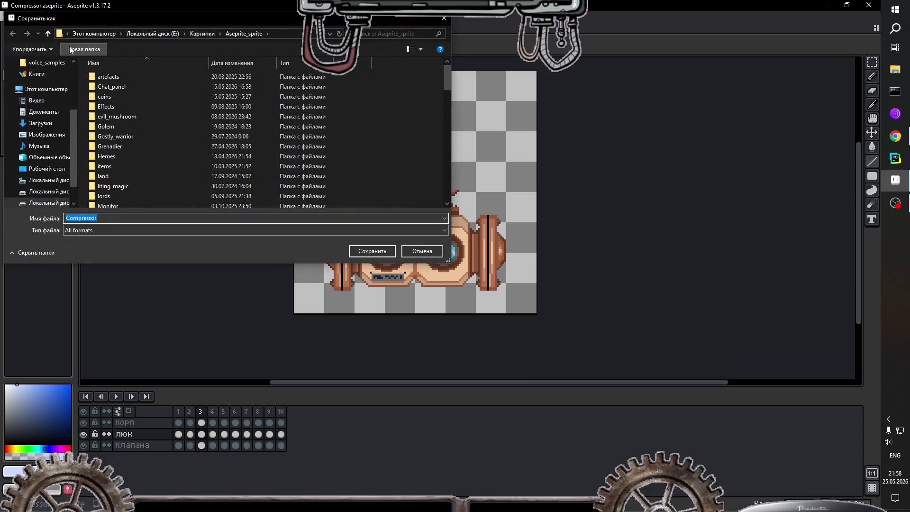
{"action": "left_click", "coordinate": [48, 34]}
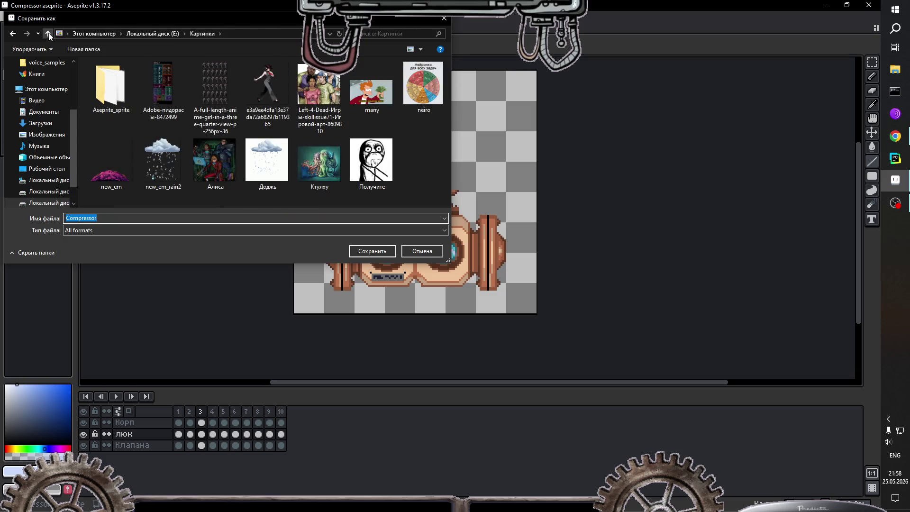
{"action": "left_click", "coordinate": [48, 34]}
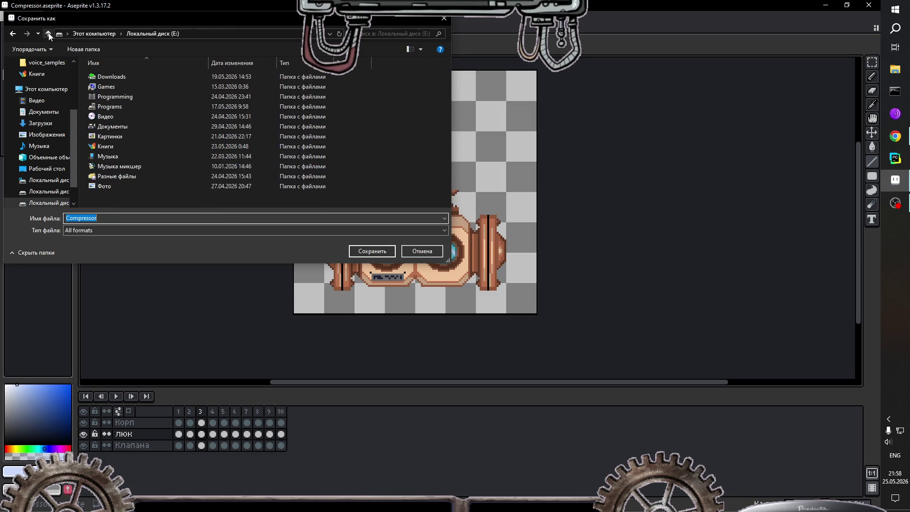
{"action": "double_click", "coordinate": [149, 97]}
{"action": "double_click", "coordinate": [125, 86]}
{"action": "double_click", "coordinate": [123, 172]}
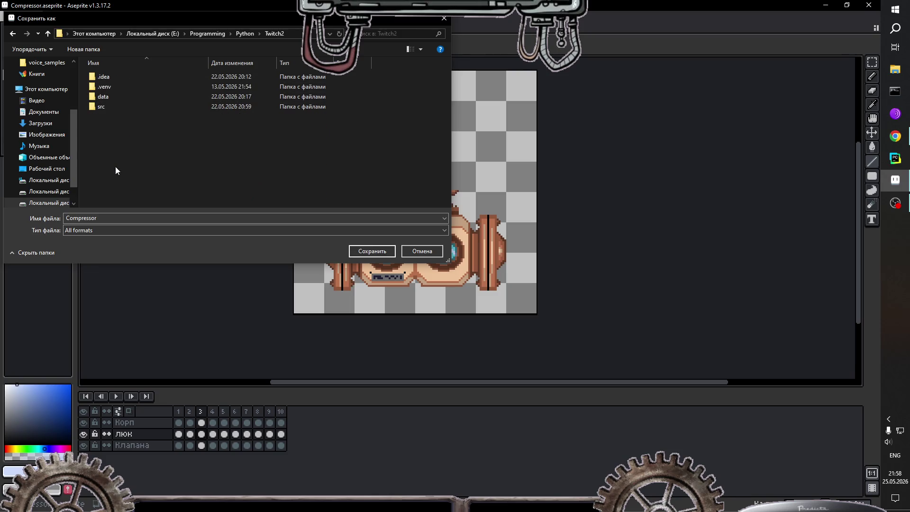
{"action": "double_click", "coordinate": [107, 98]}
{"action": "double_click", "coordinate": [111, 78]}
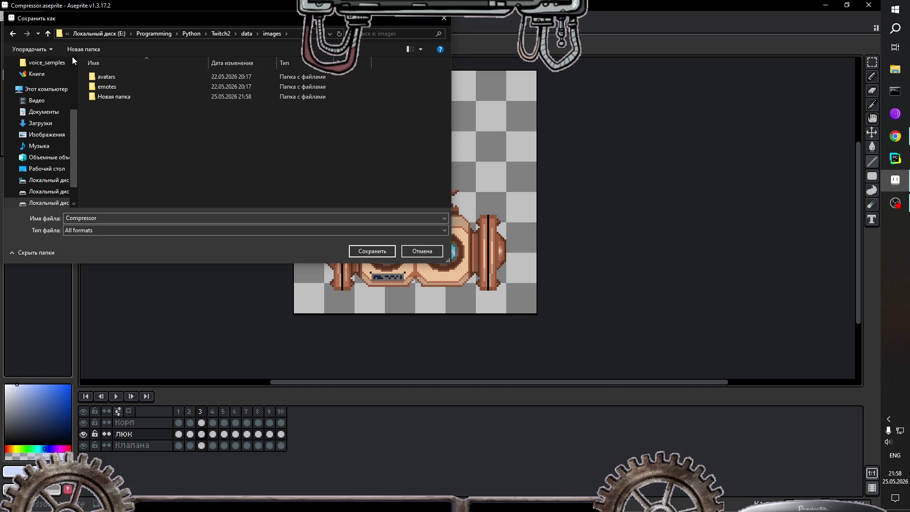
Step: Check the empty Новая папка folder, peek into src's camera and chat folders, then open src › data › images
{"action": "left_click", "coordinate": [49, 34]}
{"action": "double_click", "coordinate": [95, 79]}
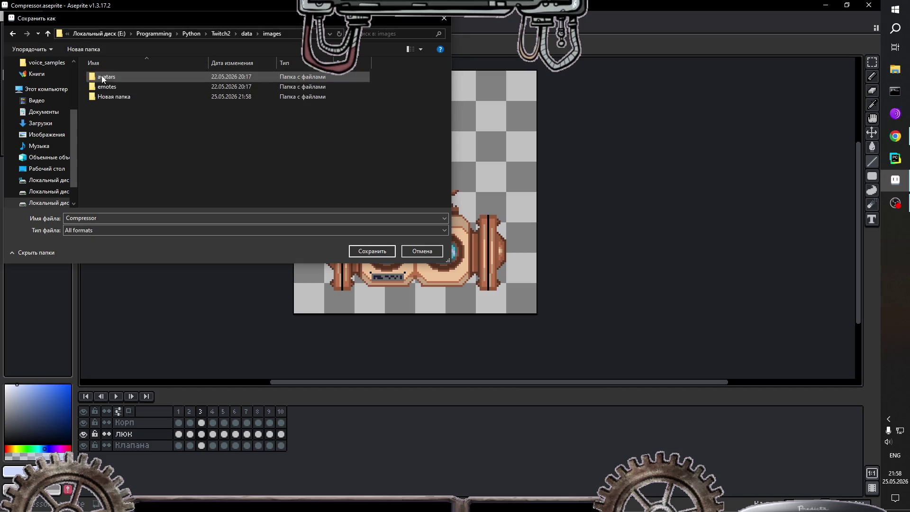
{"action": "double_click", "coordinate": [101, 99]}
{"action": "left_click", "coordinate": [50, 34]}
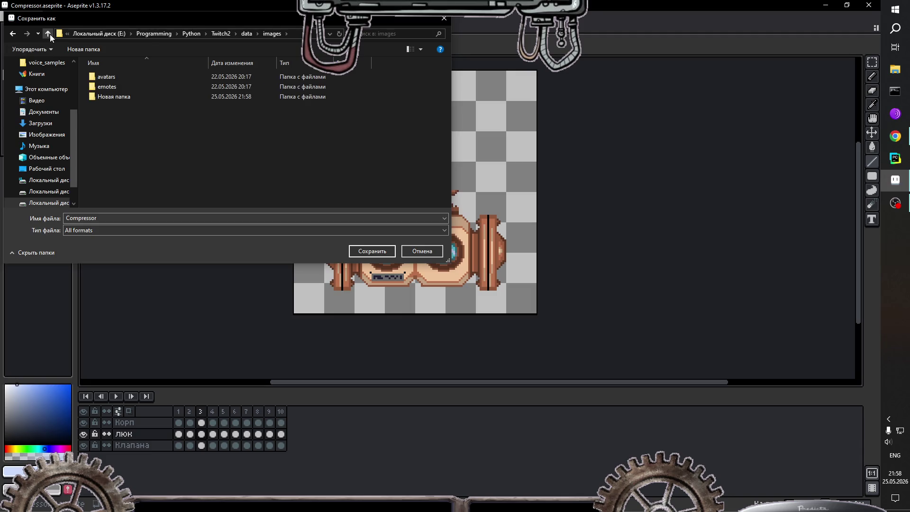
{"action": "left_click", "coordinate": [49, 34]}
{"action": "left_click", "coordinate": [50, 34]}
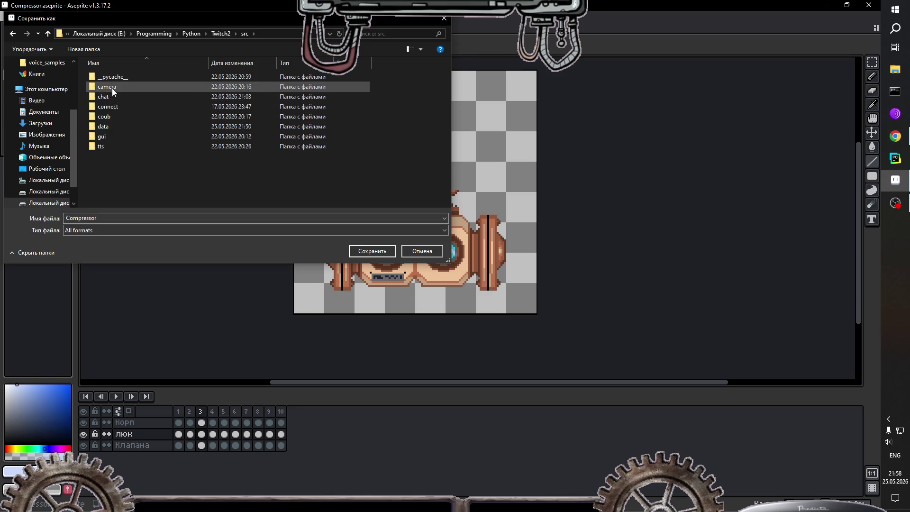
{"action": "double_click", "coordinate": [106, 86]}
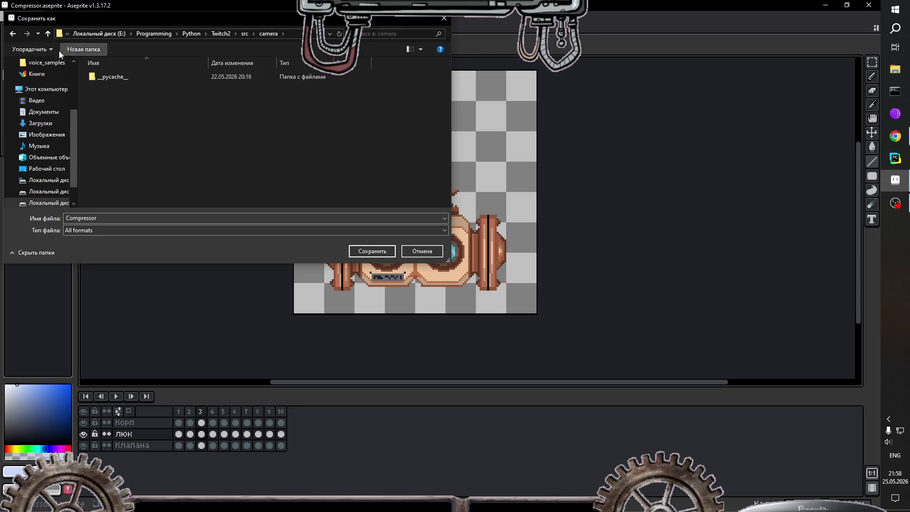
{"action": "left_click", "coordinate": [50, 36]}
{"action": "double_click", "coordinate": [93, 90]}
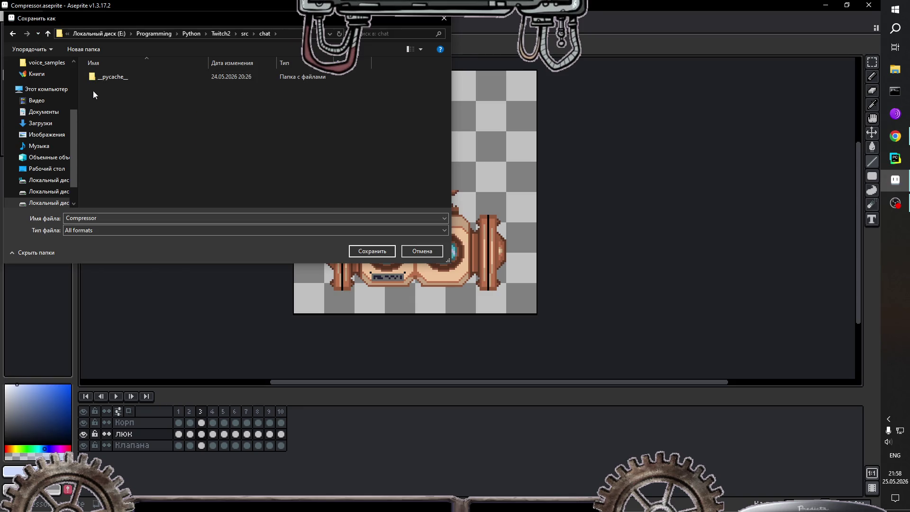
{"action": "left_click", "coordinate": [50, 33]}
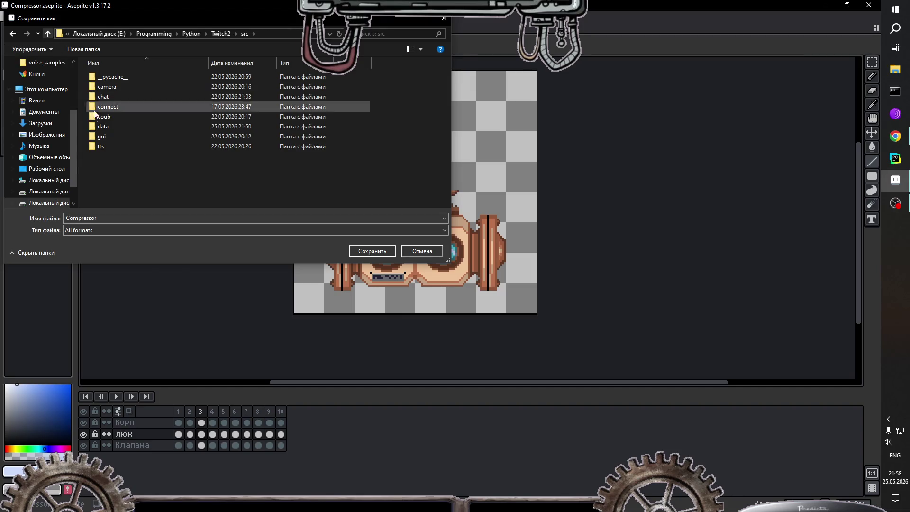
{"action": "double_click", "coordinate": [105, 127]}
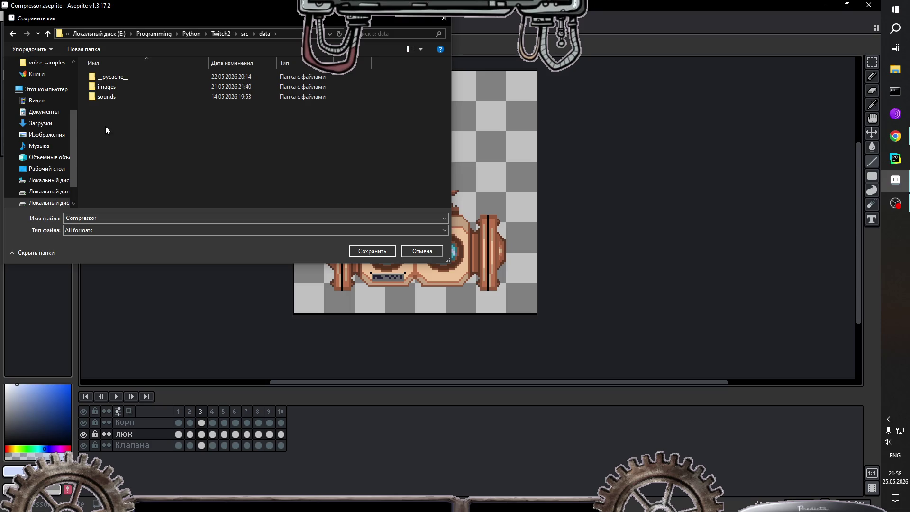
{"action": "double_click", "coordinate": [109, 88]}
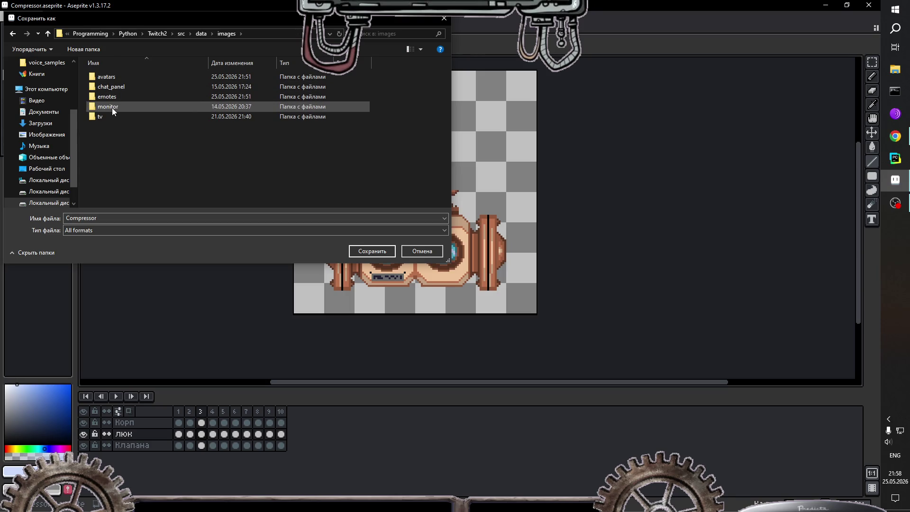
Step: Compare src's images folder with the top-level data › images folder and its avatars subfolder
{"action": "left_click", "coordinate": [48, 33]}
{"action": "left_click", "coordinate": [49, 35]}
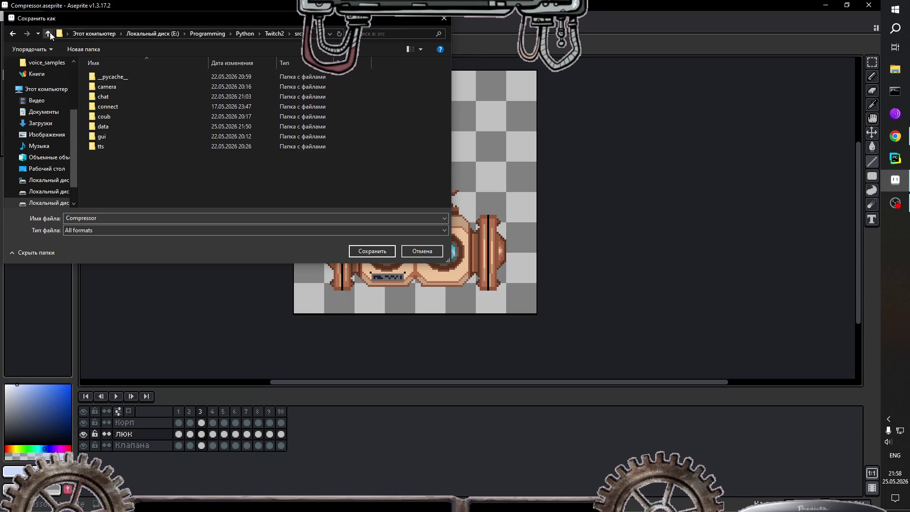
{"action": "double_click", "coordinate": [108, 129]}
{"action": "double_click", "coordinate": [104, 87]}
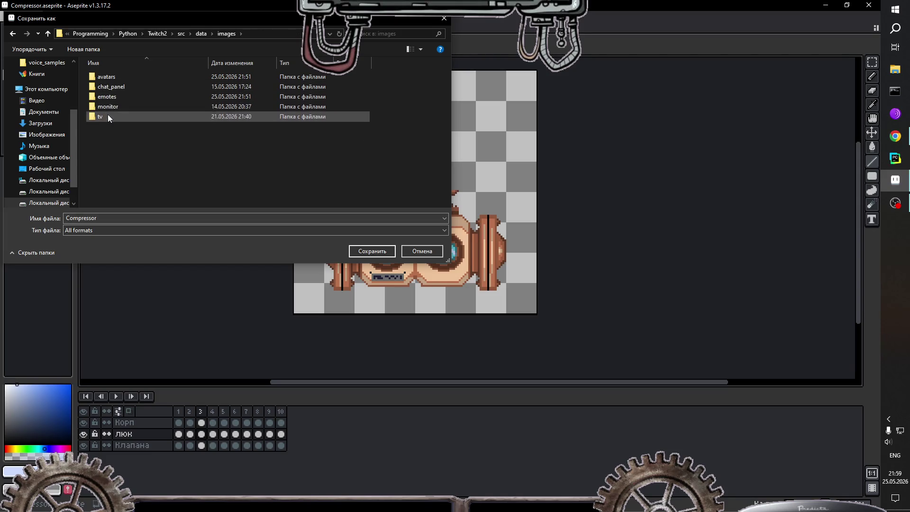
{"action": "left_click", "coordinate": [51, 34]}
{"action": "left_click", "coordinate": [48, 34]}
{"action": "left_click", "coordinate": [48, 33]}
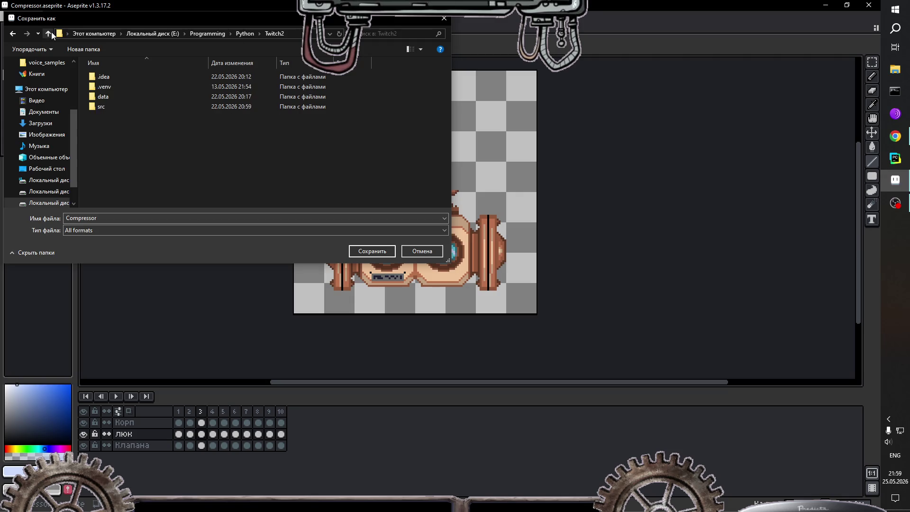
{"action": "double_click", "coordinate": [110, 97]}
{"action": "double_click", "coordinate": [112, 79]}
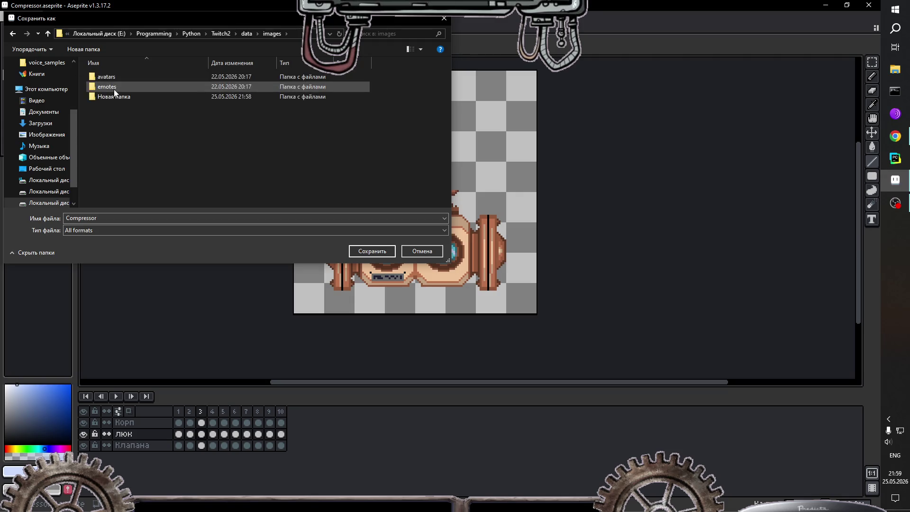
{"action": "double_click", "coordinate": [113, 80]}
{"action": "left_click", "coordinate": [47, 33]}
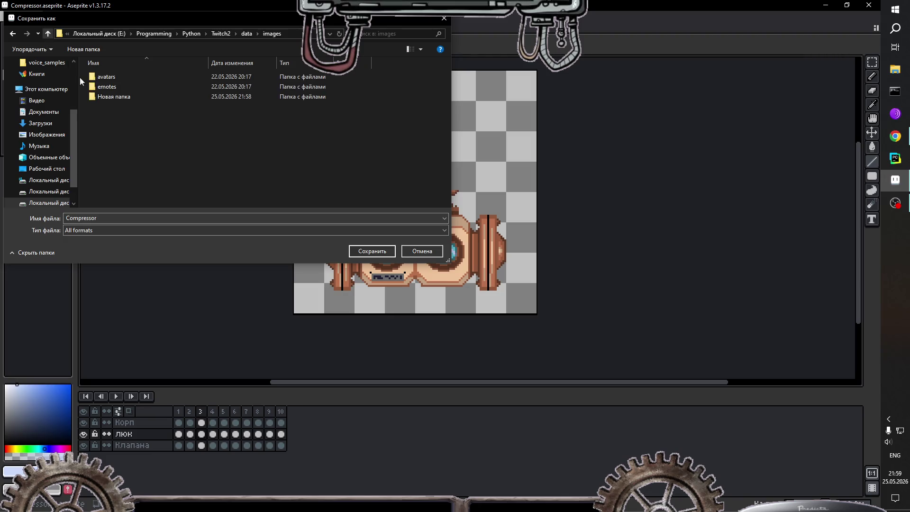
Step: Look into emotes, return to Twitch2 › src › data, and bring up the folder context menu
{"action": "double_click", "coordinate": [92, 86]}
{"action": "left_click", "coordinate": [49, 34]}
{"action": "left_click", "coordinate": [49, 34]}
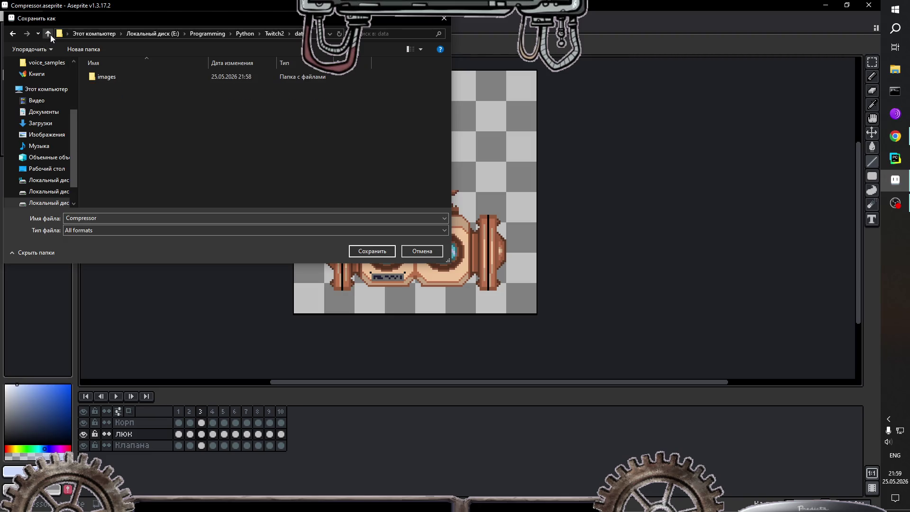
{"action": "left_click", "coordinate": [49, 35]}
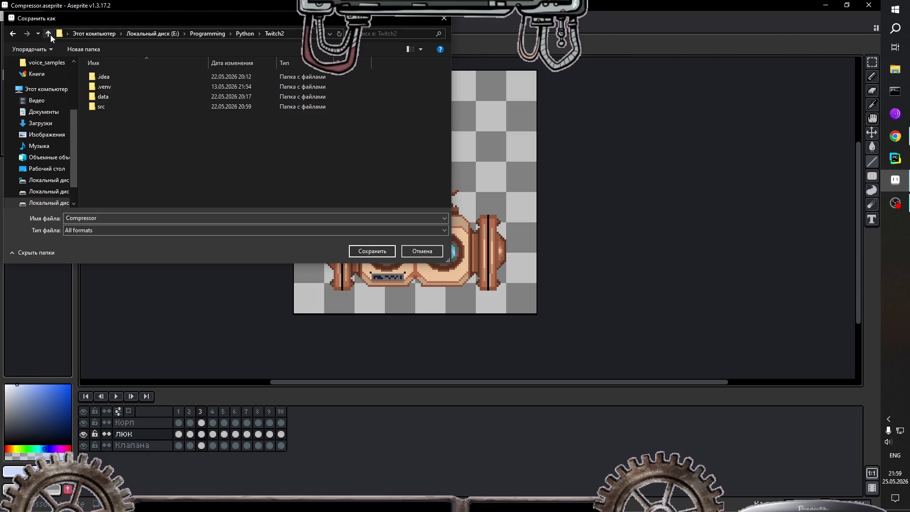
{"action": "double_click", "coordinate": [106, 105]}
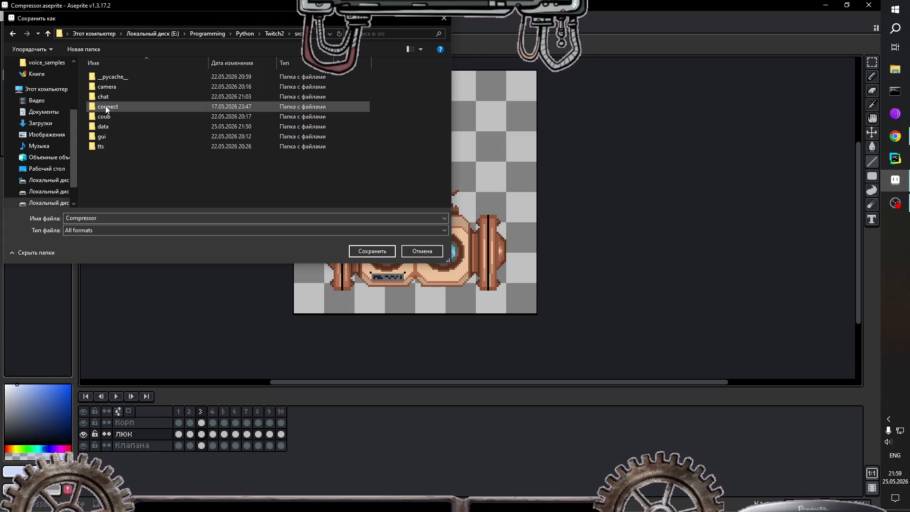
{"action": "double_click", "coordinate": [106, 127]}
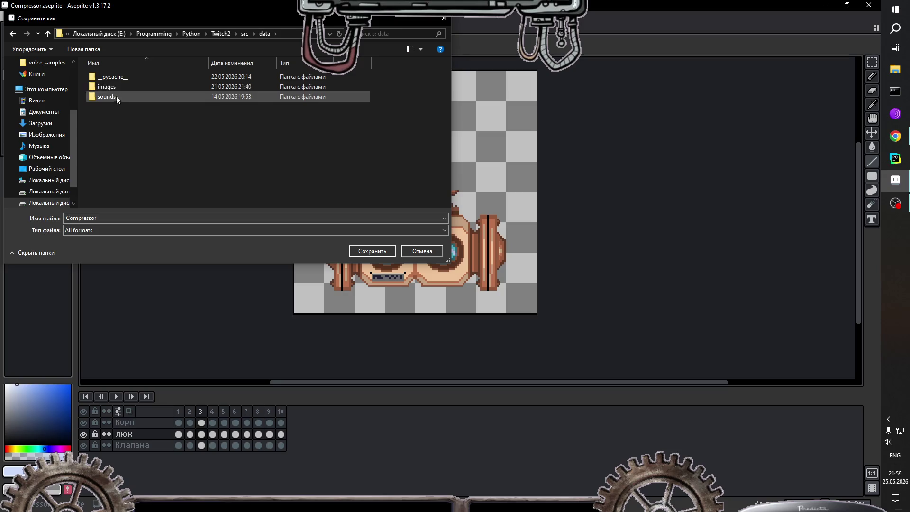
{"action": "right_click", "coordinate": [111, 135]}
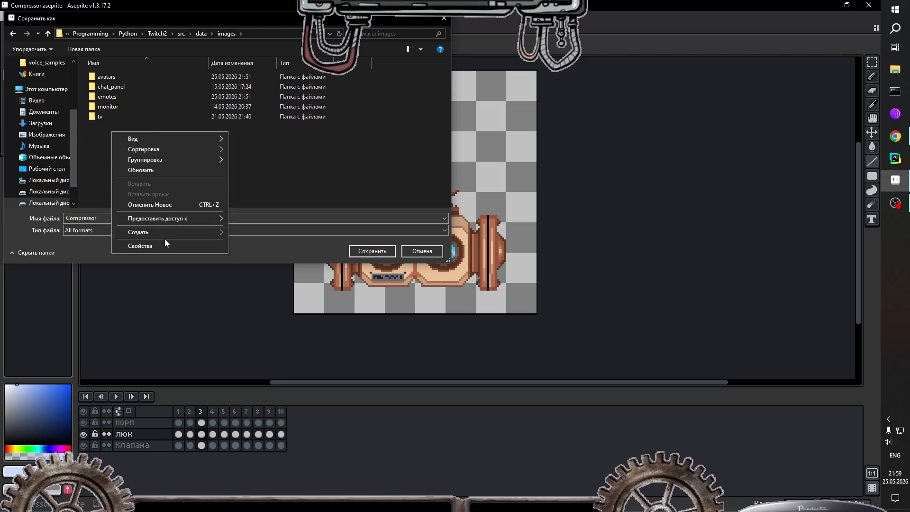
Step: Create a new folder named 'compressor' and open it
{"action": "mouse_move", "coordinate": [163, 232]}
{"action": "left_click", "coordinate": [247, 233]}
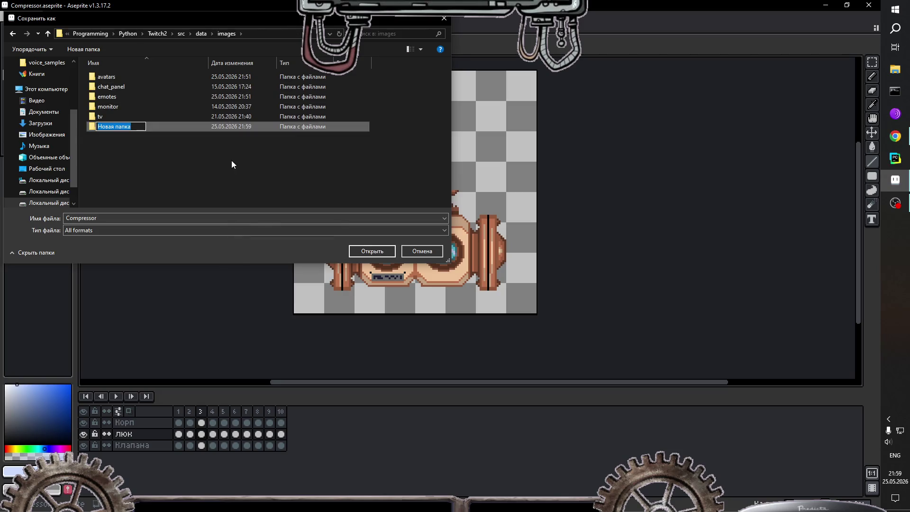
{"action": "type", "text": "compressor"}
{"action": "key", "text": "Return"}
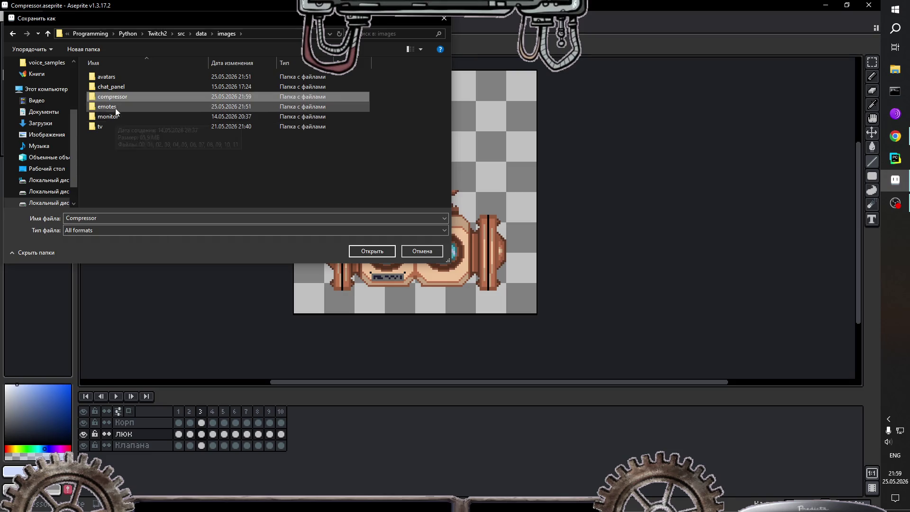
{"action": "key", "text": "Return"}
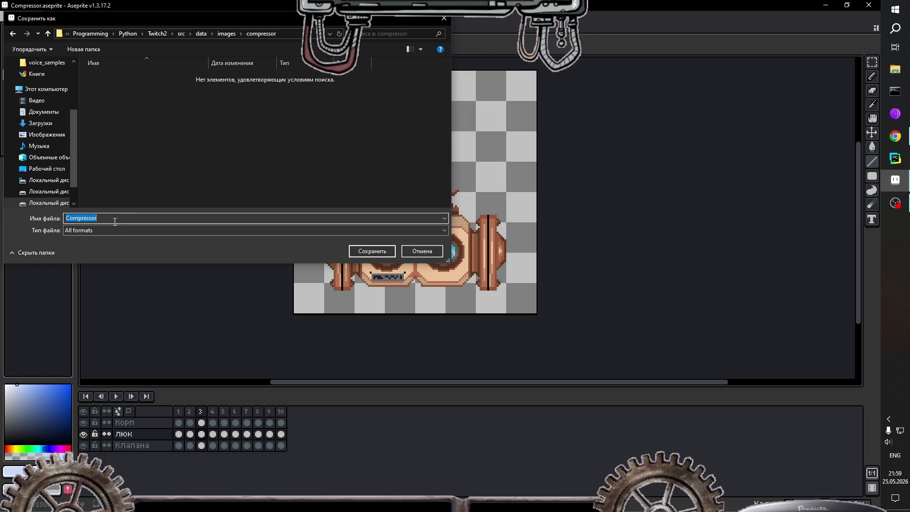
Step: Save the sprite as BMP frames starting at 00, accepting the flatten and per-frame export prompts
{"action": "left_click", "coordinate": [105, 231]}
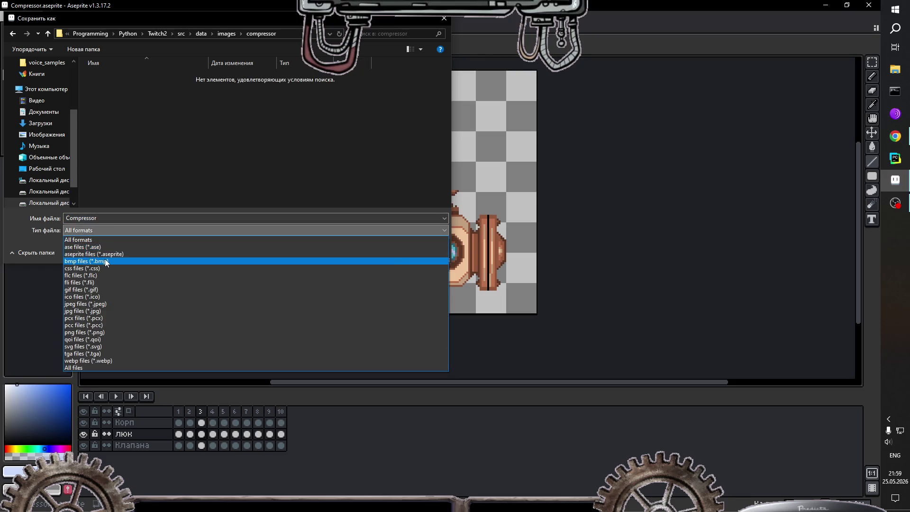
{"action": "left_click", "coordinate": [109, 261]}
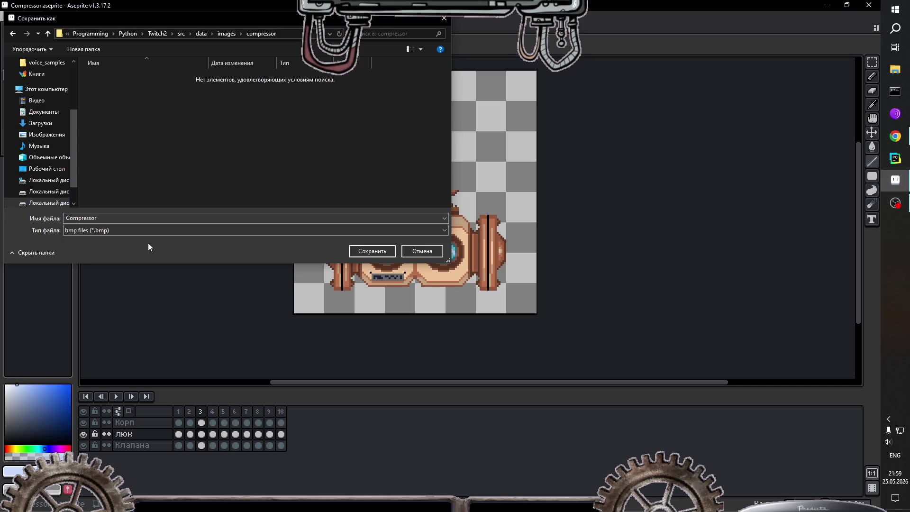
{"action": "double_click", "coordinate": [127, 218]}
{"action": "type", "text": "00"}
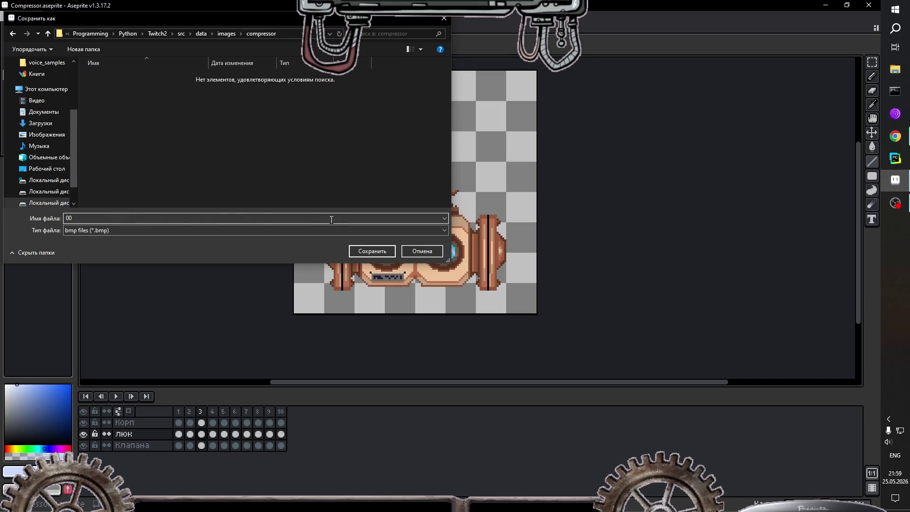
{"action": "left_click", "coordinate": [365, 253]}
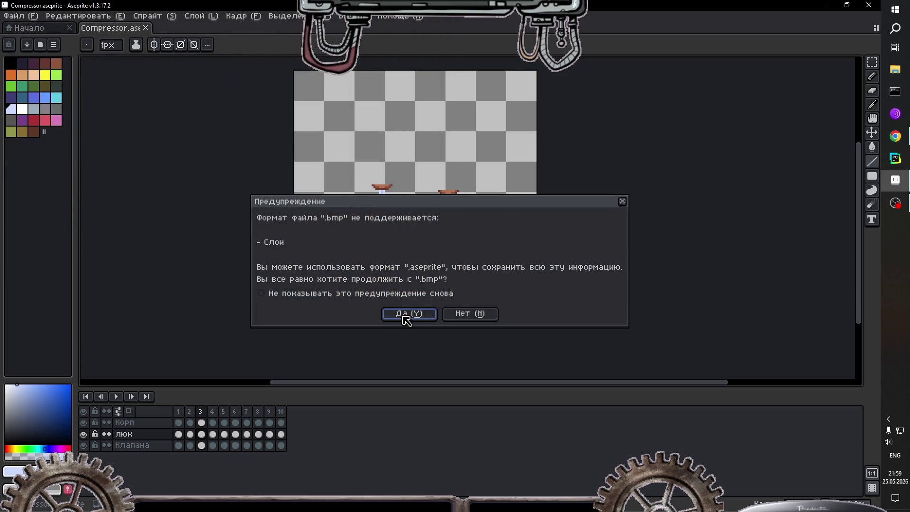
{"action": "left_click", "coordinate": [409, 314]}
{"action": "left_click", "coordinate": [409, 289]}
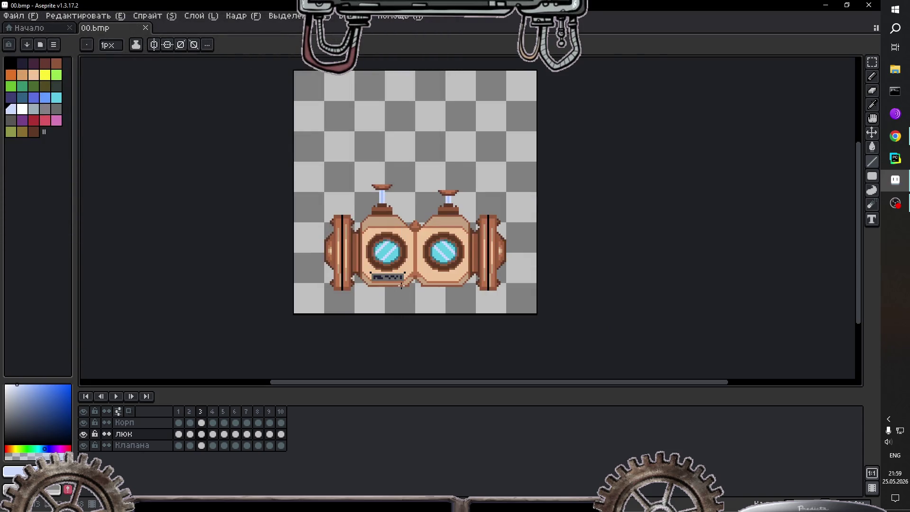
Step: Play and stop the animation to preview it
{"action": "left_click", "coordinate": [114, 397]}
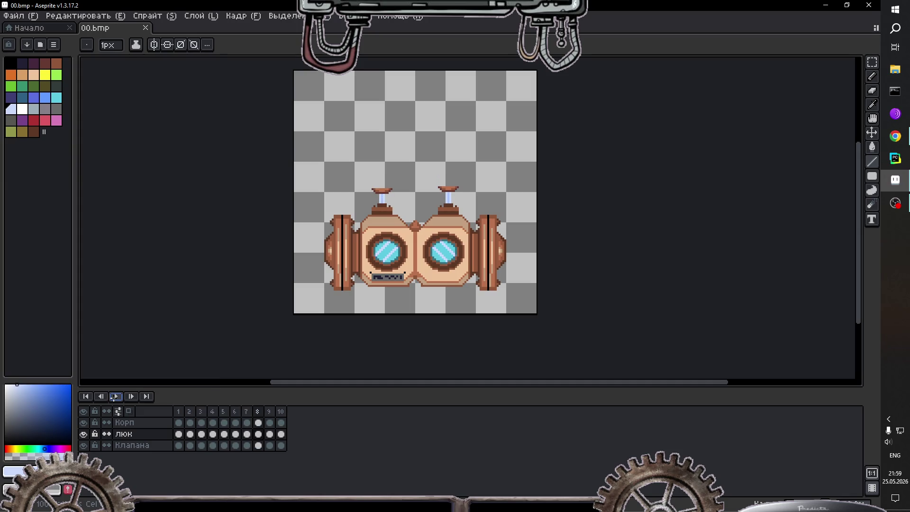
{"action": "left_click", "coordinate": [113, 396]}
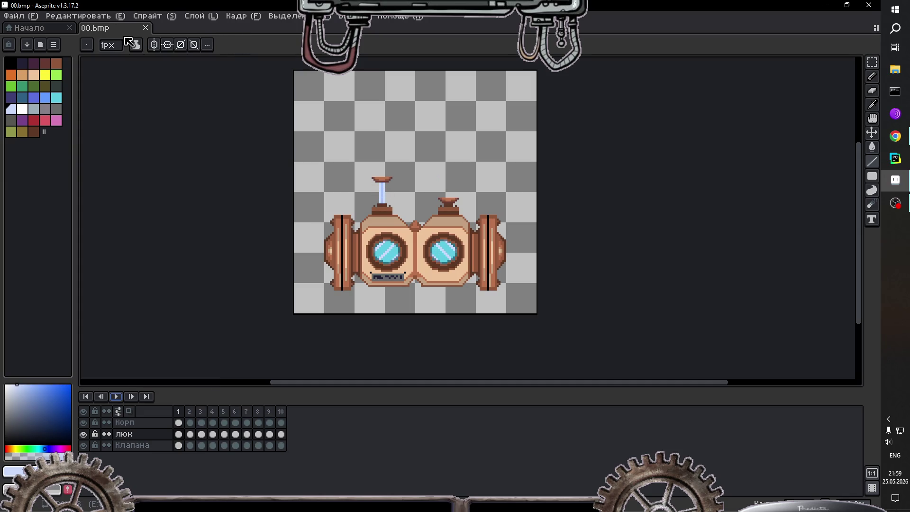
{"action": "left_click", "coordinate": [34, 19]}
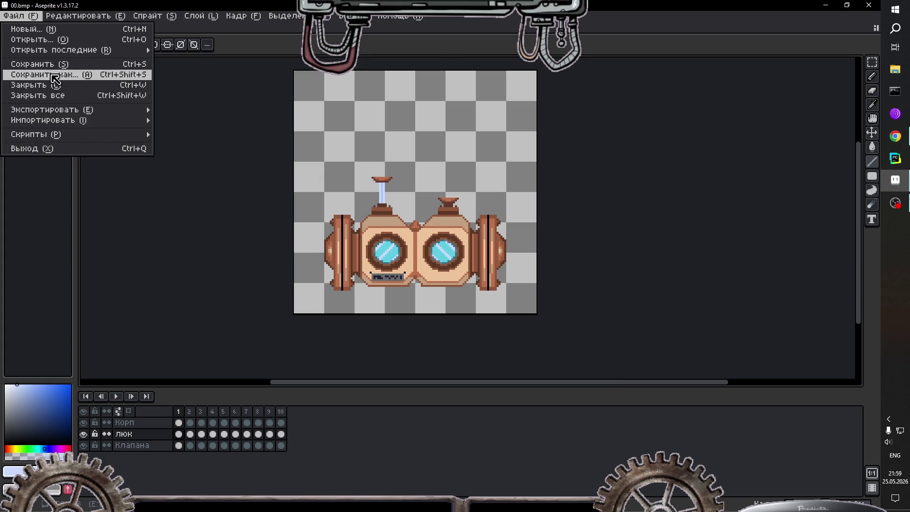
Step: Delete the exported frames 09 through 00 from the compressor folder and cancel the dialog
{"action": "left_click", "coordinate": [54, 74]}
{"action": "left_click", "coordinate": [222, 141]}
{"action": "key", "text": "Delete"}
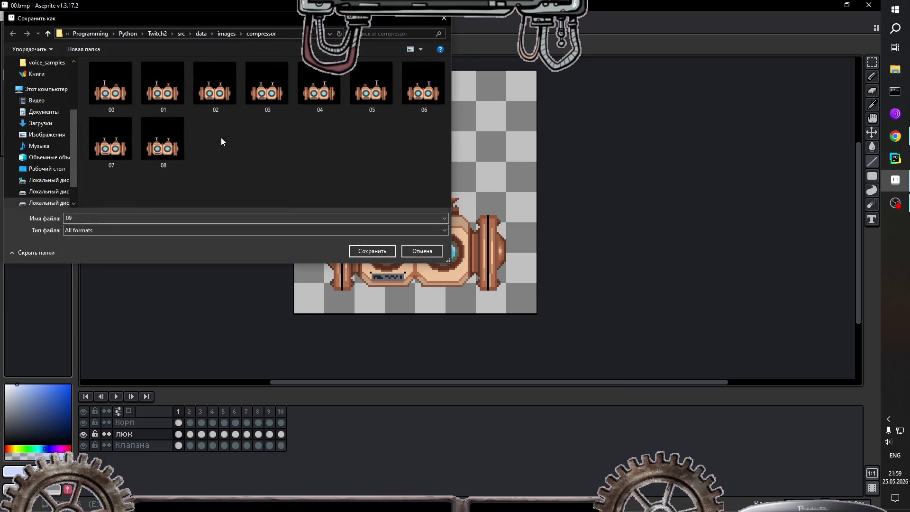
{"action": "key", "text": "Delete"}
{"action": "key", "text": "Delete"}
{"action": "key", "text": "Delete"}
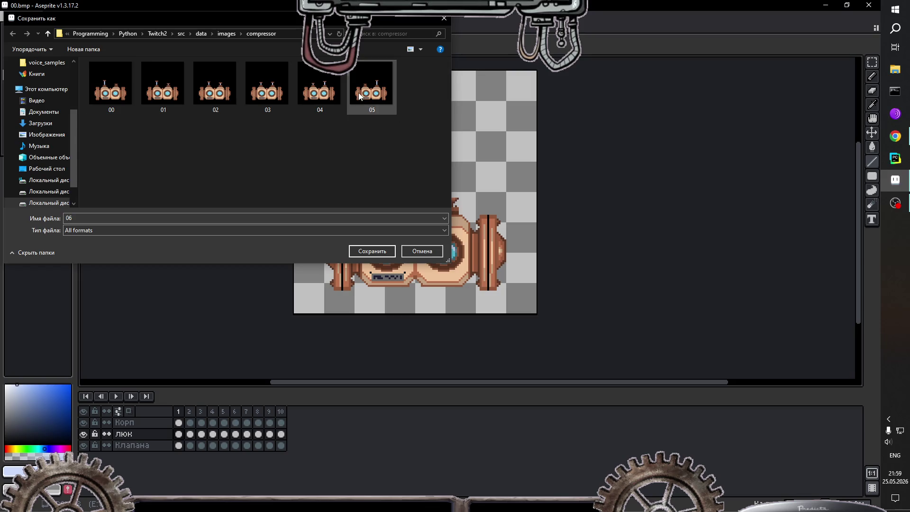
{"action": "key", "text": "Delete"}
{"action": "key", "text": "Delete"}
{"action": "key", "text": "Delete"}
{"action": "key", "text": "Delete"}
{"action": "key", "text": "Delete"}
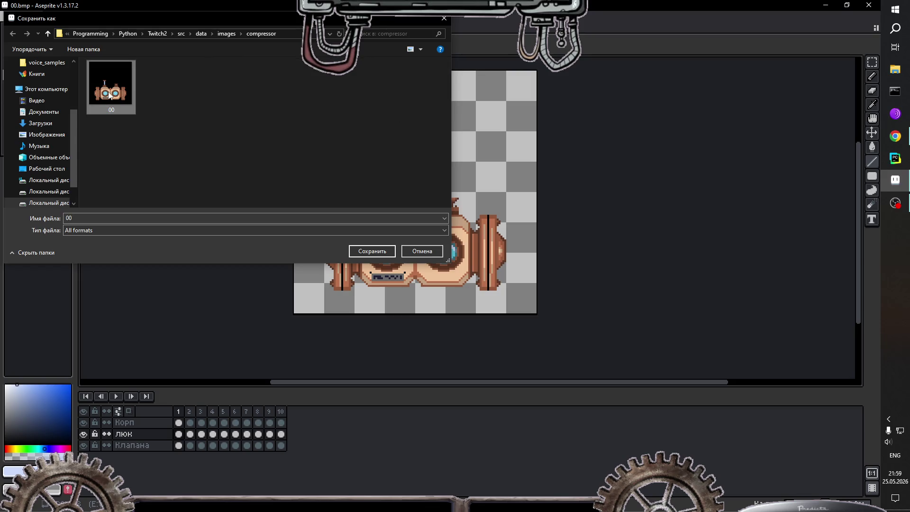
{"action": "key", "text": "Delete"}
{"action": "left_click", "coordinate": [422, 251]}
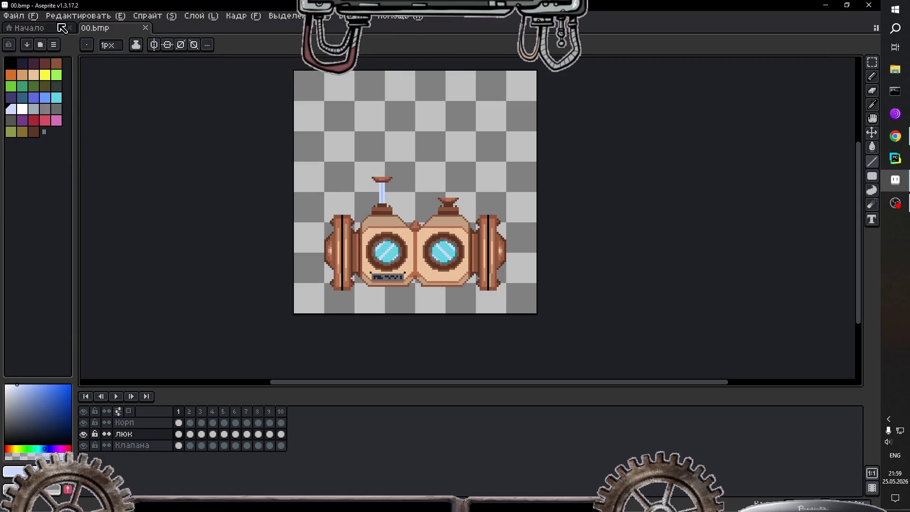
{"action": "left_click", "coordinate": [19, 16]}
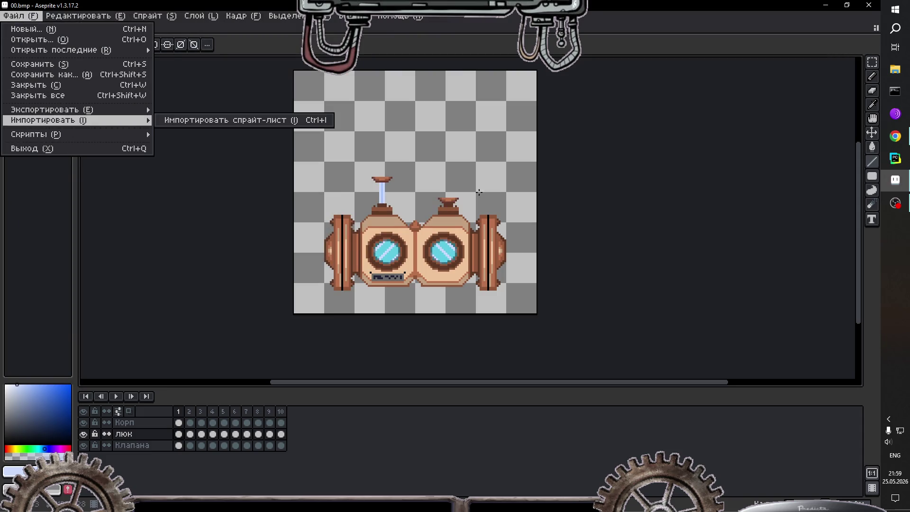
{"action": "left_click", "coordinate": [419, 172]}
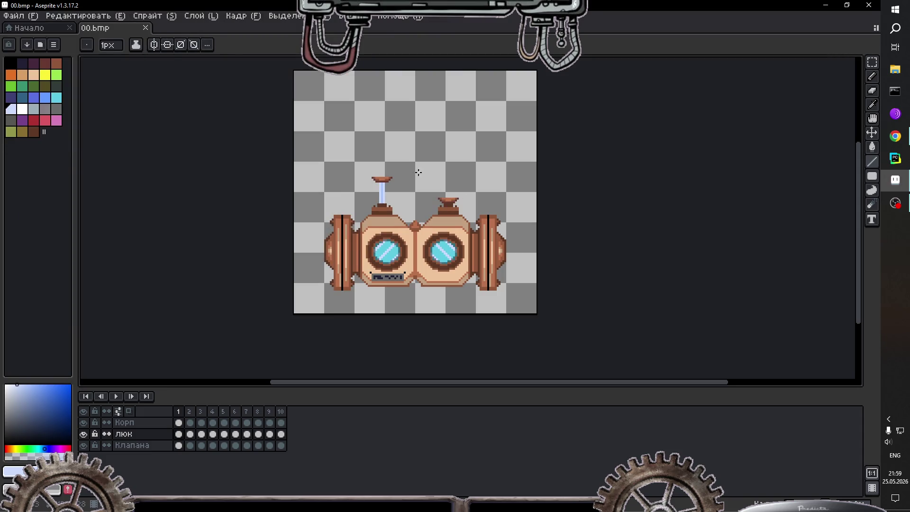
Step: Trim the canvas to the sprite's content and step through frames 2 and 3
{"action": "left_click", "coordinate": [158, 17]}
{"action": "mouse_move", "coordinate": [199, 18]}
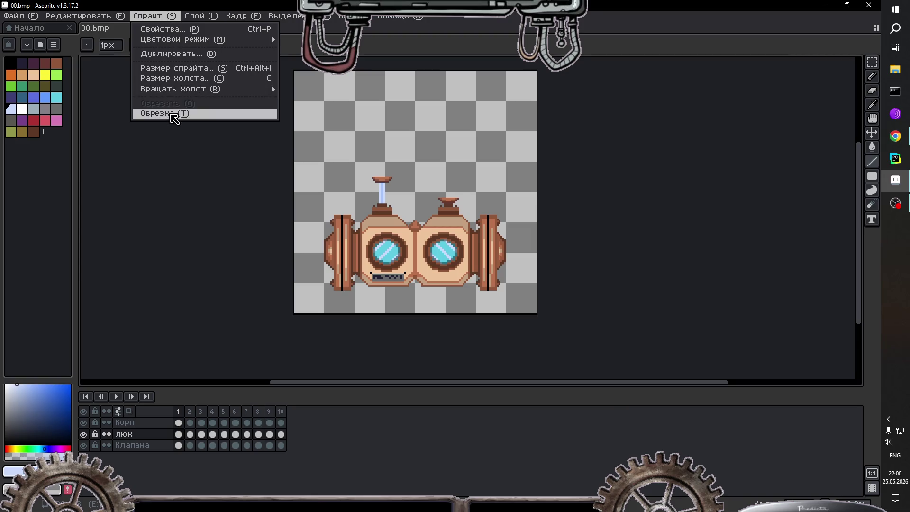
{"action": "left_click", "coordinate": [173, 115]}
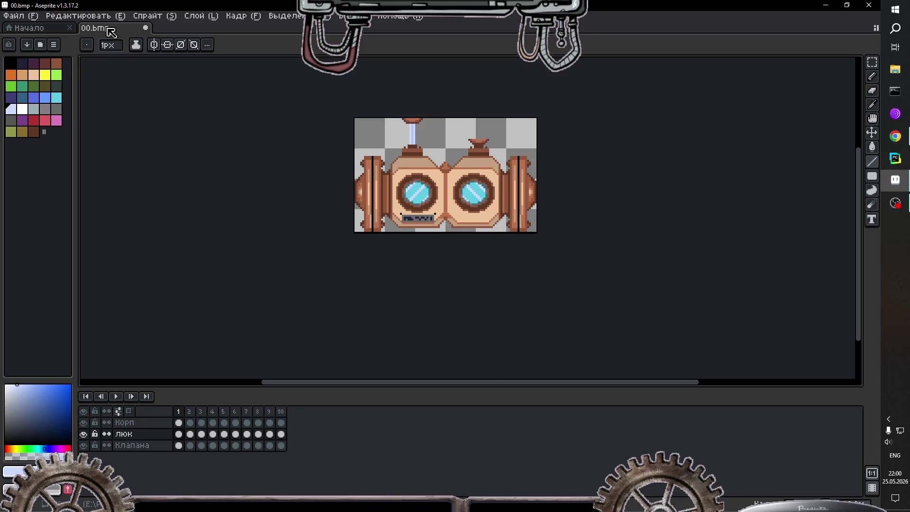
{"action": "left_click", "coordinate": [189, 411]}
{"action": "left_click", "coordinate": [201, 411]}
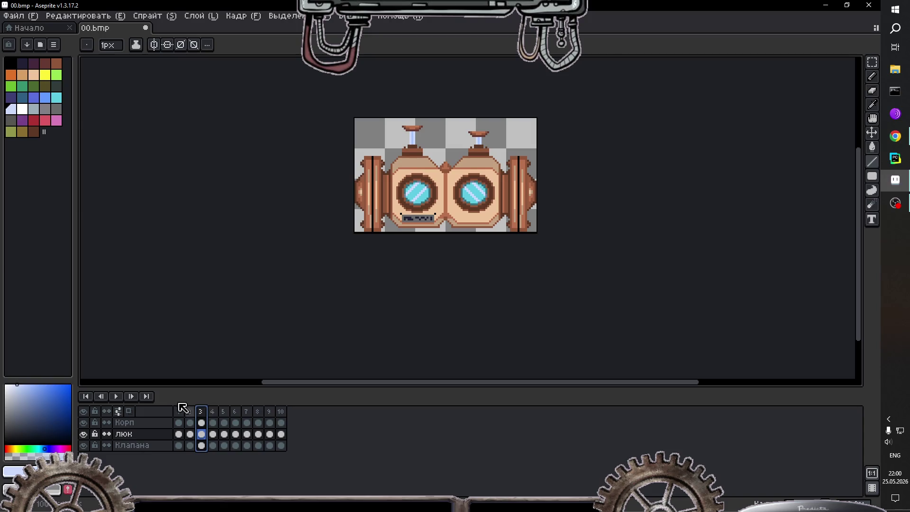
Step: Re-export the trimmed sprite as BMP, accepting the flatten prompt and exporting all 10 frames
{"action": "left_click", "coordinate": [19, 16]}
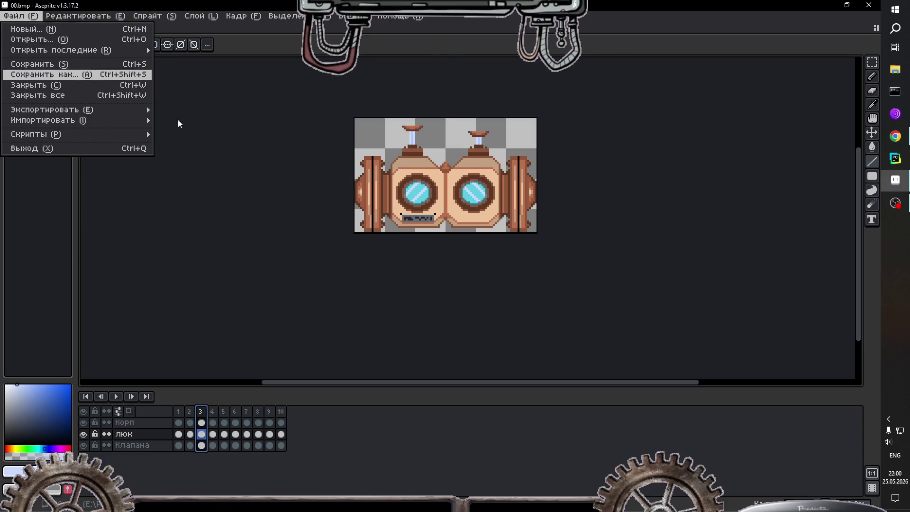
{"action": "key", "text": "Return"}
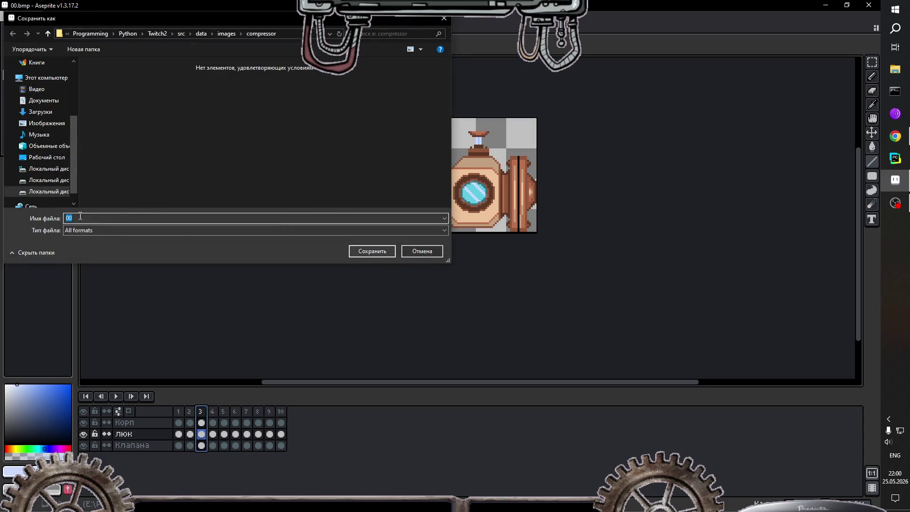
{"action": "left_click", "coordinate": [303, 231]}
{"action": "left_click", "coordinate": [113, 262]}
{"action": "left_click", "coordinate": [373, 252]}
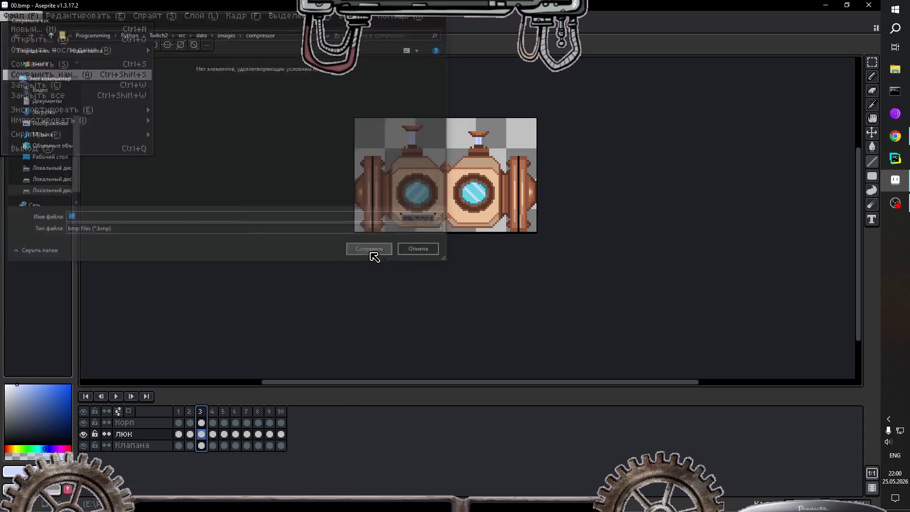
{"action": "left_click", "coordinate": [407, 314]}
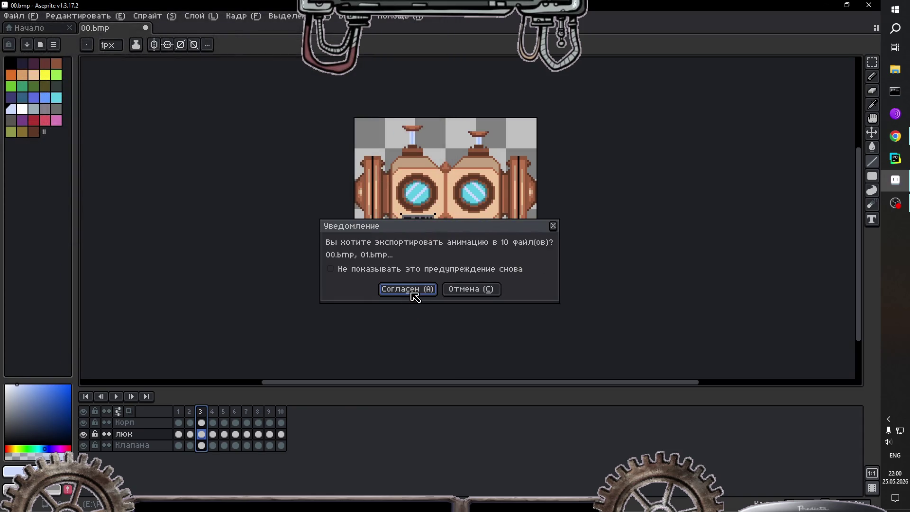
{"action": "left_click", "coordinate": [409, 290]}
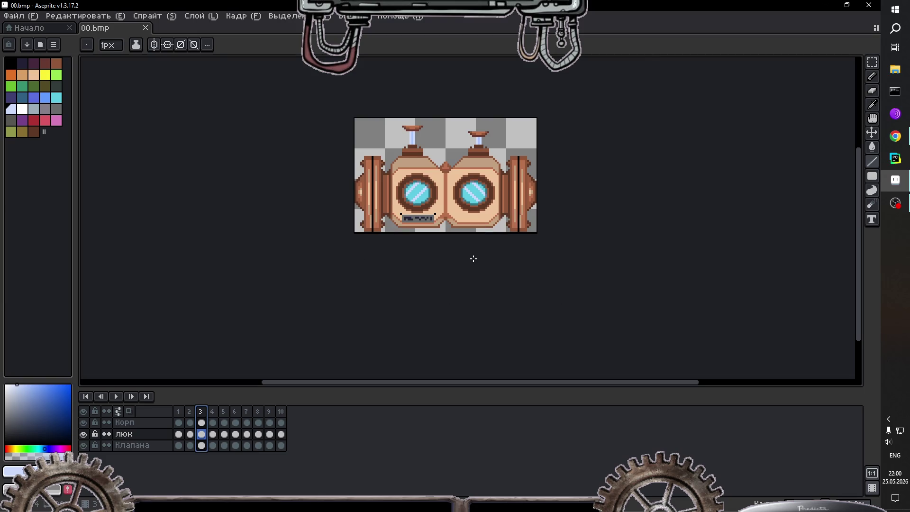
Step: Check the compressor folder in Save As, cancel, then close Aseprite
{"action": "left_click", "coordinate": [18, 16]}
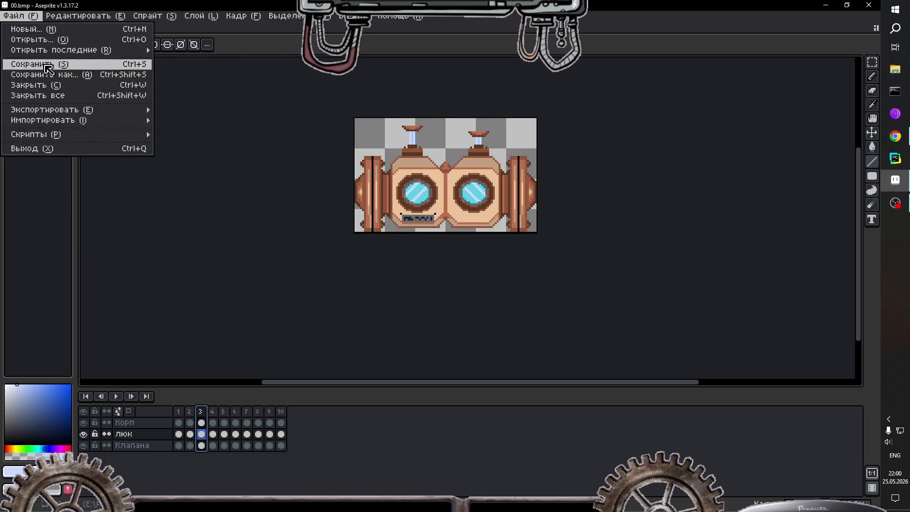
{"action": "left_click", "coordinate": [59, 76]}
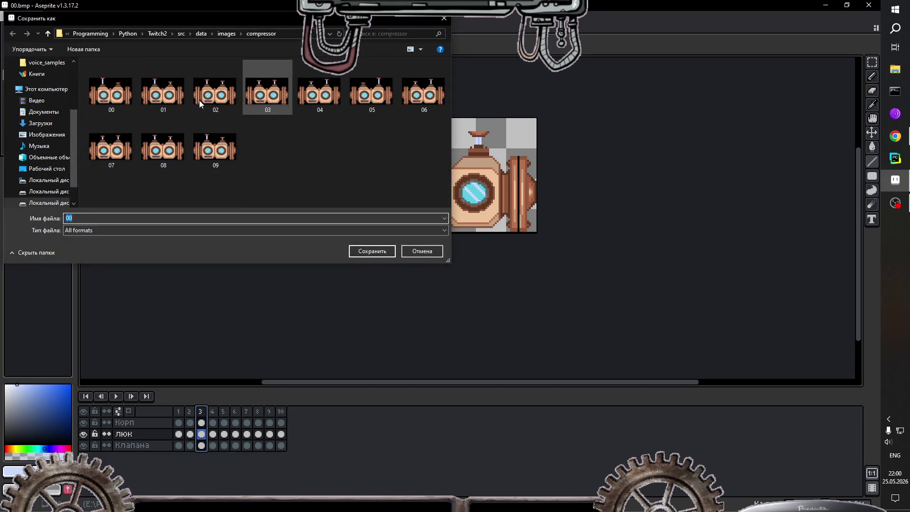
{"action": "left_click", "coordinate": [445, 18]}
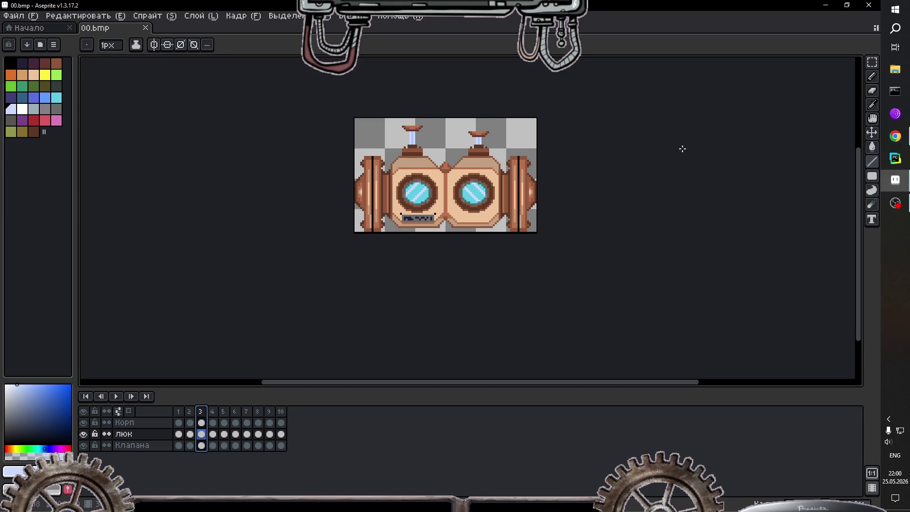
{"action": "left_click", "coordinate": [826, 5]}
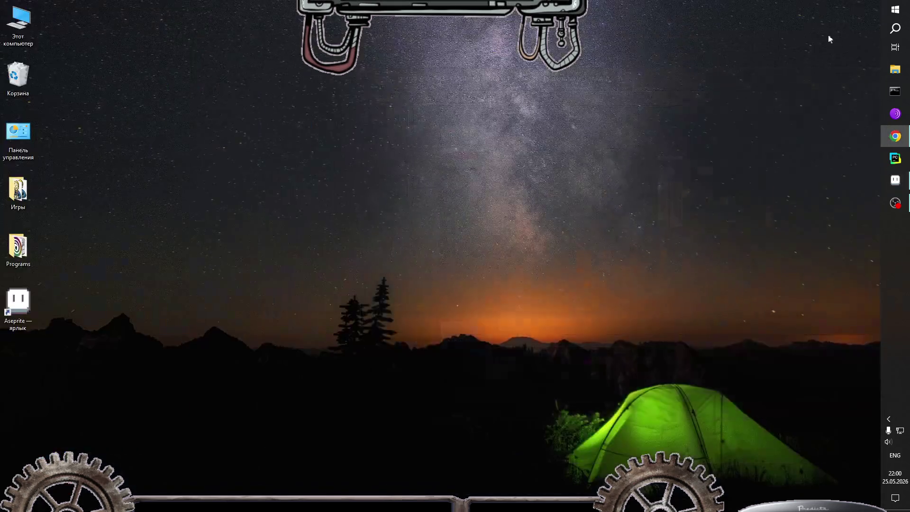
Step: Launch PyCharm and open the Twitch2 project in this window
{"action": "left_click", "coordinate": [896, 137]}
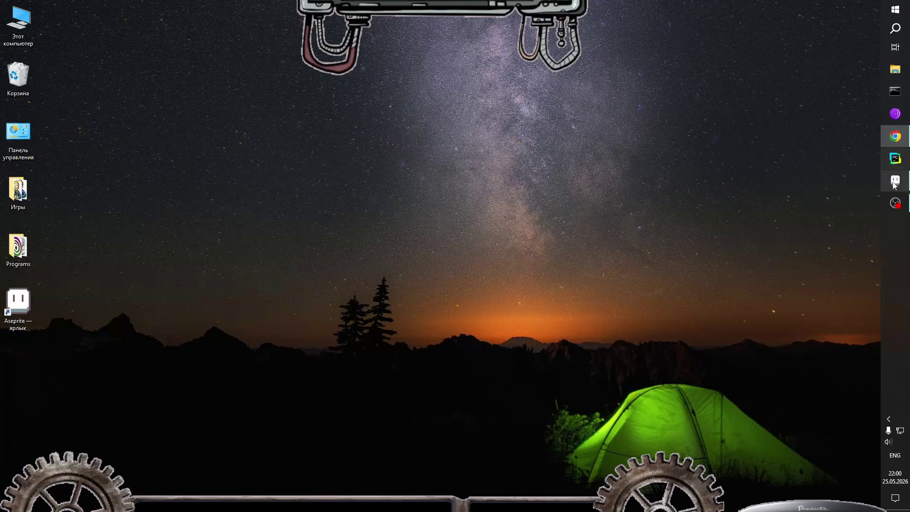
{"action": "left_click", "coordinate": [896, 158]}
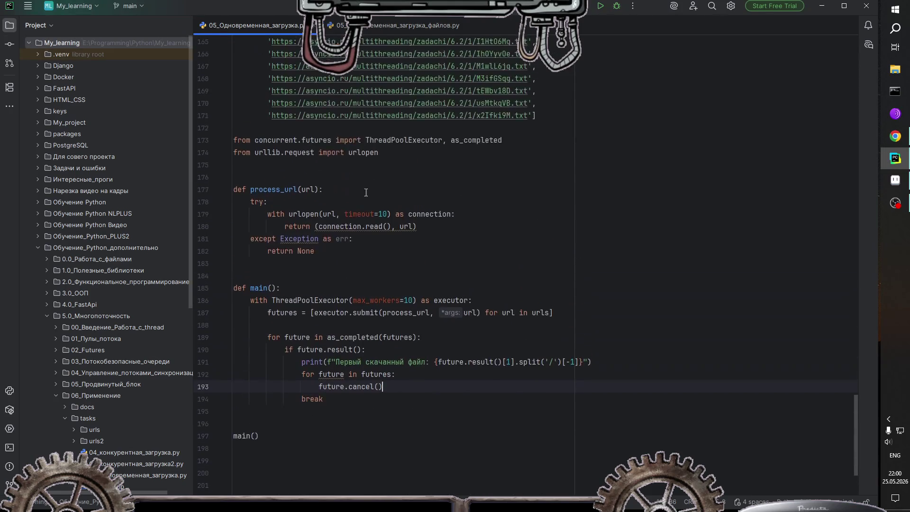
{"action": "left_click", "coordinate": [74, 7]}
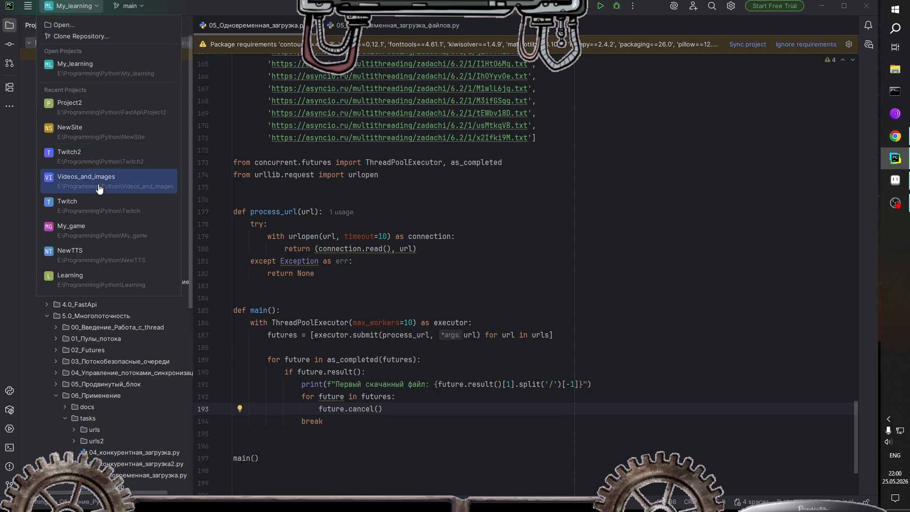
{"action": "left_click", "coordinate": [66, 156]}
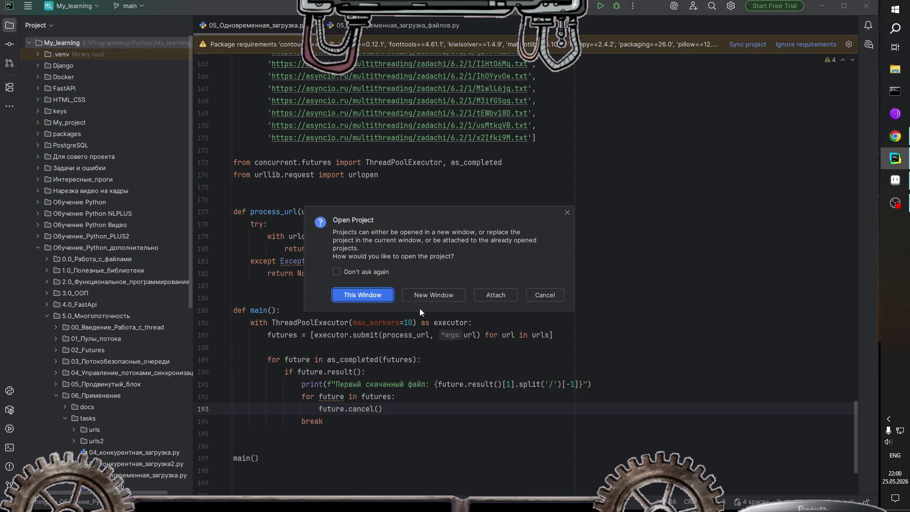
{"action": "left_click", "coordinate": [365, 295]}
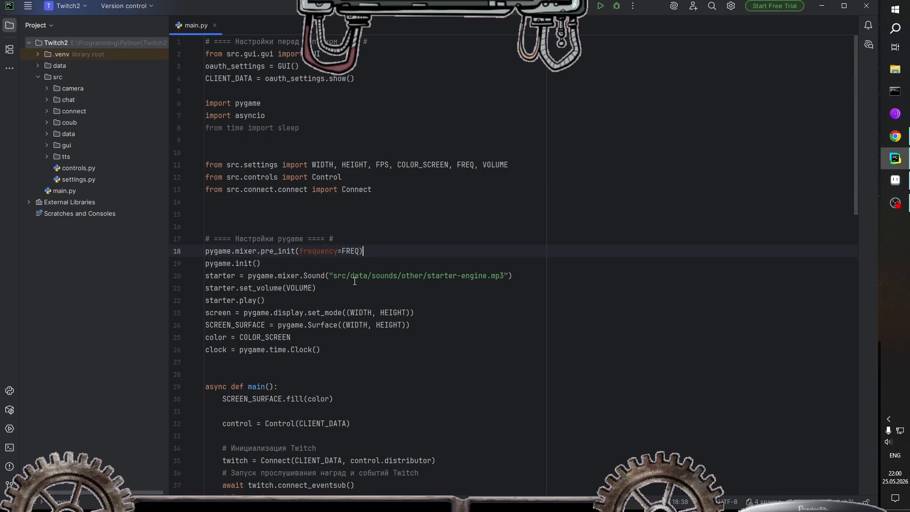
Step: Inspect the stray top-level data folder (avatars, emotes, Новая папка) and delete it
{"action": "scroll", "coordinate": [359, 272], "scroll_direction": "down", "scroll_amount": 4}
{"action": "scroll", "coordinate": [355, 266], "scroll_direction": "down", "scroll_amount": 5}
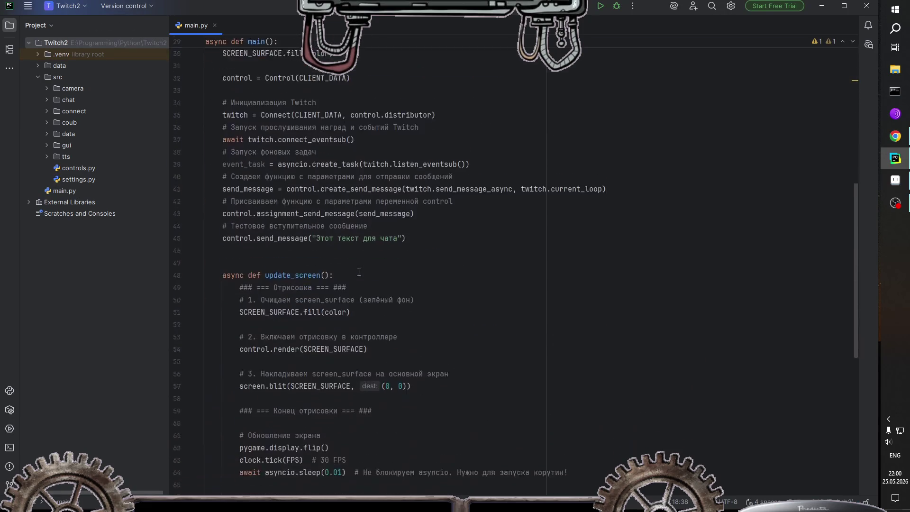
{"action": "scroll", "coordinate": [351, 256], "scroll_direction": "up", "scroll_amount": 5}
{"action": "scroll", "coordinate": [342, 243], "scroll_direction": "up", "scroll_amount": 3}
{"action": "scroll", "coordinate": [342, 244], "scroll_direction": "down", "scroll_amount": 2}
{"action": "scroll", "coordinate": [342, 244], "scroll_direction": "up", "scroll_amount": 4}
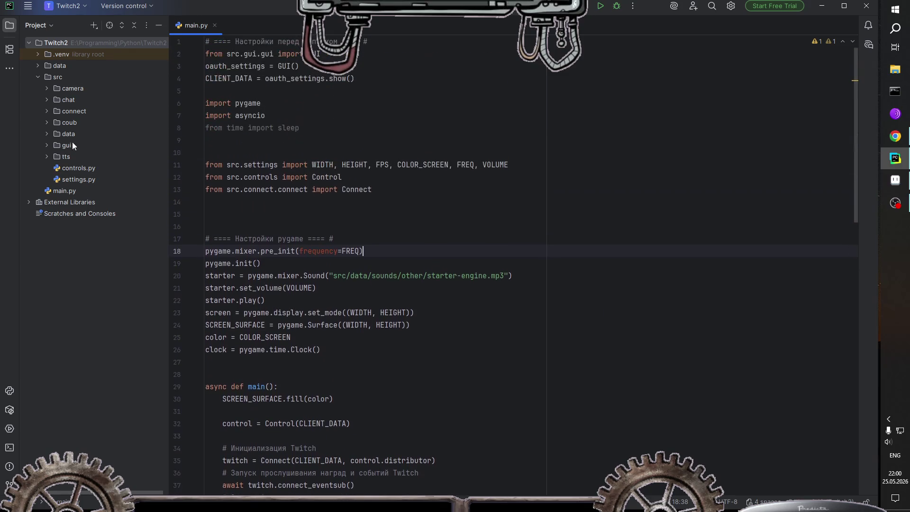
{"action": "left_click", "coordinate": [38, 66]}
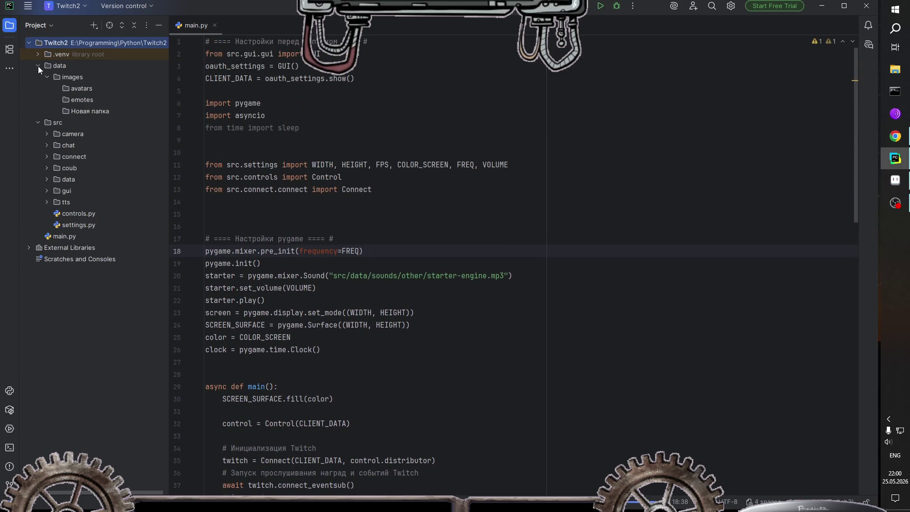
{"action": "left_click", "coordinate": [69, 89]}
{"action": "left_click", "coordinate": [73, 101]}
{"action": "left_click", "coordinate": [80, 113]}
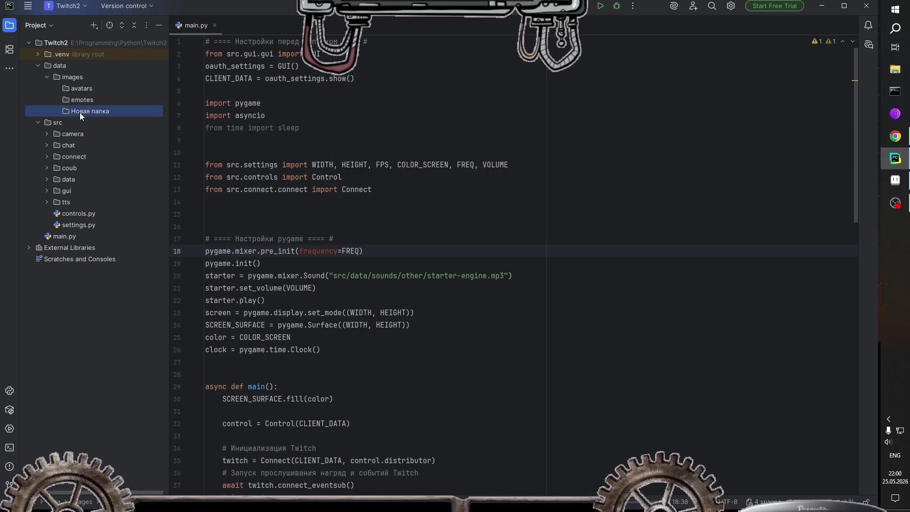
{"action": "left_click", "coordinate": [54, 77]}
{"action": "left_click", "coordinate": [39, 66]}
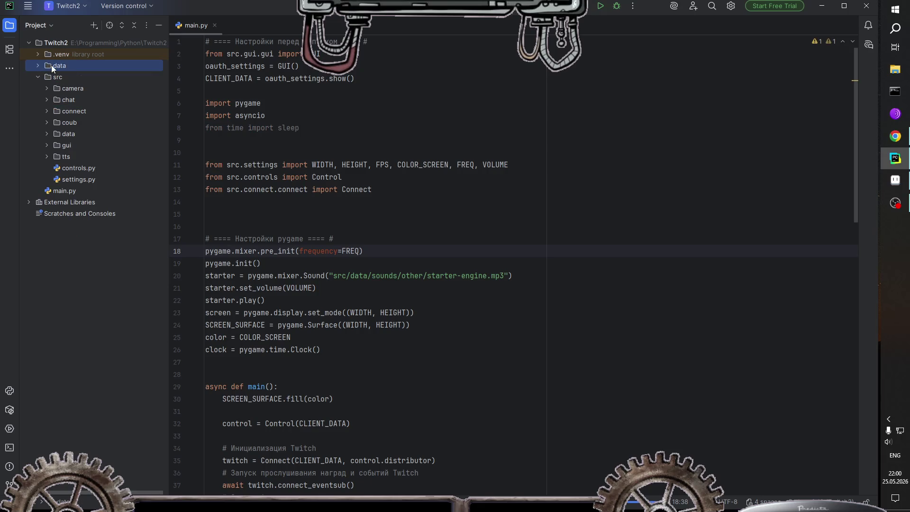
{"action": "key", "text": "Delete"}
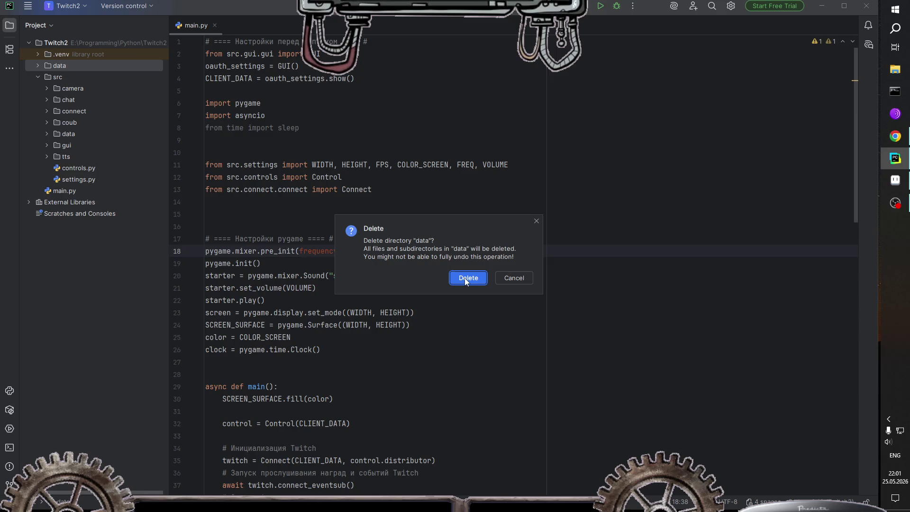
{"action": "left_click", "coordinate": [464, 278]}
Step: Browse src › data › images subfolders, checking the compressor folder's frames
{"action": "left_click", "coordinate": [47, 122]}
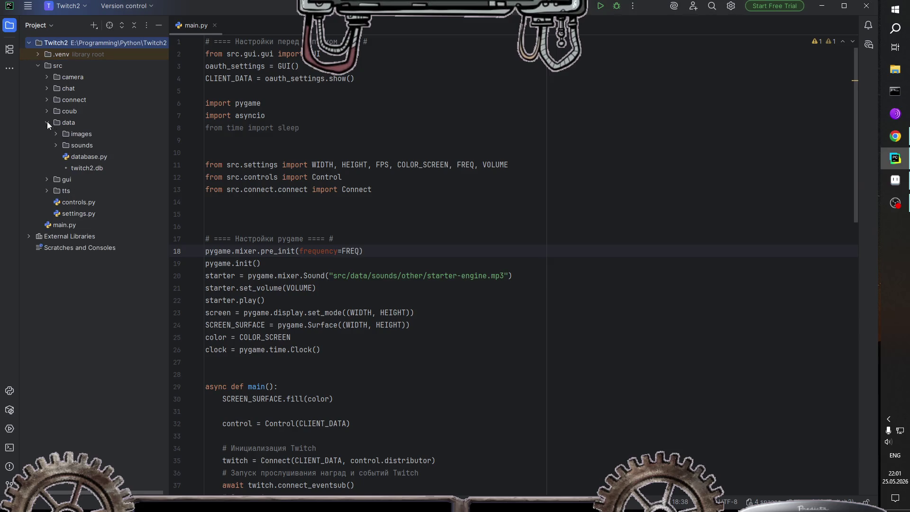
{"action": "left_click", "coordinate": [56, 133]}
{"action": "left_click", "coordinate": [64, 145]}
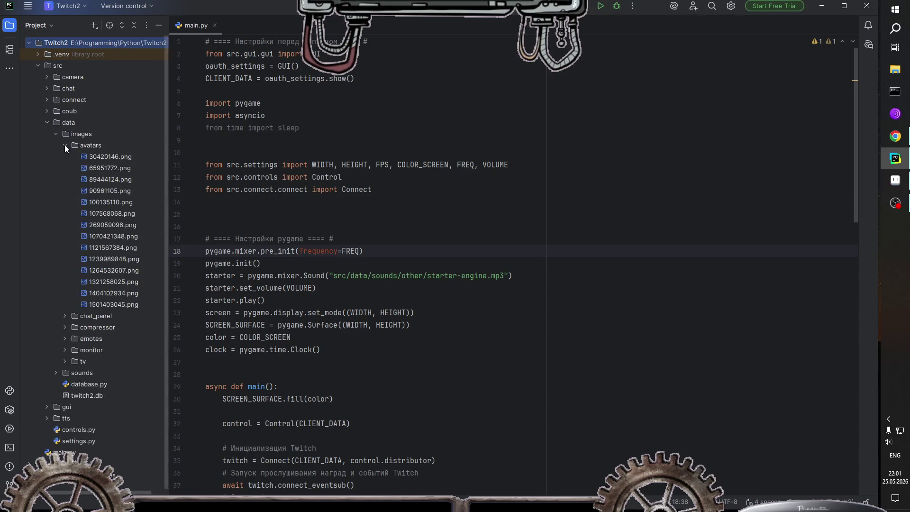
{"action": "left_click", "coordinate": [64, 145]}
{"action": "left_click", "coordinate": [64, 154]}
{"action": "left_click", "coordinate": [64, 154]}
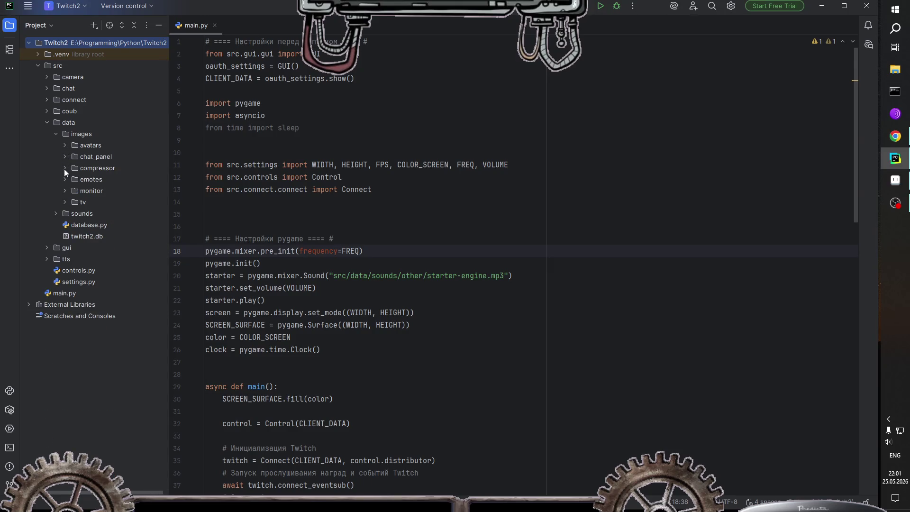
{"action": "left_click", "coordinate": [64, 169]}
{"action": "left_click", "coordinate": [64, 169]}
{"action": "left_click", "coordinate": [65, 181]}
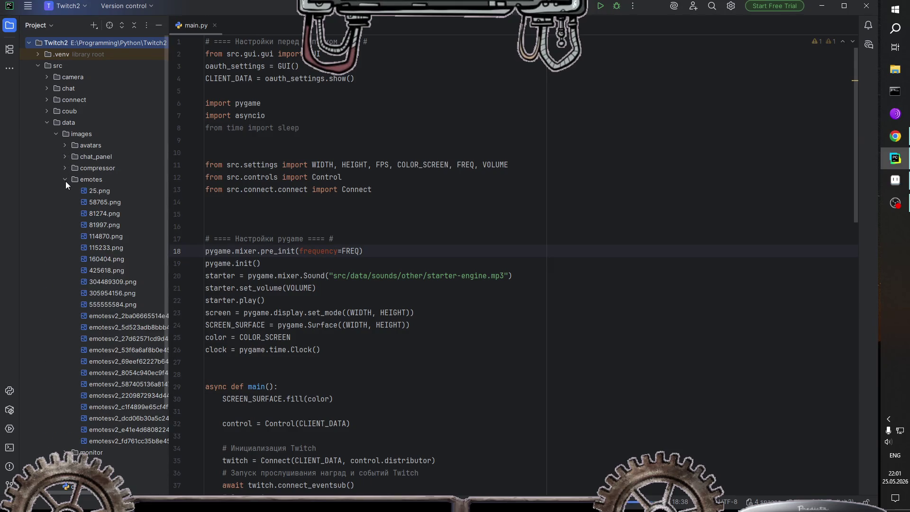
{"action": "left_click", "coordinate": [65, 181]}
{"action": "left_click", "coordinate": [65, 191]}
{"action": "left_click", "coordinate": [65, 191]}
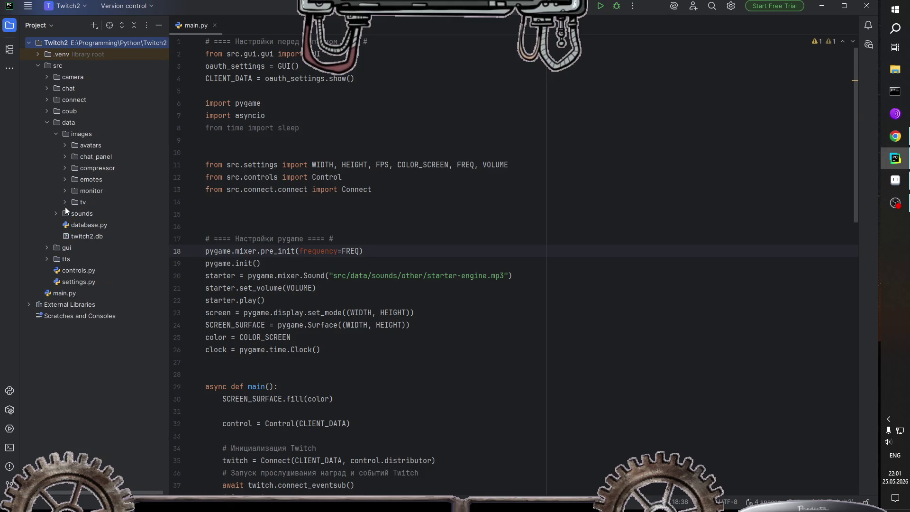
{"action": "left_click", "coordinate": [65, 168]}
{"action": "left_click", "coordinate": [64, 167]}
Step: Scroll down the project tree and expand the chat folder
{"action": "scroll", "coordinate": [361, 232], "scroll_direction": "down", "scroll_amount": 4}
{"action": "scroll", "coordinate": [361, 232], "scroll_direction": "down", "scroll_amount": 9}
{"action": "scroll", "coordinate": [361, 232], "scroll_direction": "down", "scroll_amount": 4}
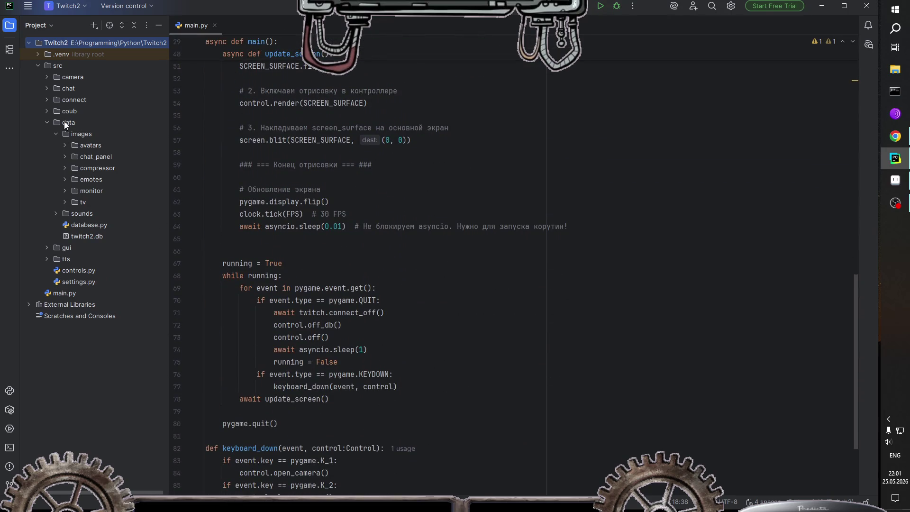
{"action": "double_click", "coordinate": [58, 89]}
Step: Open chat.py and fold the COLORS dictionary
{"action": "double_click", "coordinate": [72, 100]}
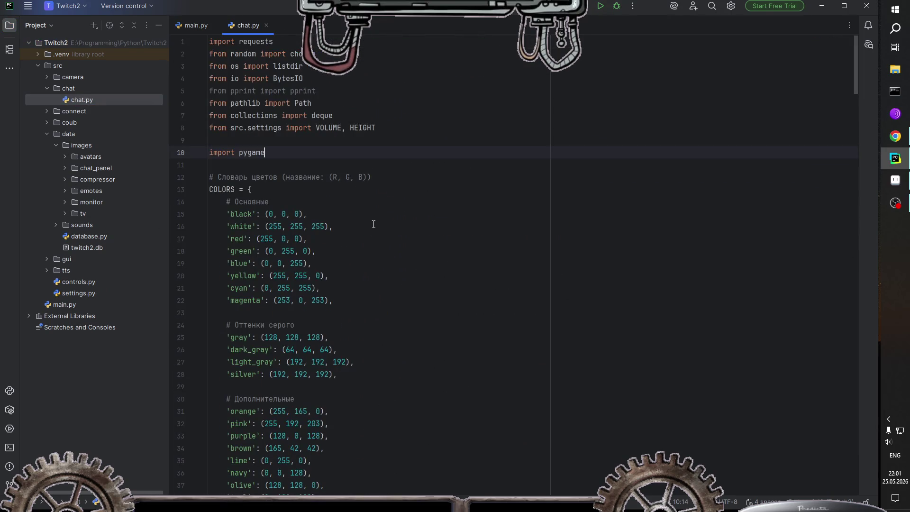
{"action": "scroll", "coordinate": [392, 270], "scroll_direction": "down", "scroll_amount": 2}
{"action": "scroll", "coordinate": [221, 190], "scroll_direction": "up", "scroll_amount": 7}
{"action": "left_click", "coordinate": [199, 189]}
{"action": "scroll", "coordinate": [288, 190], "scroll_direction": "down", "scroll_amount": 3}
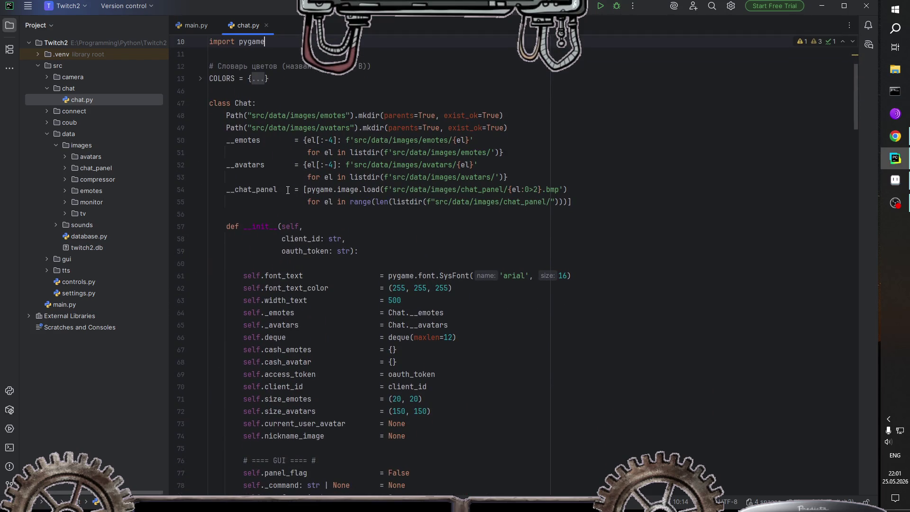
Step: Add a __compressor attribute holding a copy of the __chat_panel image-loading expression
{"action": "left_click", "coordinate": [592, 202]}
{"action": "key", "text": "Return"}
{"action": "key", "text": "Return"}
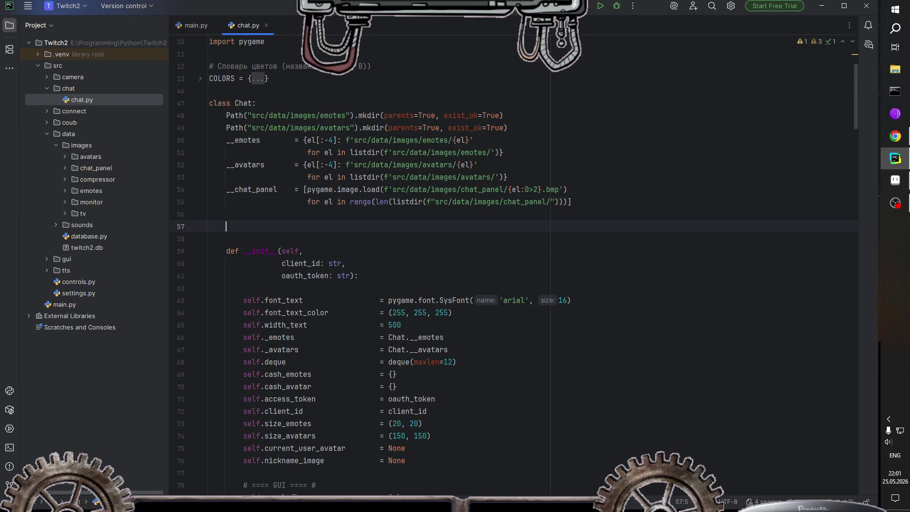
{"action": "type", "text": "__compressor"}
{"action": "type", "text": "    ="}
{"action": "left_click_drag", "start_coordinate": [303, 189], "coordinate": [588, 203]}
{"action": "key", "text": "ctrl+c"}
{"action": "left_click", "coordinate": [341, 226]}
{"action": "key", "text": "ctrl+v"}
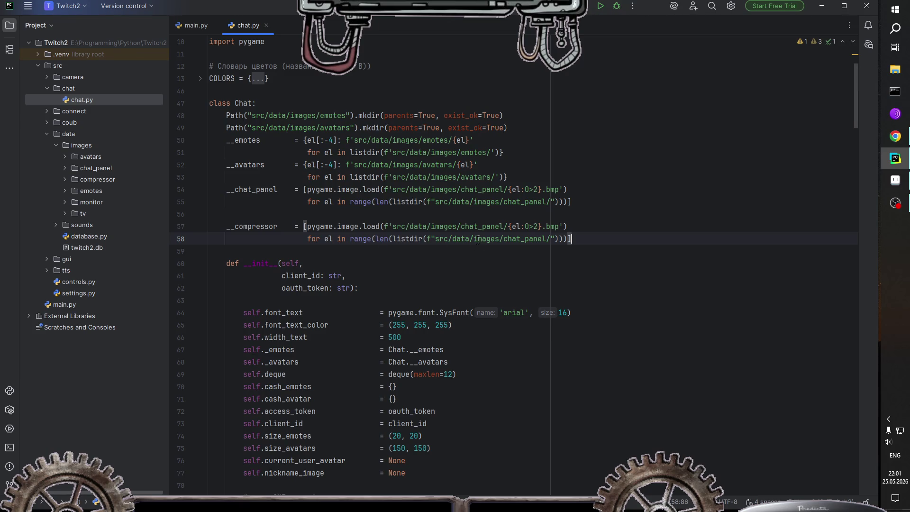
Step: Change both chat_panel paths in the copied expression to compressor
{"action": "double_click", "coordinate": [502, 239]}
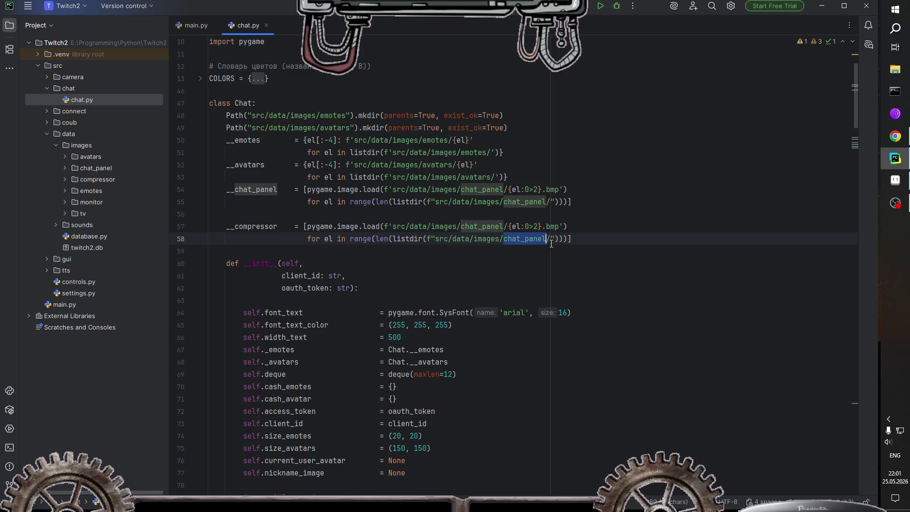
{"action": "type", "text": "compre"}
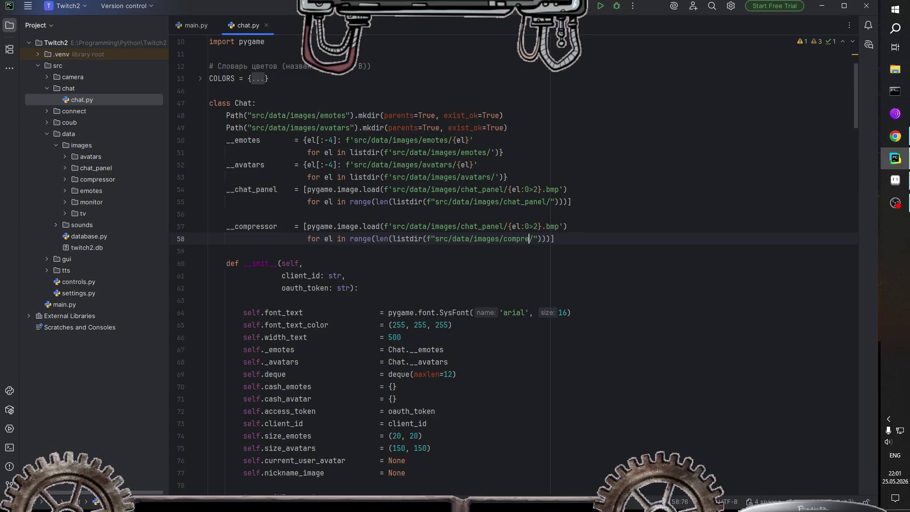
{"action": "type", "text": "ssor"}
{"action": "double_click", "coordinate": [526, 239]}
{"action": "key", "text": "ctrl+c"}
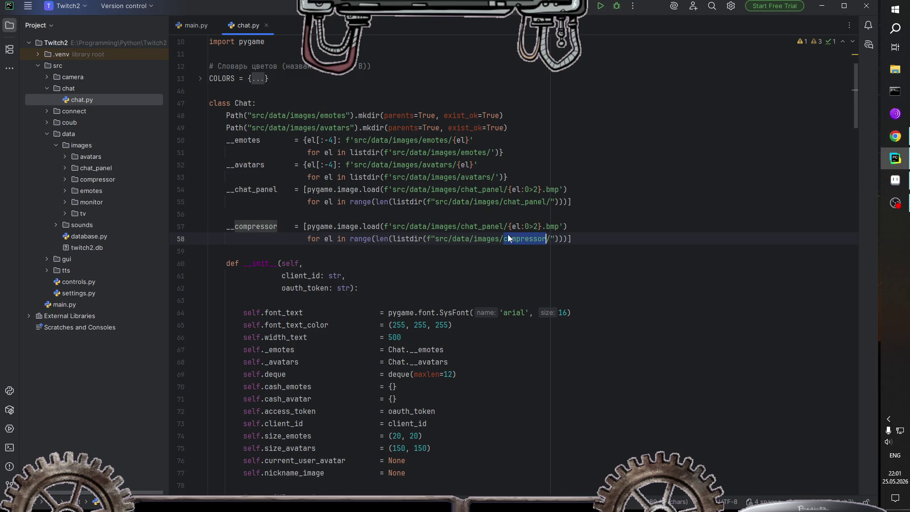
{"action": "double_click", "coordinate": [489, 226]}
{"action": "key", "text": "ctrl+v"}
{"action": "scroll", "coordinate": [469, 233], "scroll_direction": "down", "scroll_amount": 3}
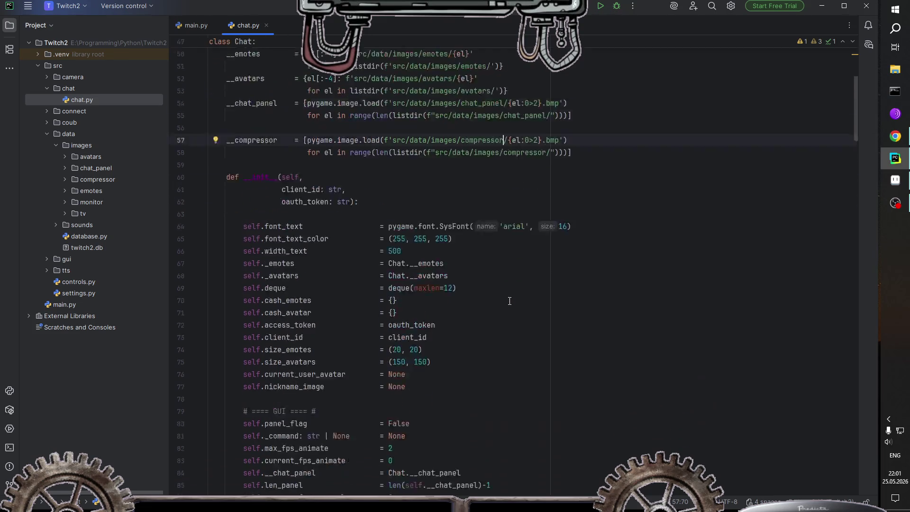
Step: Scroll through the Chat class to check where __chat_panel is used
{"action": "scroll", "coordinate": [474, 247], "scroll_direction": "down", "scroll_amount": 4}
{"action": "scroll", "coordinate": [493, 275], "scroll_direction": "down", "scroll_amount": 4}
{"action": "scroll", "coordinate": [510, 301], "scroll_direction": "down", "scroll_amount": 4}
{"action": "scroll", "coordinate": [509, 302], "scroll_direction": "down", "scroll_amount": 1}
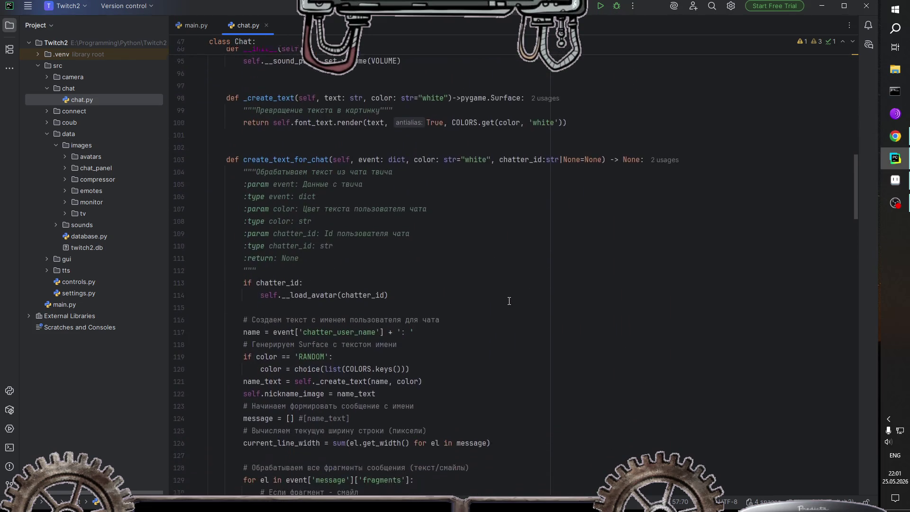
{"action": "scroll", "coordinate": [511, 304], "scroll_direction": "up", "scroll_amount": 3}
{"action": "scroll", "coordinate": [512, 305], "scroll_direction": "up", "scroll_amount": 5}
{"action": "scroll", "coordinate": [514, 309], "scroll_direction": "up", "scroll_amount": 2}
{"action": "scroll", "coordinate": [508, 317], "scroll_direction": "up", "scroll_amount": 4}
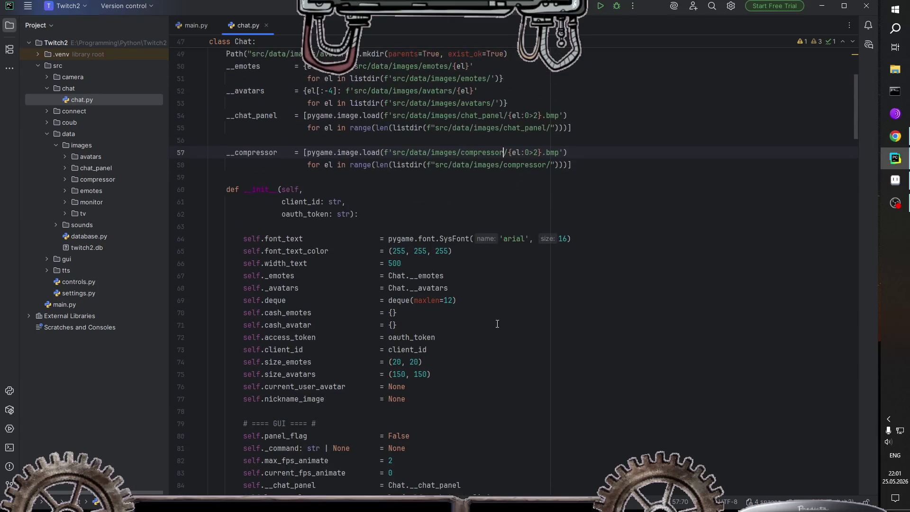
{"action": "scroll", "coordinate": [420, 362], "scroll_direction": "down", "scroll_amount": 4}
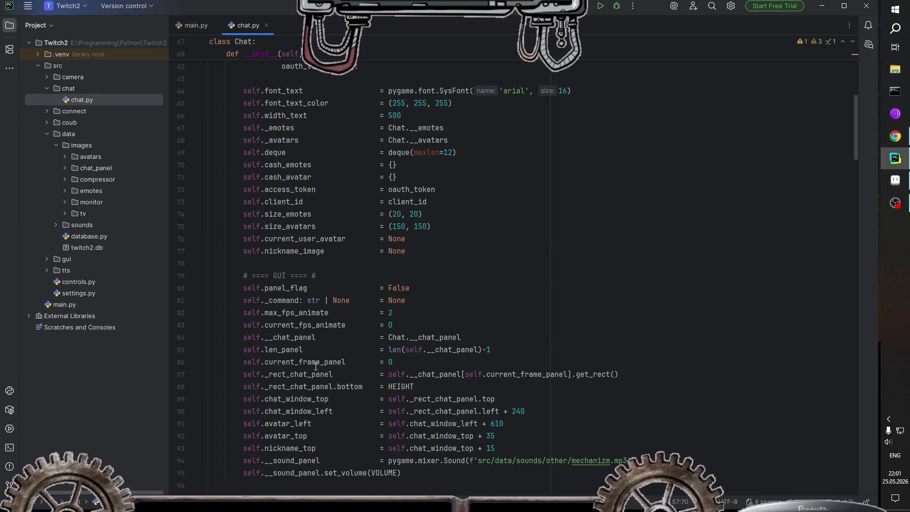
{"action": "scroll", "coordinate": [495, 357], "scroll_direction": "down", "scroll_amount": 2}
{"action": "scroll", "coordinate": [508, 362], "scroll_direction": "up", "scroll_amount": 5}
{"action": "scroll", "coordinate": [522, 368], "scroll_direction": "up", "scroll_amount": 4}
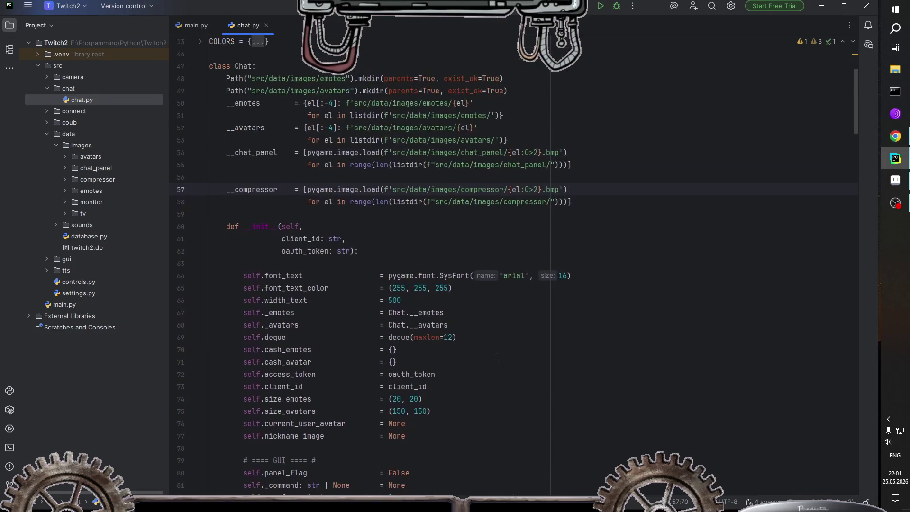
{"action": "scroll", "coordinate": [536, 373], "scroll_direction": "up", "scroll_amount": 2}
{"action": "scroll", "coordinate": [474, 368], "scroll_direction": "down", "scroll_amount": 2}
{"action": "left_click", "coordinate": [251, 153]}
{"action": "scroll", "coordinate": [304, 265], "scroll_direction": "down", "scroll_amount": 1}
{"action": "scroll", "coordinate": [308, 279], "scroll_direction": "down", "scroll_amount": 1}
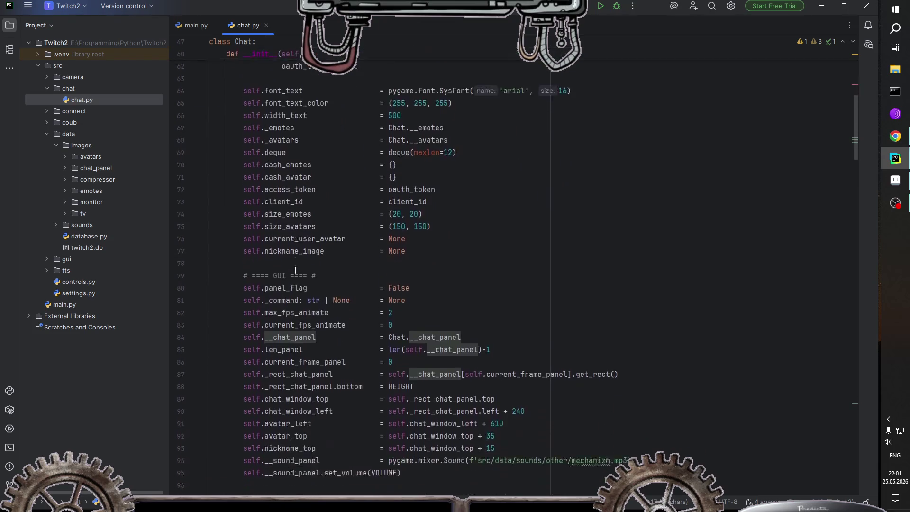
{"action": "scroll", "coordinate": [317, 294], "scroll_direction": "down", "scroll_amount": 6}
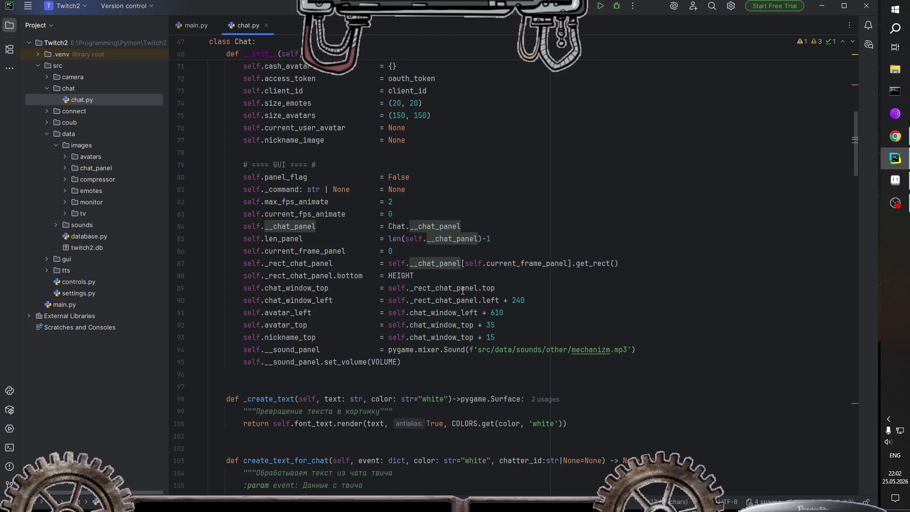
Step: Add self.__compressor = Chat.__compressor below the nickname_top line in __init__
{"action": "left_click", "coordinate": [508, 338]}
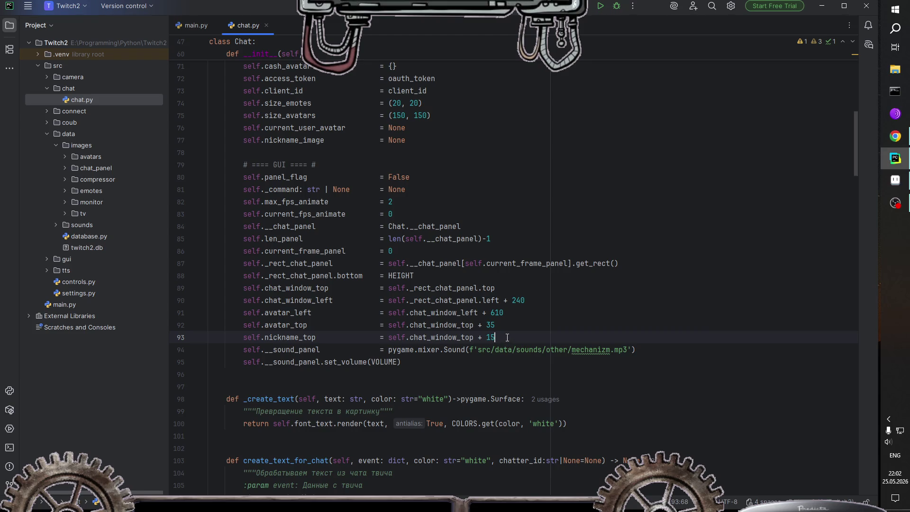
{"action": "scroll", "coordinate": [507, 338], "scroll_direction": "up", "scroll_amount": 3}
{"action": "scroll", "coordinate": [508, 338], "scroll_direction": "up", "scroll_amount": 1}
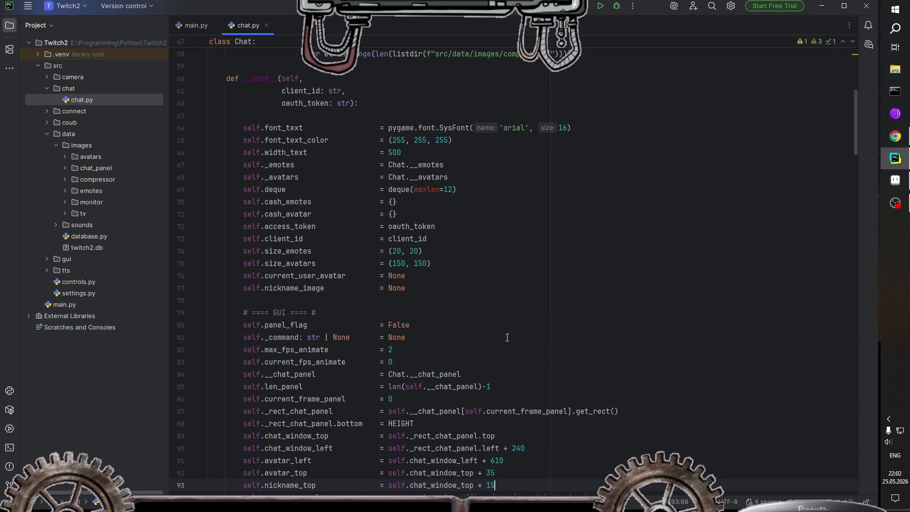
{"action": "scroll", "coordinate": [507, 337], "scroll_direction": "down", "scroll_amount": 1}
{"action": "scroll", "coordinate": [508, 339], "scroll_direction": "down", "scroll_amount": 2}
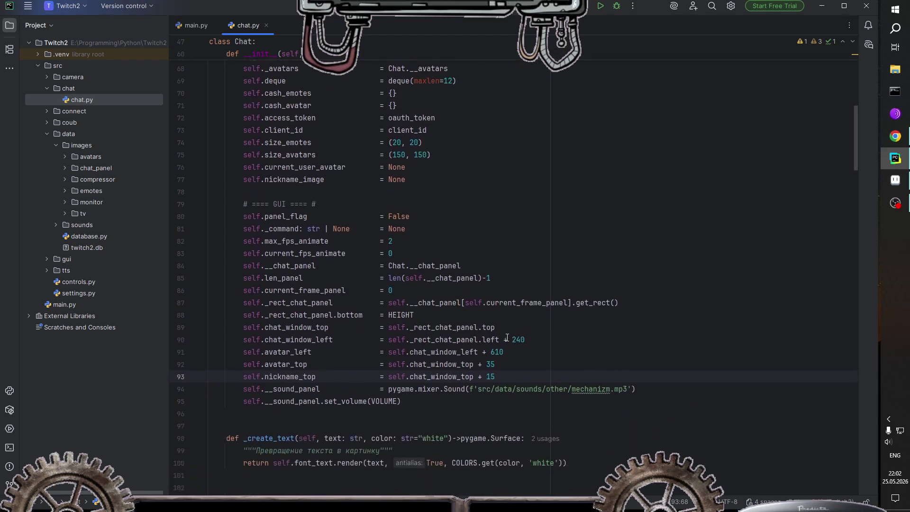
{"action": "scroll", "coordinate": [508, 341], "scroll_direction": "down", "scroll_amount": 2}
{"action": "key", "text": "Return"}
{"action": "key", "text": "Return"}
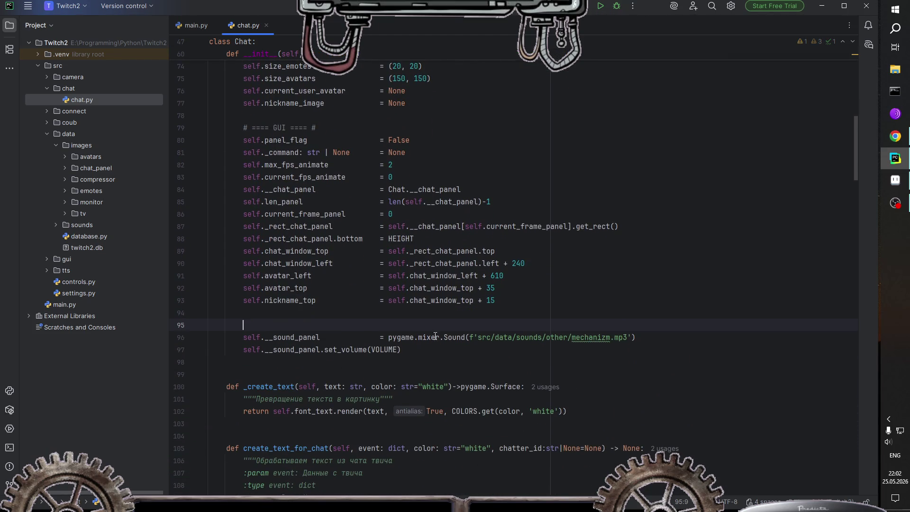
{"action": "left_click", "coordinate": [289, 315]}
{"action": "key", "text": "Return"}
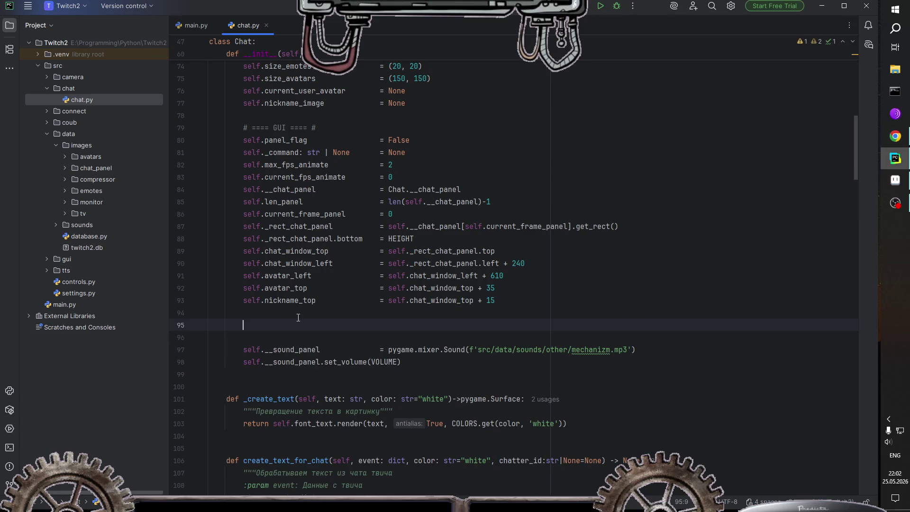
{"action": "type", "text": "self."}
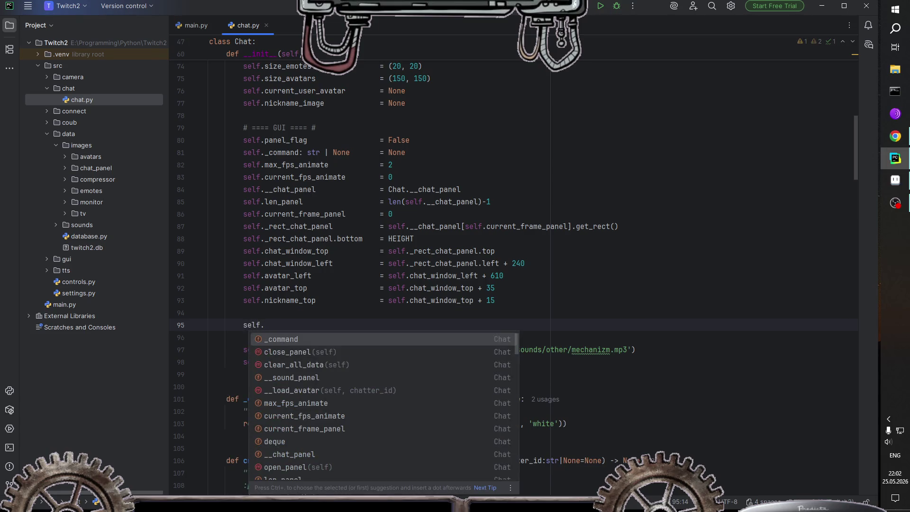
{"action": "type", "text": "comp"}
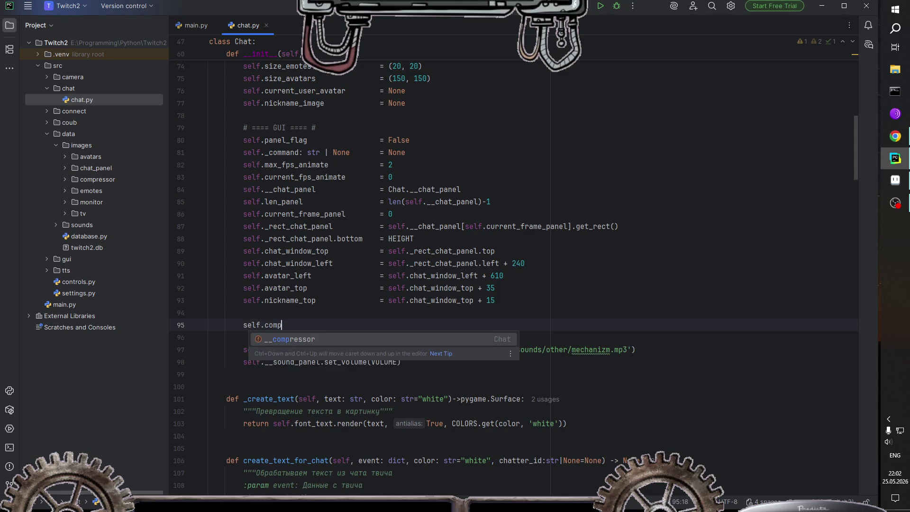
{"action": "type", "text": "ressor"}
{"action": "type", "text": "                 = "}
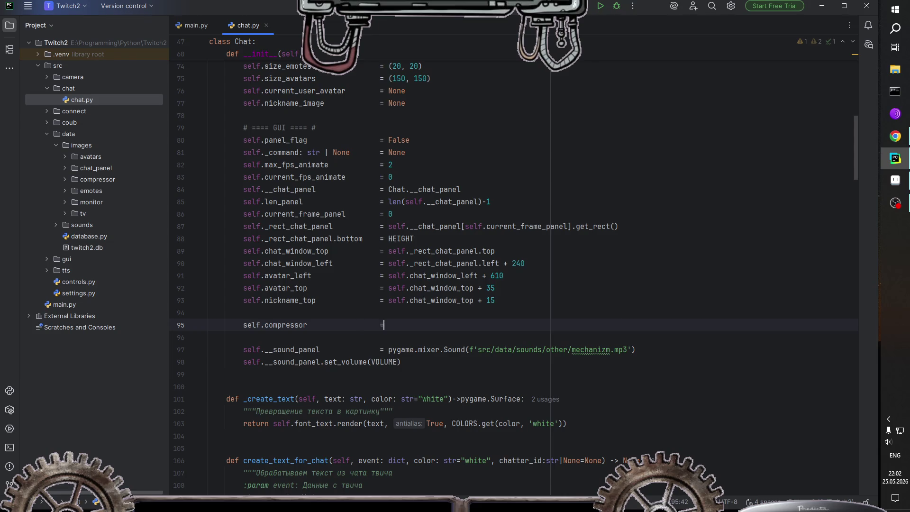
{"action": "type", "text": "Ch"}
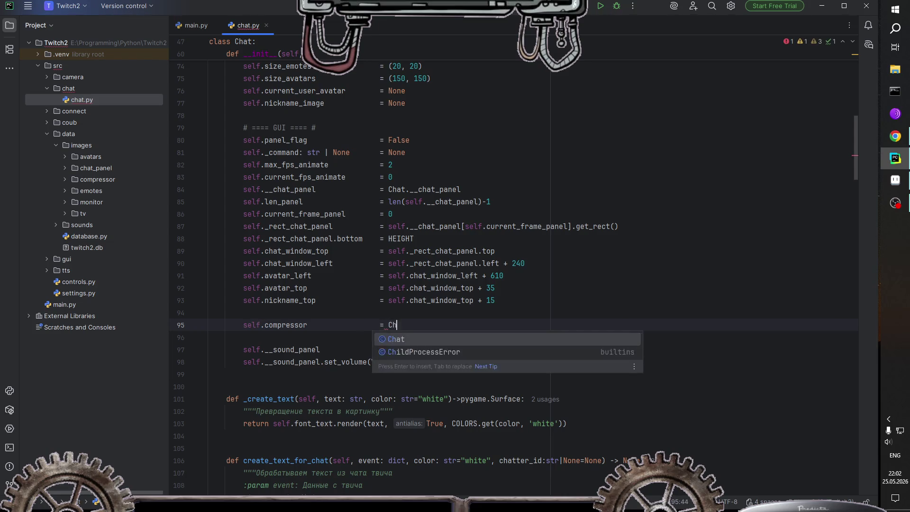
{"action": "type", "text": "at.__c"}
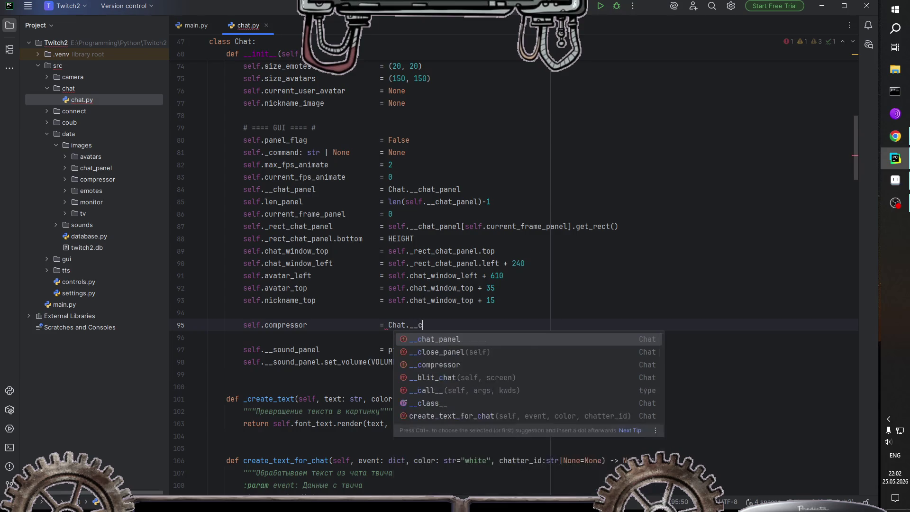
{"action": "type", "text": "om"}
{"action": "key", "text": "Return"}
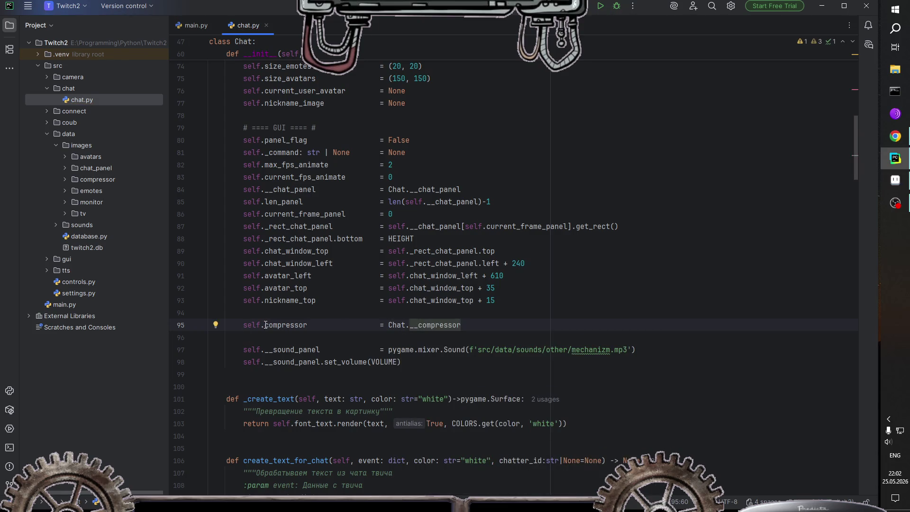
{"action": "left_click", "coordinate": [266, 325]}
{"action": "type", "text": "__"}
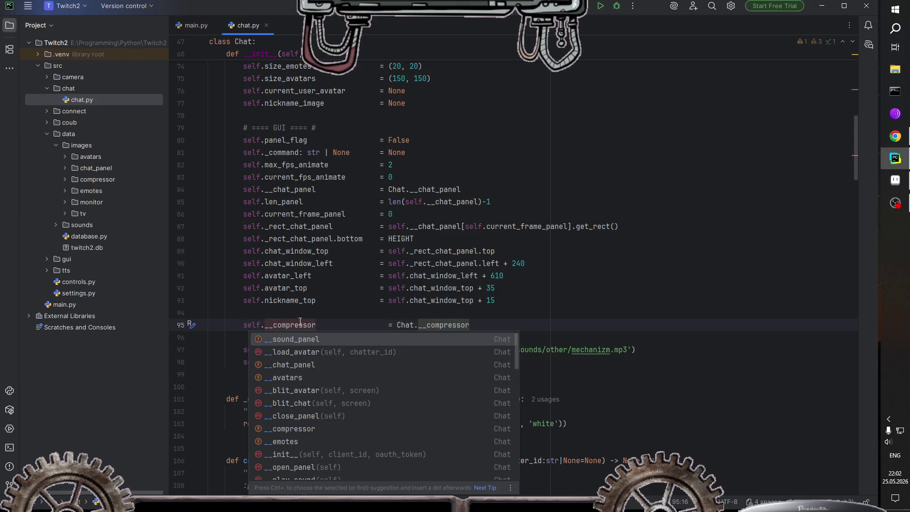
{"action": "left_click", "coordinate": [340, 325]}
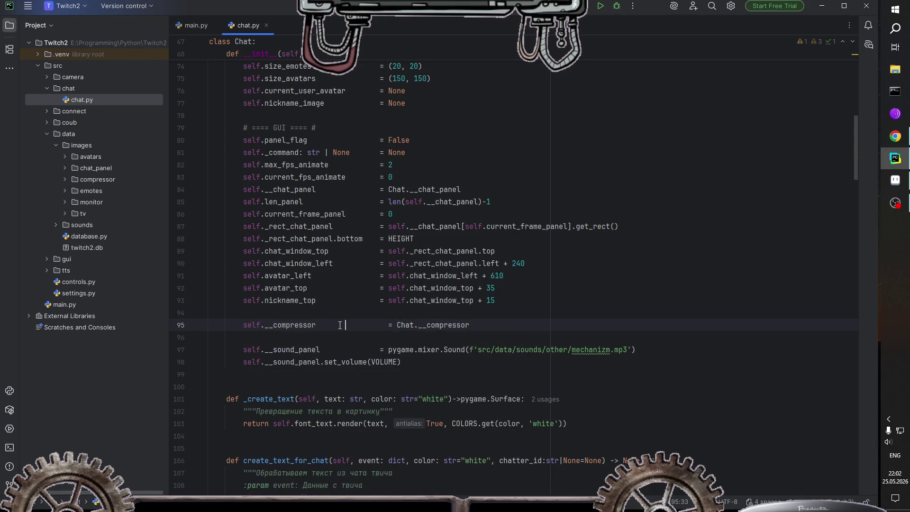
Step: Start a self.__current_frame = line below it, aligning both equals signs
{"action": "left_click", "coordinate": [502, 323]}
{"action": "key", "text": "Return"}
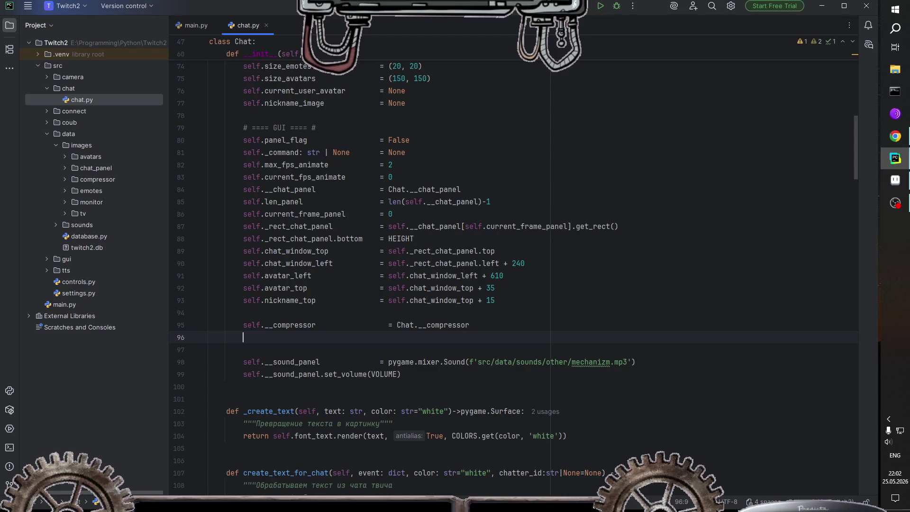
{"action": "type", "text": "self.cu"}
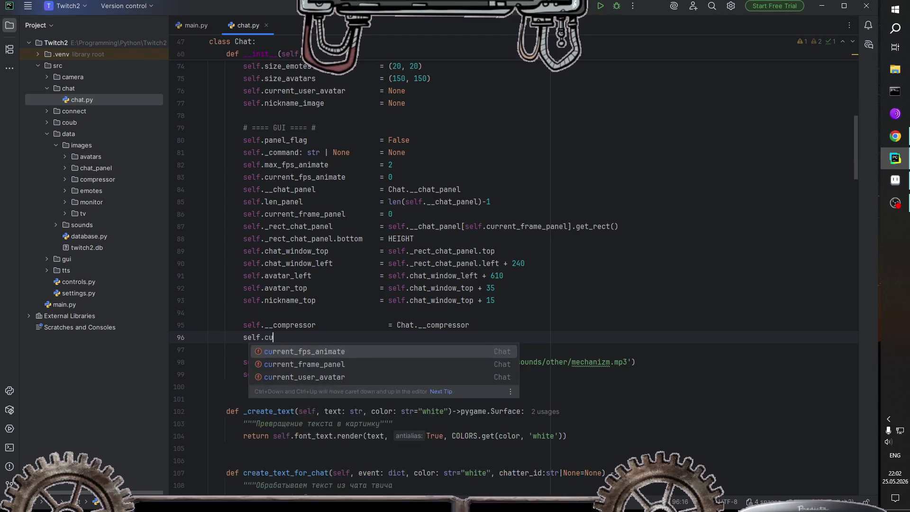
{"action": "key", "text": "BackSpace"}
{"action": "key", "text": "BackSpace"}
{"action": "type", "text": "__curr"}
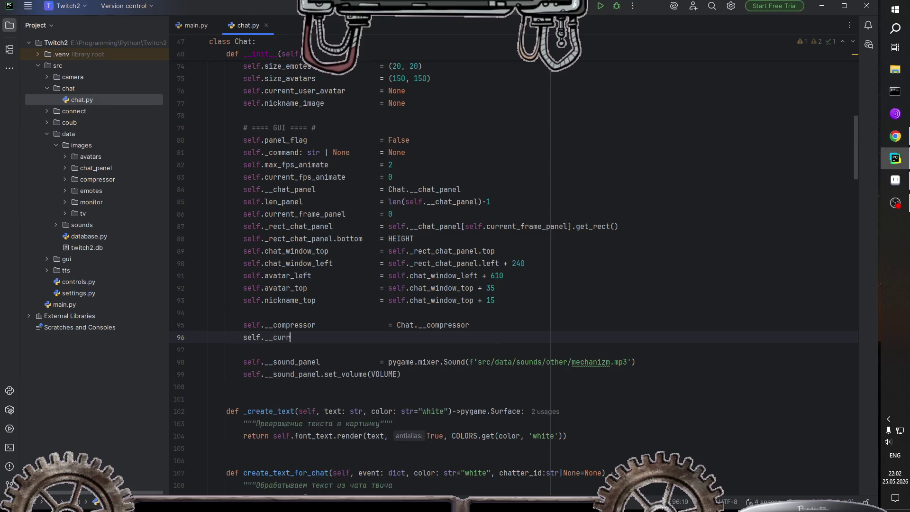
{"action": "type", "text": "ent_"}
{"action": "type", "text": "me"}
{"action": "key", "text": "Tab"}
{"action": "key", "text": "Tab"}
{"action": "key", "text": "Tab"}
{"action": "key", "text": "Tab"}
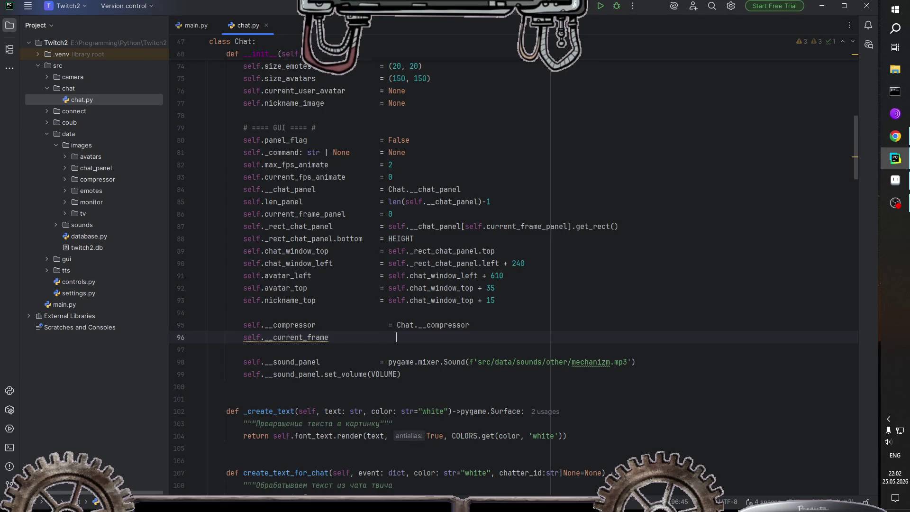
{"action": "key", "text": "BackSpace"}
{"action": "key", "text": "BackSpace"}
{"action": "key", "text": "BackSpace"}
{"action": "key", "text": "Up"}
{"action": "key", "text": "Delete"}
{"action": "key", "text": "Delete"}
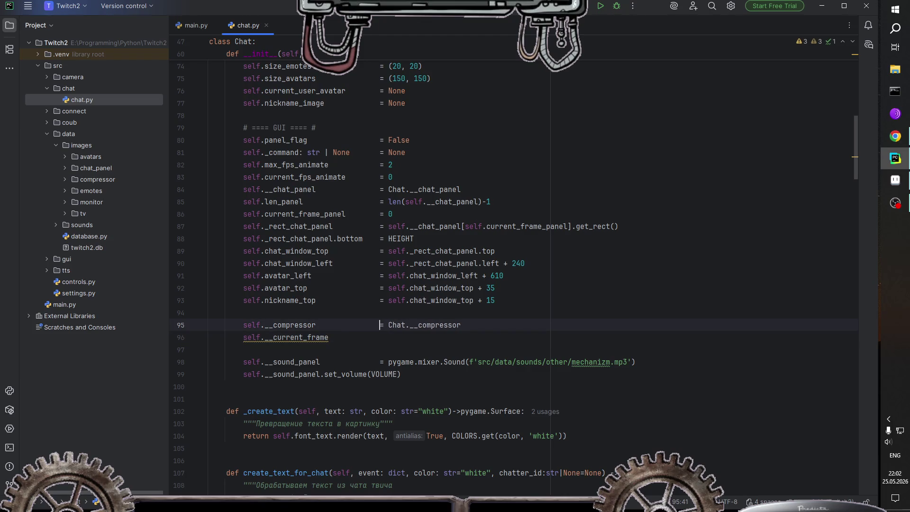
{"action": "key", "text": "Down"}
{"action": "type", "text": "="}
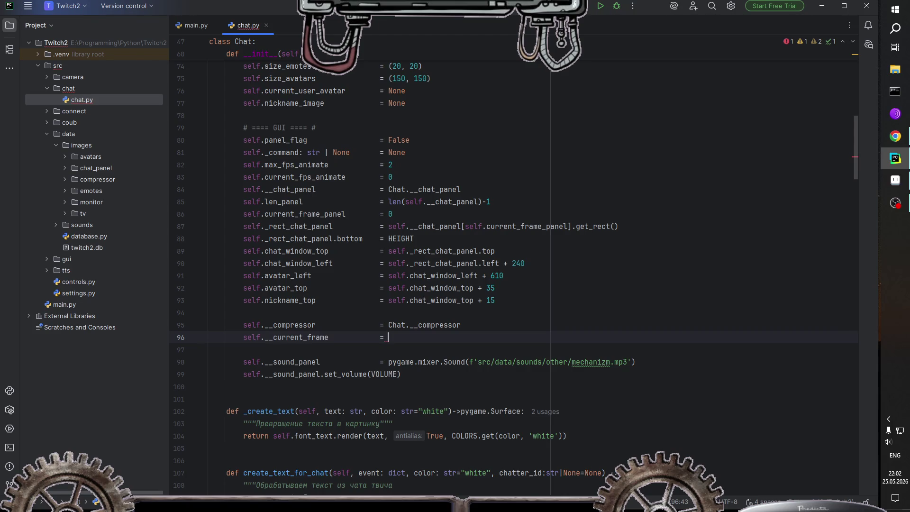
{"action": "scroll", "coordinate": [416, 360], "scroll_direction": "down", "scroll_amount": 3}
{"action": "scroll", "coordinate": [548, 344], "scroll_direction": "down", "scroll_amount": 7}
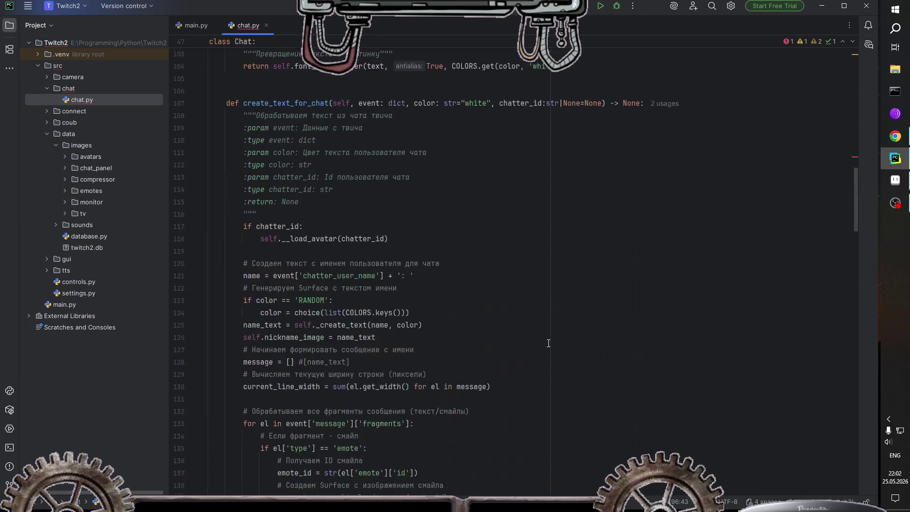
{"action": "scroll", "coordinate": [548, 344], "scroll_direction": "down", "scroll_amount": 10}
{"action": "scroll", "coordinate": [548, 344], "scroll_direction": "down", "scroll_amount": 10}
{"action": "scroll", "coordinate": [547, 343], "scroll_direction": "down", "scroll_amount": 10}
{"action": "scroll", "coordinate": [553, 341], "scroll_direction": "down", "scroll_amount": 5}
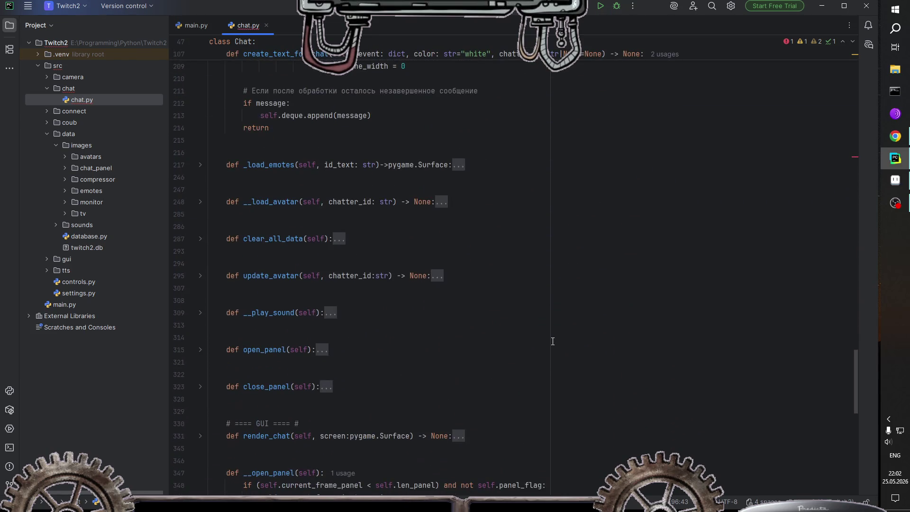
{"action": "scroll", "coordinate": [569, 342], "scroll_direction": "down", "scroll_amount": 3}
{"action": "scroll", "coordinate": [564, 342], "scroll_direction": "down", "scroll_amount": 4}
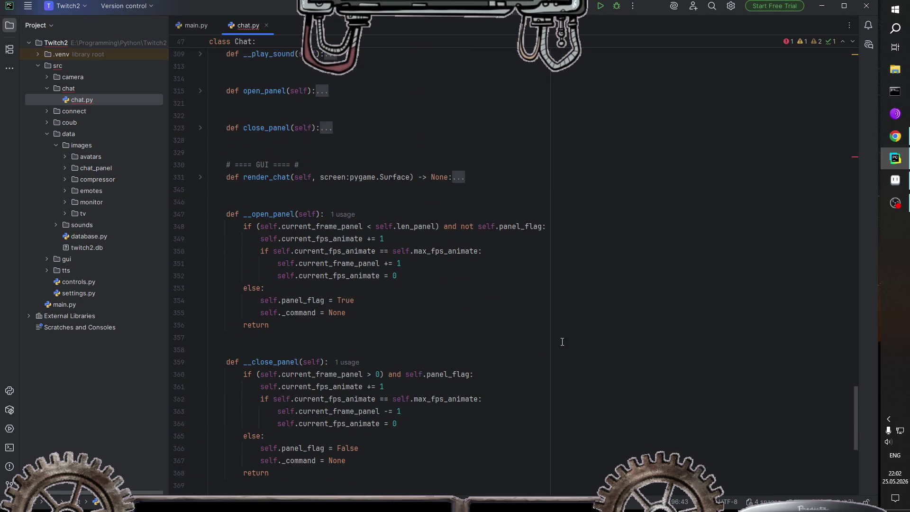
{"action": "scroll", "coordinate": [440, 337], "scroll_direction": "down", "scroll_amount": 2}
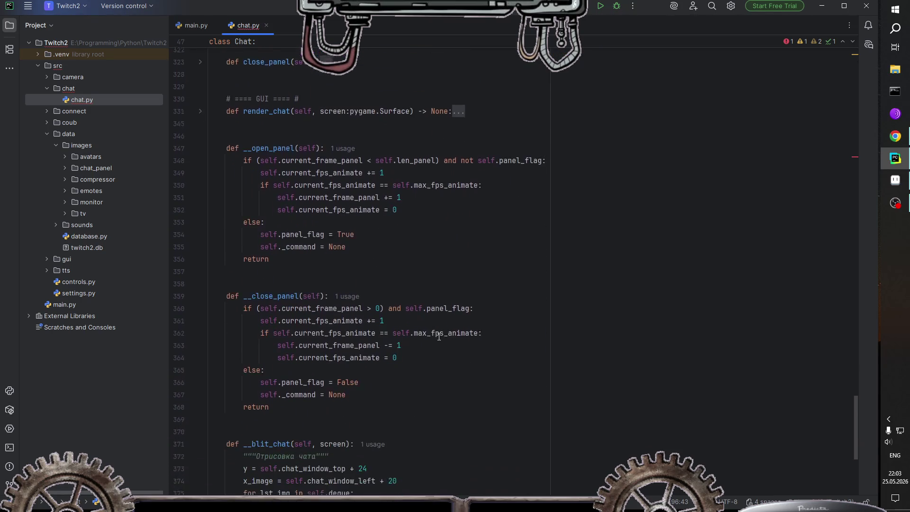
{"action": "scroll", "coordinate": [439, 336], "scroll_direction": "down", "scroll_amount": 2}
{"action": "scroll", "coordinate": [435, 335], "scroll_direction": "down", "scroll_amount": 2}
{"action": "scroll", "coordinate": [434, 334], "scroll_direction": "down", "scroll_amount": 3}
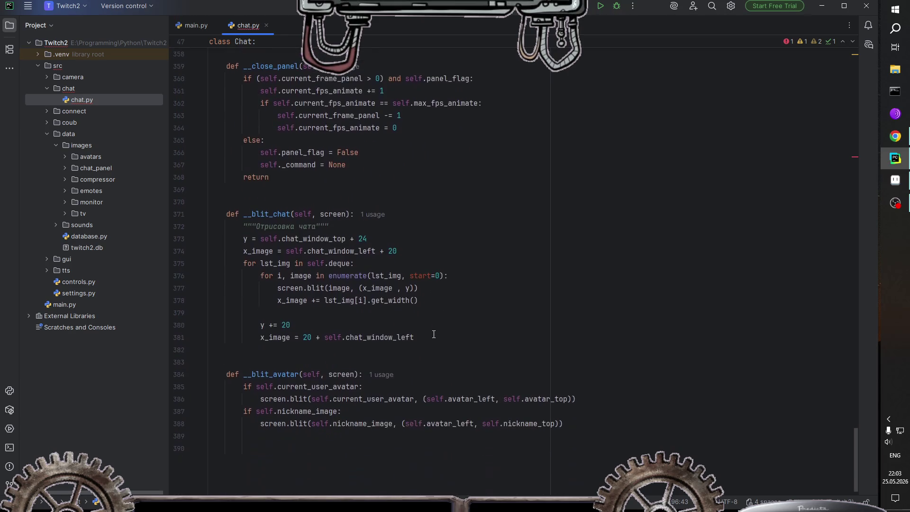
{"action": "scroll", "coordinate": [427, 334], "scroll_direction": "up", "scroll_amount": 2}
{"action": "scroll", "coordinate": [424, 334], "scroll_direction": "up", "scroll_amount": 1}
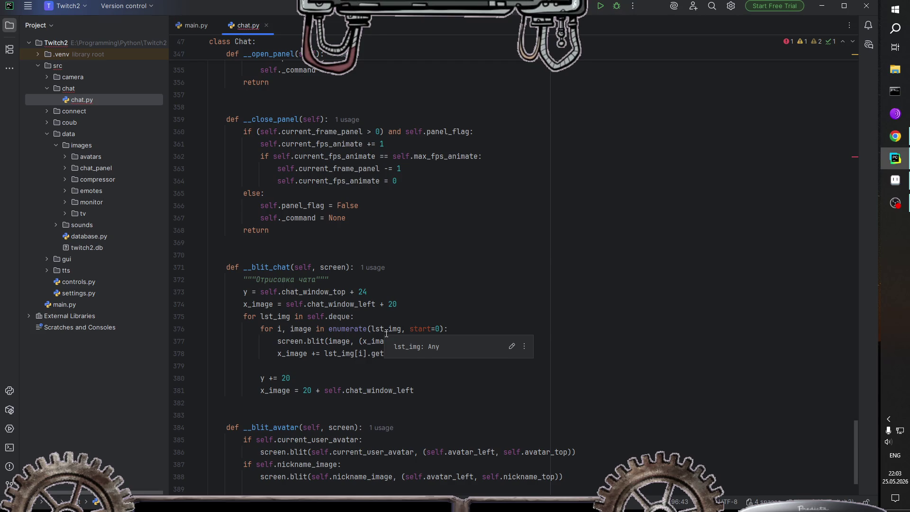
{"action": "scroll", "coordinate": [385, 322], "scroll_direction": "up", "scroll_amount": 2}
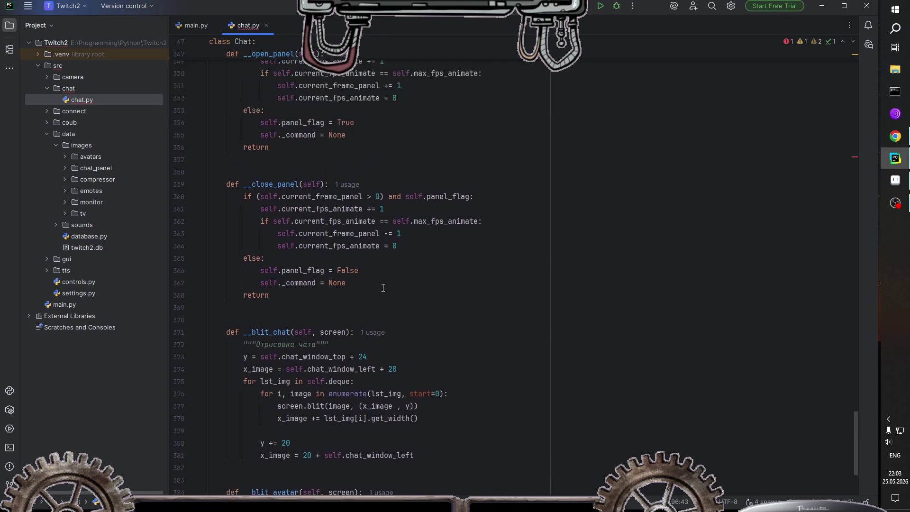
{"action": "scroll", "coordinate": [382, 294], "scroll_direction": "up", "scroll_amount": 3}
{"action": "scroll", "coordinate": [378, 279], "scroll_direction": "down", "scroll_amount": 2}
{"action": "scroll", "coordinate": [374, 294], "scroll_direction": "down", "scroll_amount": 4}
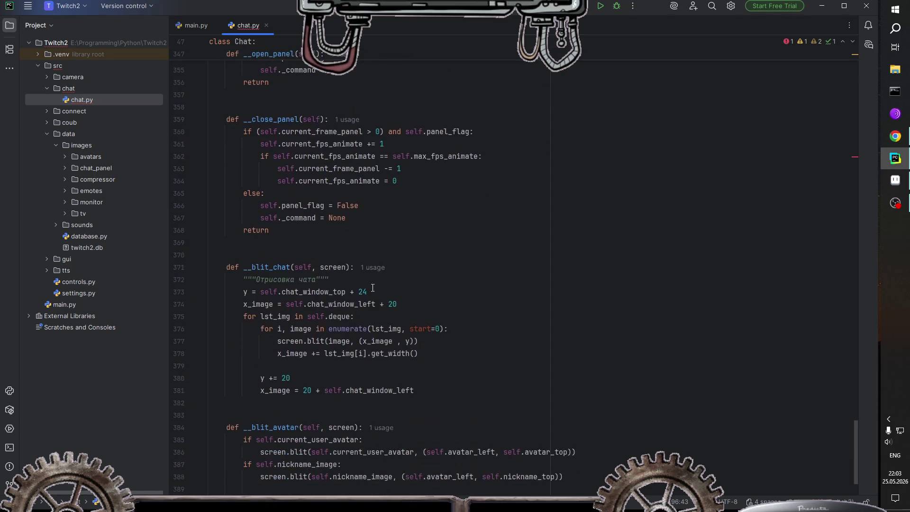
{"action": "scroll", "coordinate": [373, 303], "scroll_direction": "down", "scroll_amount": 1}
{"action": "scroll", "coordinate": [371, 307], "scroll_direction": "up", "scroll_amount": 4}
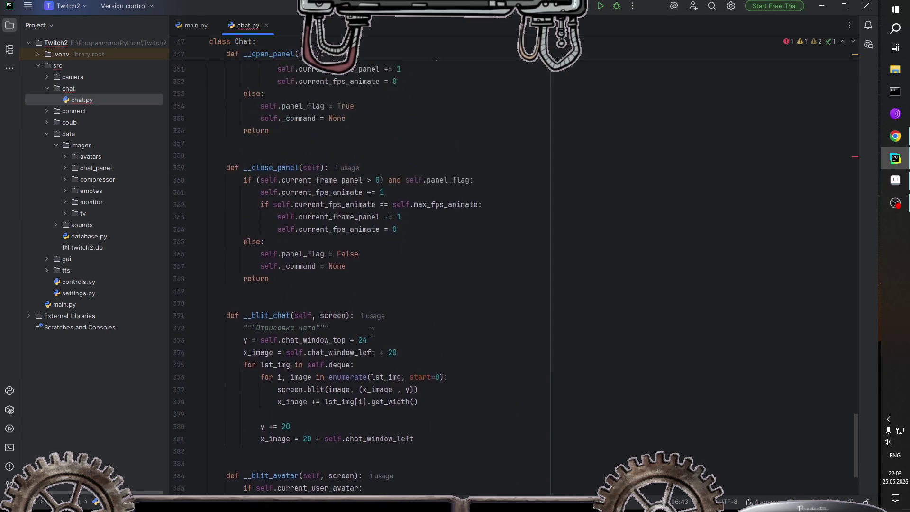
{"action": "scroll", "coordinate": [371, 307], "scroll_direction": "up", "scroll_amount": 4}
{"action": "scroll", "coordinate": [509, 189], "scroll_direction": "up", "scroll_amount": 1}
{"action": "left_click", "coordinate": [498, 177]}
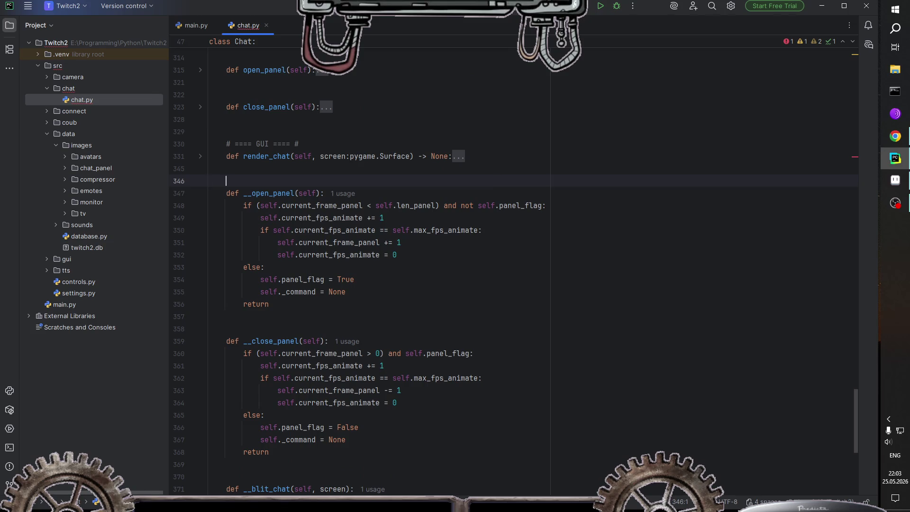
Step: Insert blank lines after render_chat and start a def __compressor_blit(self) method
{"action": "key", "text": "Return"}
{"action": "key", "text": "Return"}
{"action": "key", "text": "Up"}
{"action": "key", "text": "Up"}
{"action": "key", "text": "Return"}
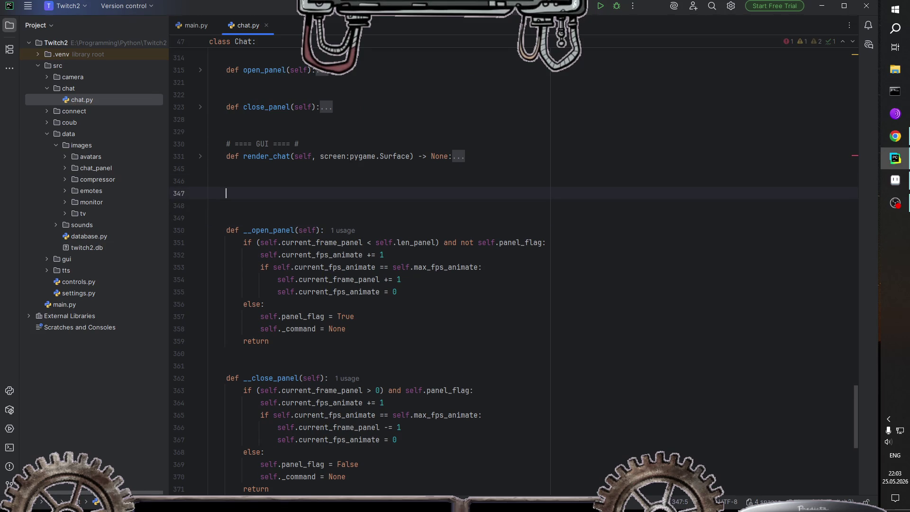
{"action": "type", "text": "def render"}
{"action": "type", "text": "_"}
{"action": "key", "text": "ctrl+BackSpace"}
{"action": "type", "text": "__"}
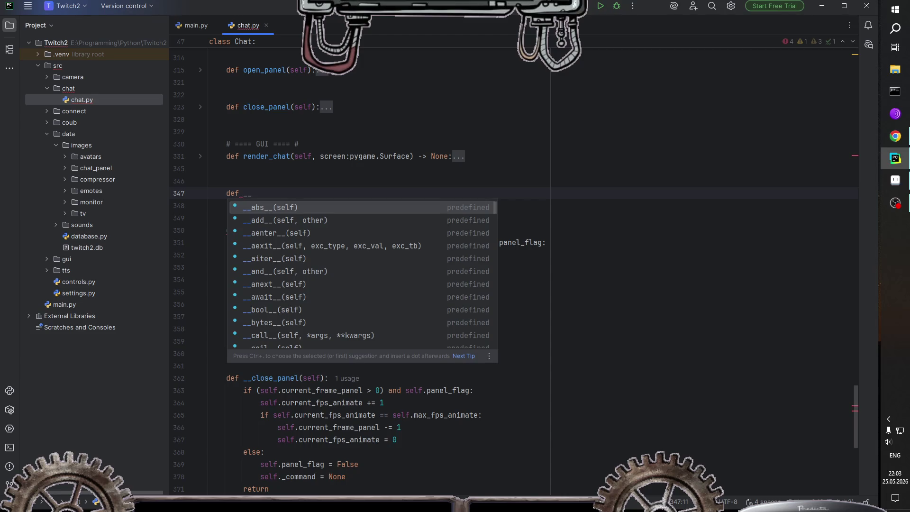
{"action": "type", "text": "compres"}
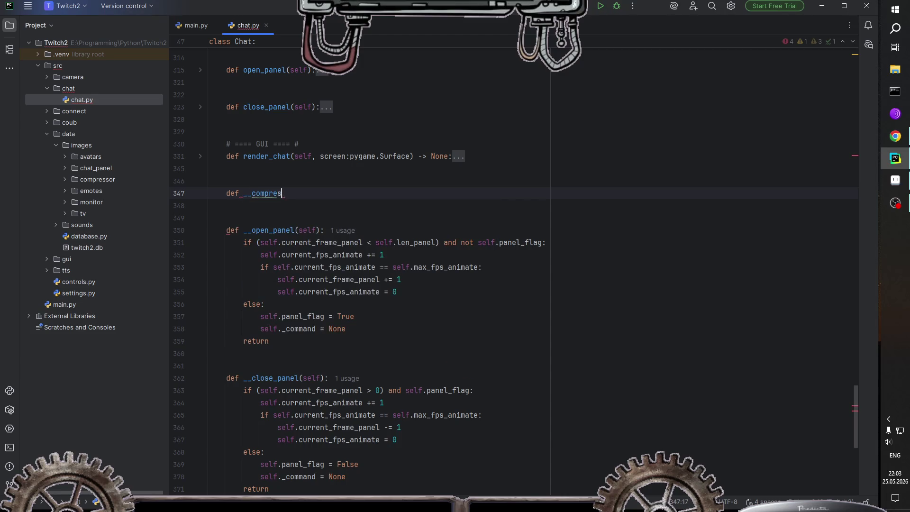
{"action": "type", "text": "ser"}
{"action": "key", "text": "BackSpace"}
{"action": "key", "text": "BackSpace"}
{"action": "type", "text": "or_"}
{"action": "type", "text": "blit(self):"}
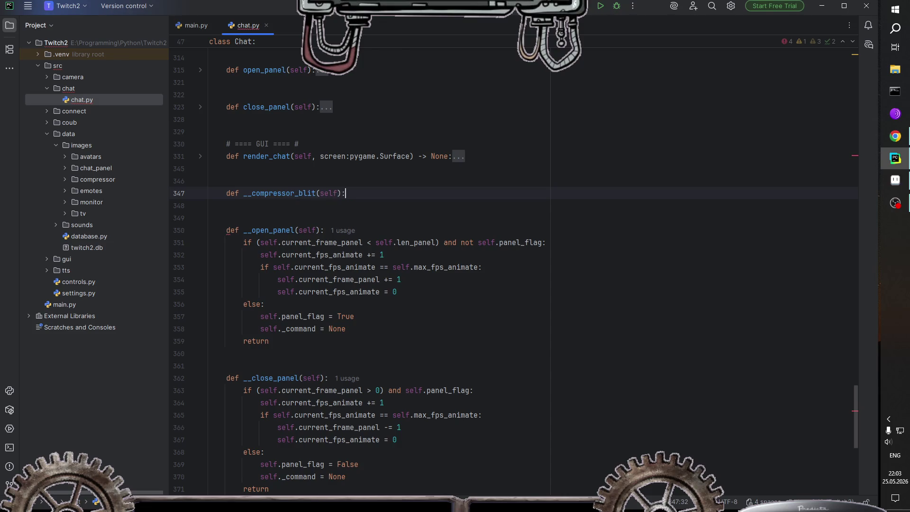
Step: Complete the signature with screen: pygame.Surface and -> None, then begin the body
{"action": "key", "text": "Left"}
{"action": "type", "text": ","}
{"action": "type", "text": " screen:"}
{"action": "type", "text": " pygame"}
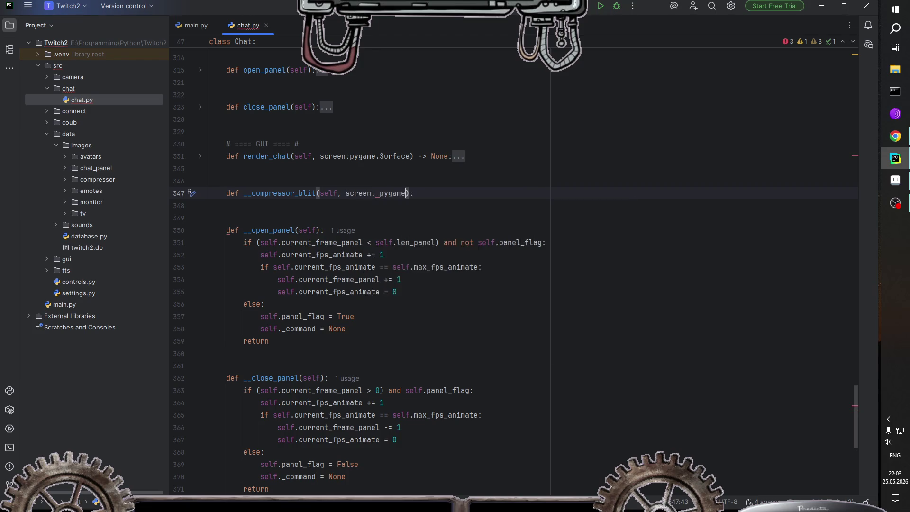
{"action": "type", "text": ".Su"}
{"action": "key", "text": "Return"}
{"action": "type", "text": ")"}
{"action": "type", "text": " -> None"}
{"action": "key", "text": "End"}
{"action": "key", "text": "Return"}
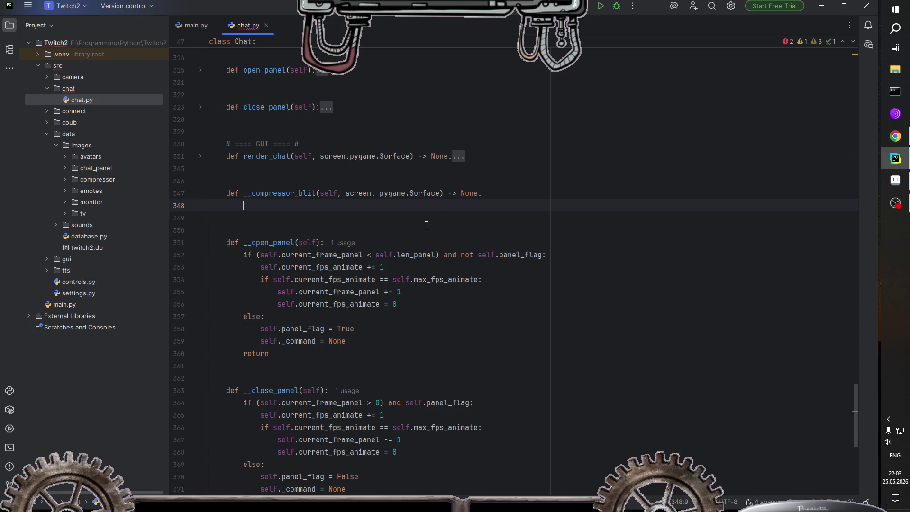
Step: Rename self.__current_frame to self.__current_frame_compr and set it to 0
{"action": "scroll", "coordinate": [441, 239], "scroll_direction": "up", "scroll_amount": 10}
{"action": "scroll", "coordinate": [451, 247], "scroll_direction": "up", "scroll_amount": 10}
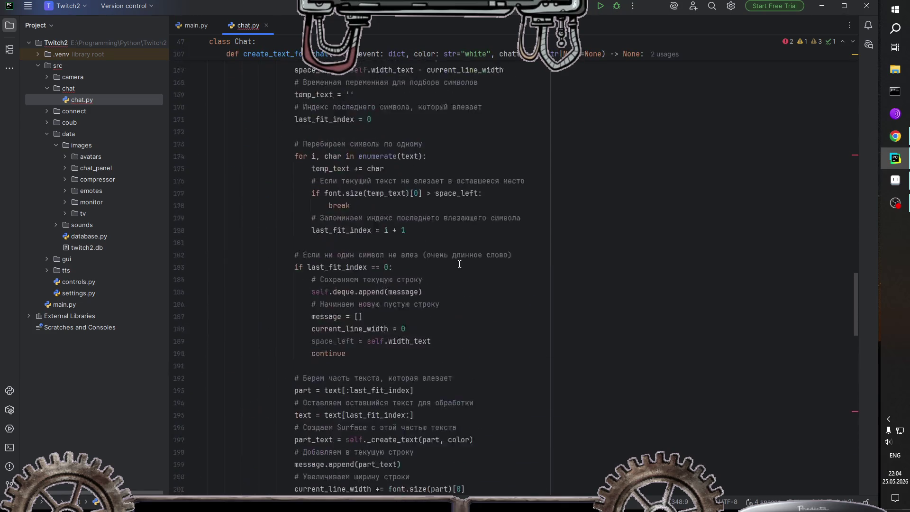
{"action": "scroll", "coordinate": [458, 255], "scroll_direction": "up", "scroll_amount": 10}
{"action": "scroll", "coordinate": [458, 255], "scroll_direction": "up", "scroll_amount": 15}
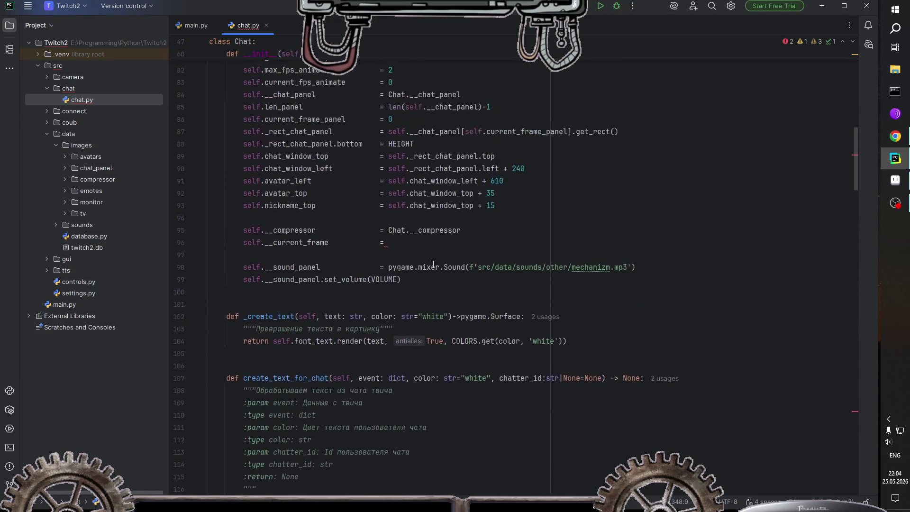
{"action": "left_click", "coordinate": [398, 243]}
{"action": "key", "text": "Left"}
{"action": "key", "text": "Left"}
{"action": "key", "text": "Left"}
{"action": "key", "text": "ctrl+Left"}
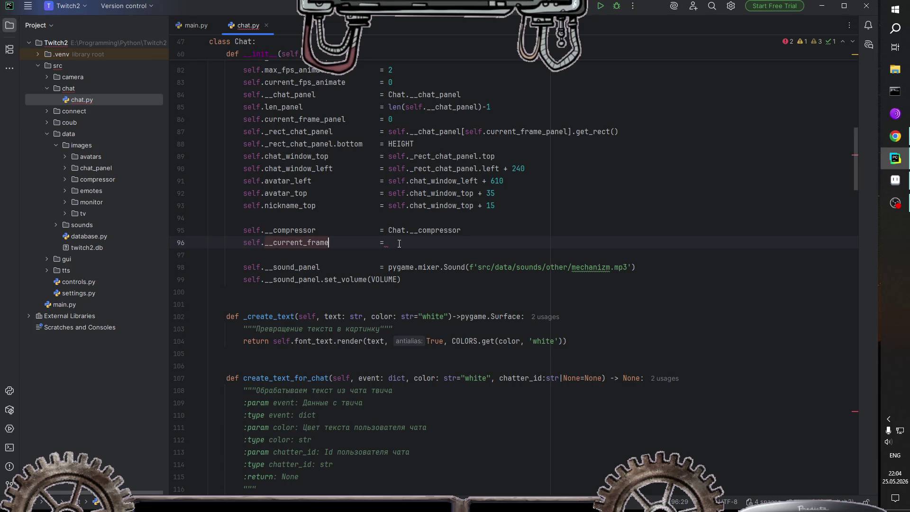
{"action": "type", "text": "_compr"}
{"action": "key", "text": "ctrl+Right"}
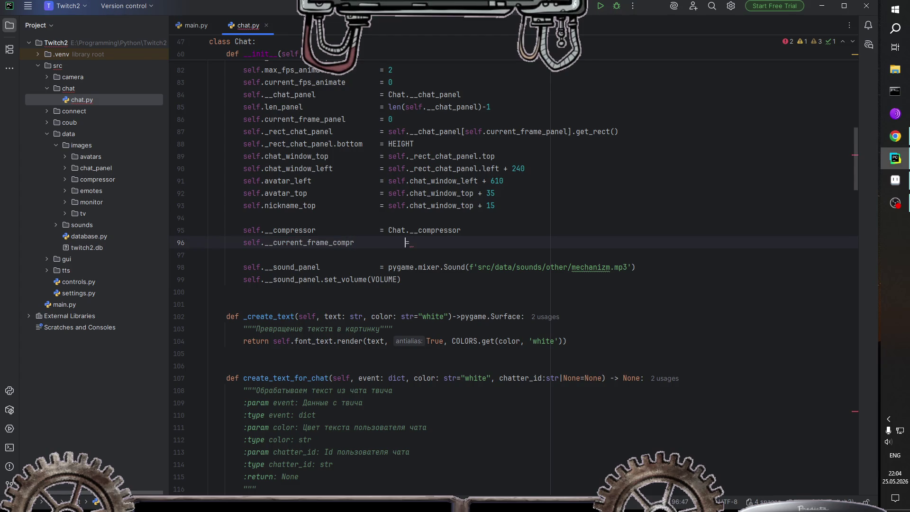
{"action": "key", "text": "BackSpace"}
{"action": "key", "text": "BackSpace"}
{"action": "key", "text": "BackSpace"}
{"action": "key", "text": "BackSpace"}
{"action": "key", "text": "BackSpace"}
{"action": "key", "text": "Right"}
{"action": "type", "text": "0"}
Step: Inspect the max_fps_animate and current_fps_animate attributes, then return to line 96
{"action": "scroll", "coordinate": [424, 240], "scroll_direction": "up", "scroll_amount": 2}
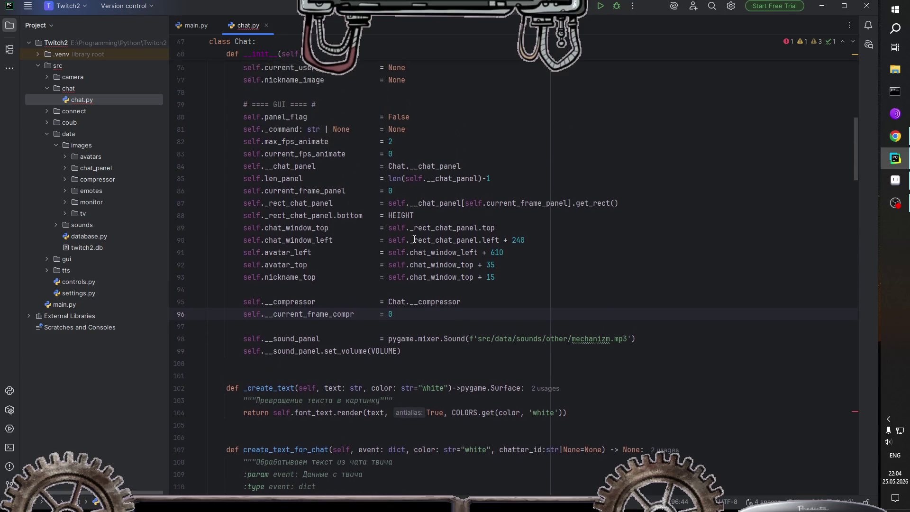
{"action": "double_click", "coordinate": [305, 147]}
{"action": "left_click", "coordinate": [337, 144]}
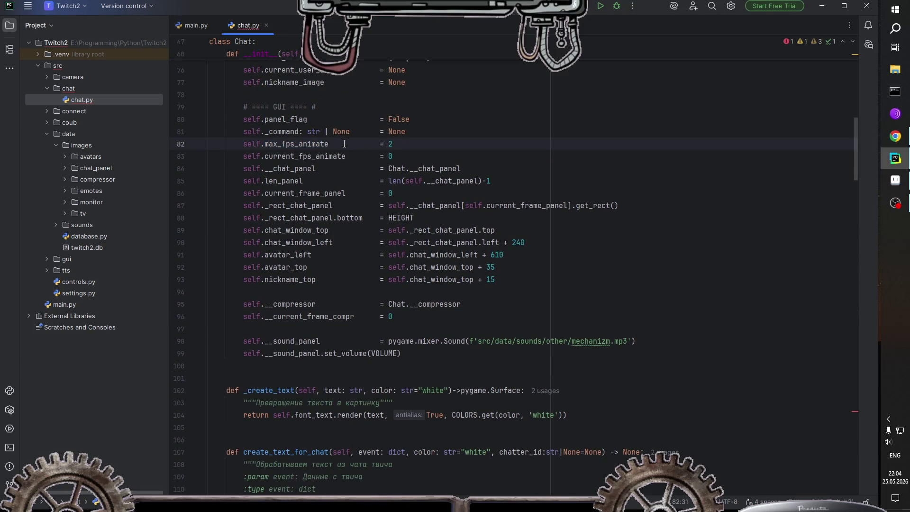
{"action": "key", "text": "Left"}
{"action": "key", "text": "Left"}
{"action": "left_click_drag", "start_coordinate": [330, 145], "coordinate": [244, 145]}
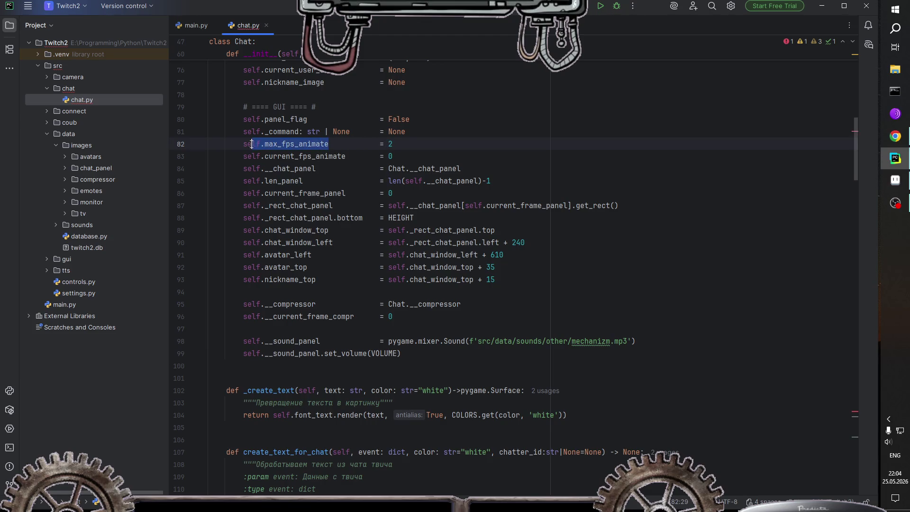
{"action": "left_click", "coordinate": [338, 146]}
{"action": "double_click", "coordinate": [332, 158]}
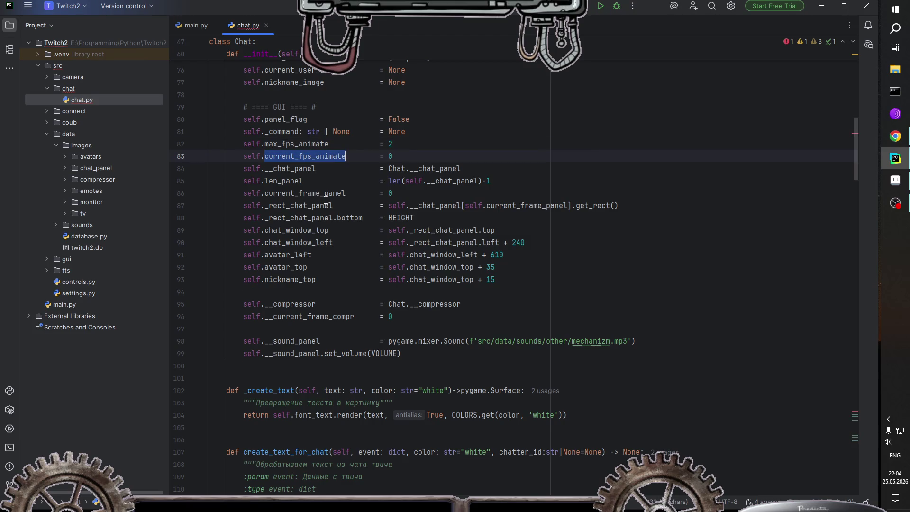
{"action": "left_click", "coordinate": [411, 320]}
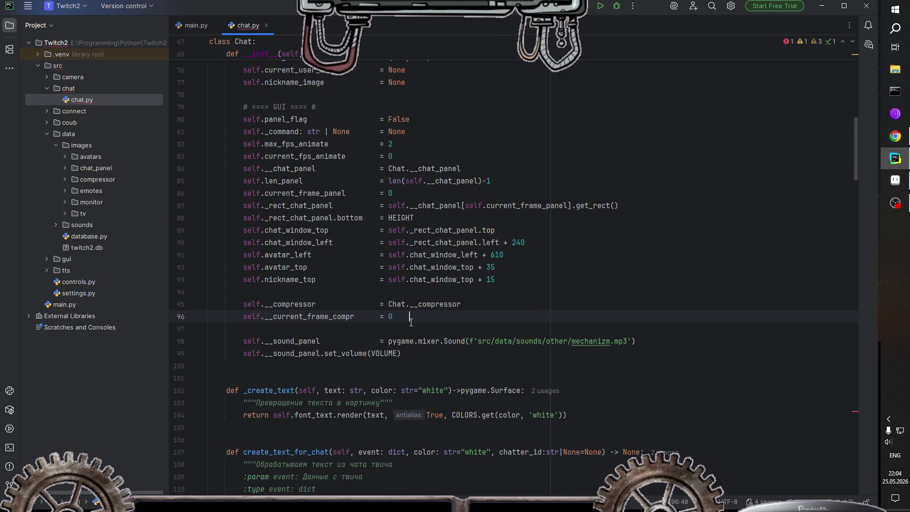
Step: Unfold the render_chat method body
{"action": "scroll", "coordinate": [324, 319], "scroll_direction": "down", "scroll_amount": 2}
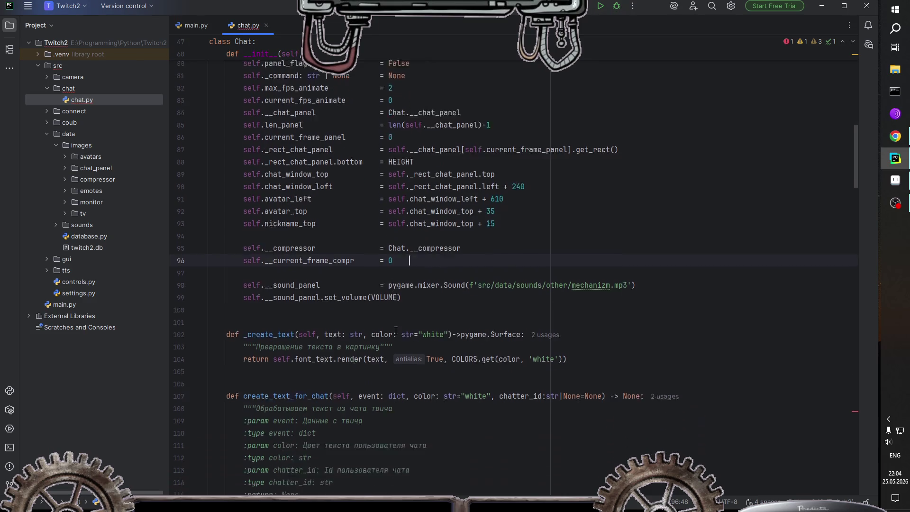
{"action": "scroll", "coordinate": [351, 322], "scroll_direction": "down", "scroll_amount": 7}
{"action": "scroll", "coordinate": [379, 328], "scroll_direction": "down", "scroll_amount": 7}
{"action": "scroll", "coordinate": [406, 331], "scroll_direction": "down", "scroll_amount": 7}
{"action": "scroll", "coordinate": [405, 331], "scroll_direction": "down", "scroll_amount": 8}
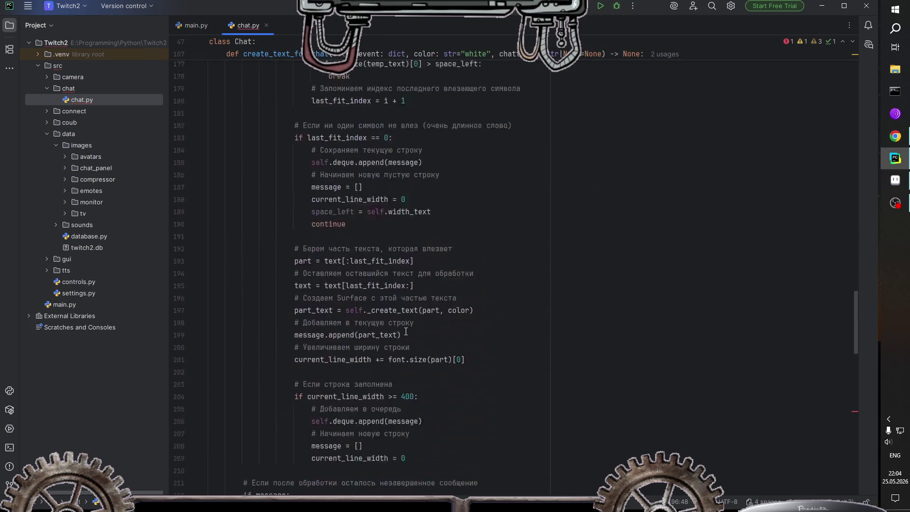
{"action": "scroll", "coordinate": [405, 331], "scroll_direction": "down", "scroll_amount": 7}
{"action": "scroll", "coordinate": [405, 331], "scroll_direction": "down", "scroll_amount": 2}
{"action": "scroll", "coordinate": [382, 331], "scroll_direction": "down", "scroll_amount": 4}
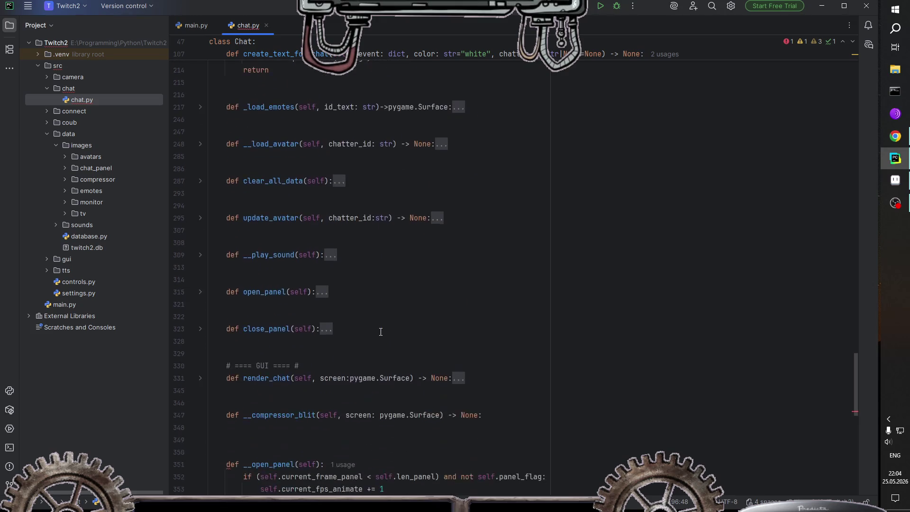
{"action": "scroll", "coordinate": [381, 331], "scroll_direction": "down", "scroll_amount": 2}
{"action": "scroll", "coordinate": [381, 332], "scroll_direction": "down", "scroll_amount": 4}
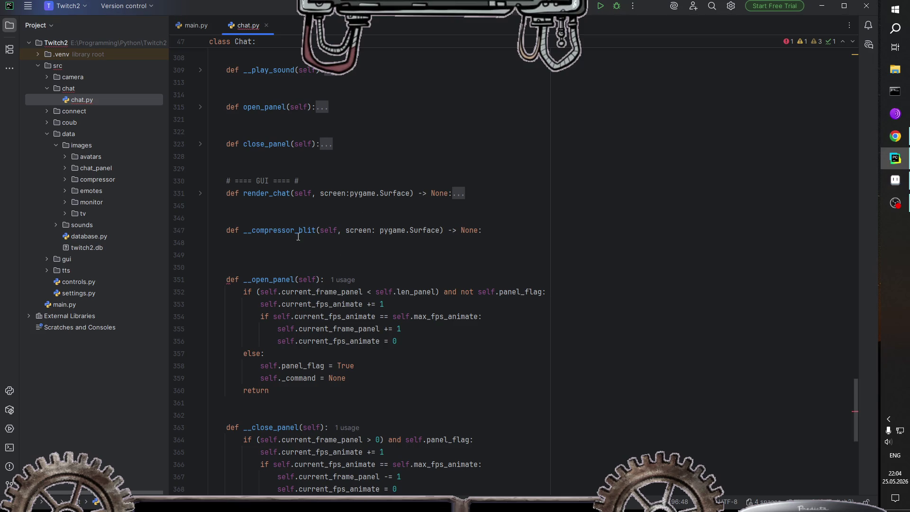
{"action": "left_click", "coordinate": [201, 195]}
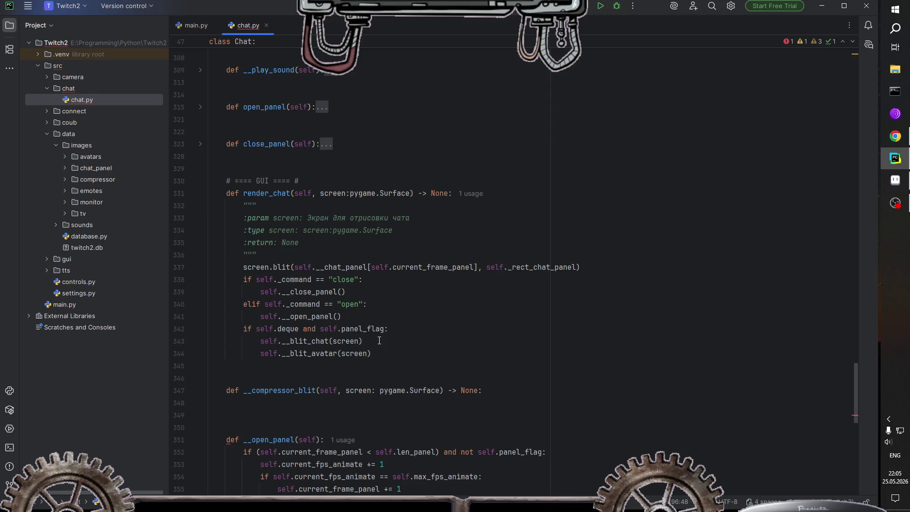
Step: Start a self.flag_compressor line below __current_frame_compr in __init__
{"action": "scroll", "coordinate": [380, 341], "scroll_direction": "up", "scroll_amount": 2}
{"action": "scroll", "coordinate": [384, 339], "scroll_direction": "up", "scroll_amount": 9}
{"action": "scroll", "coordinate": [398, 335], "scroll_direction": "up", "scroll_amount": 8}
{"action": "scroll", "coordinate": [409, 332], "scroll_direction": "up", "scroll_amount": 7}
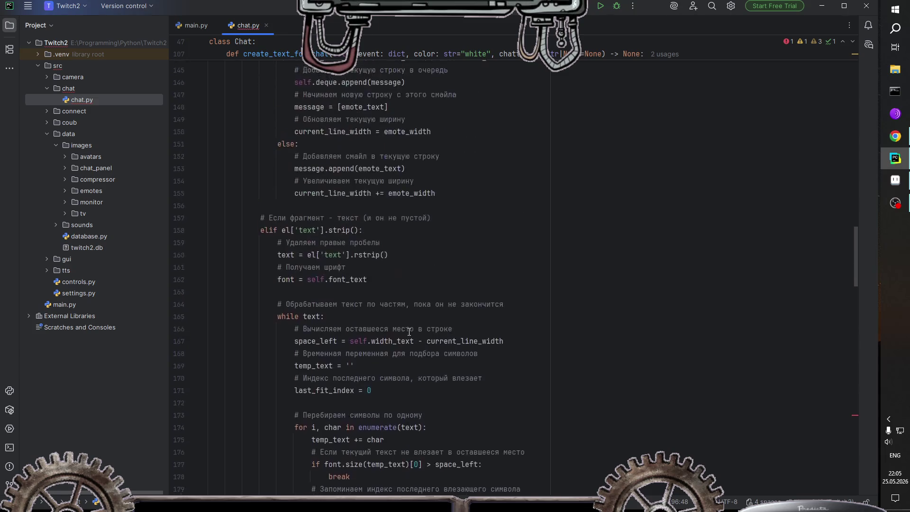
{"action": "scroll", "coordinate": [409, 332], "scroll_direction": "up", "scroll_amount": 5}
{"action": "scroll", "coordinate": [410, 332], "scroll_direction": "up", "scroll_amount": 1}
{"action": "scroll", "coordinate": [409, 332], "scroll_direction": "up", "scroll_amount": 5}
{"action": "scroll", "coordinate": [409, 332], "scroll_direction": "up", "scroll_amount": 6}
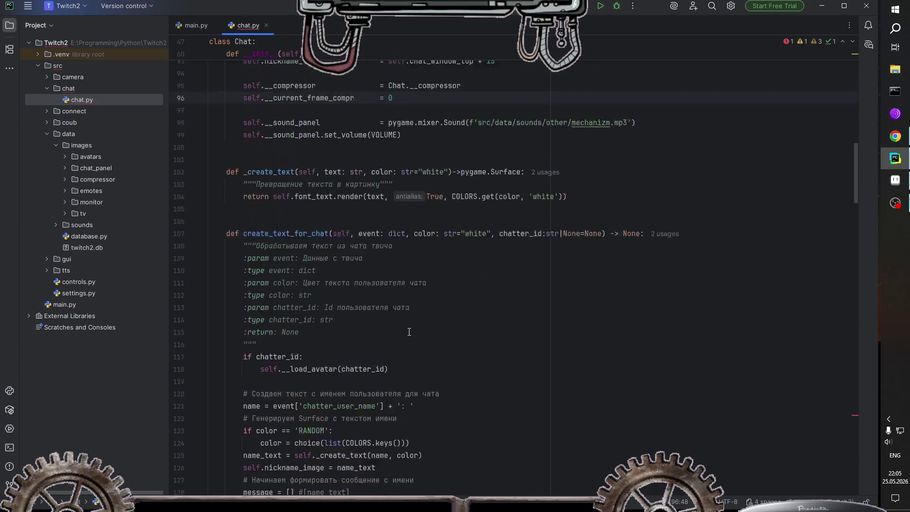
{"action": "scroll", "coordinate": [409, 332], "scroll_direction": "up", "scroll_amount": 6}
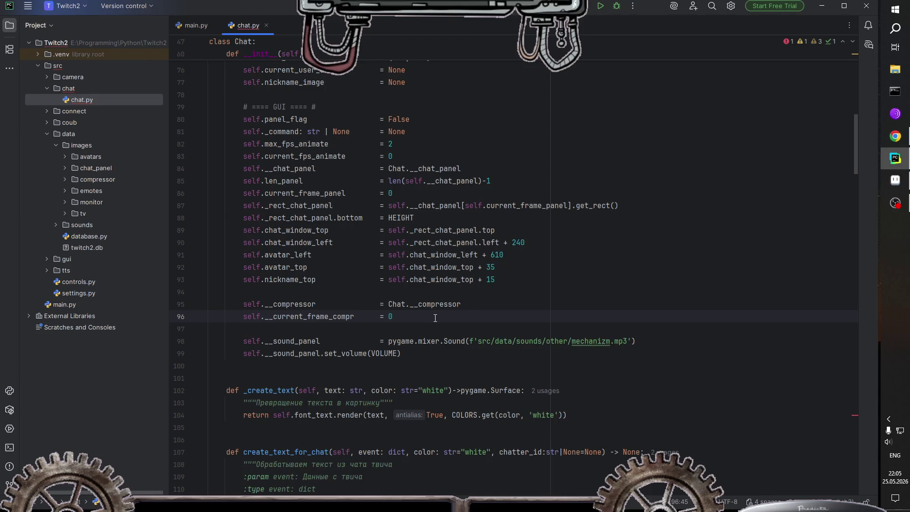
{"action": "key", "text": "Return"}
{"action": "type", "text": "self"}
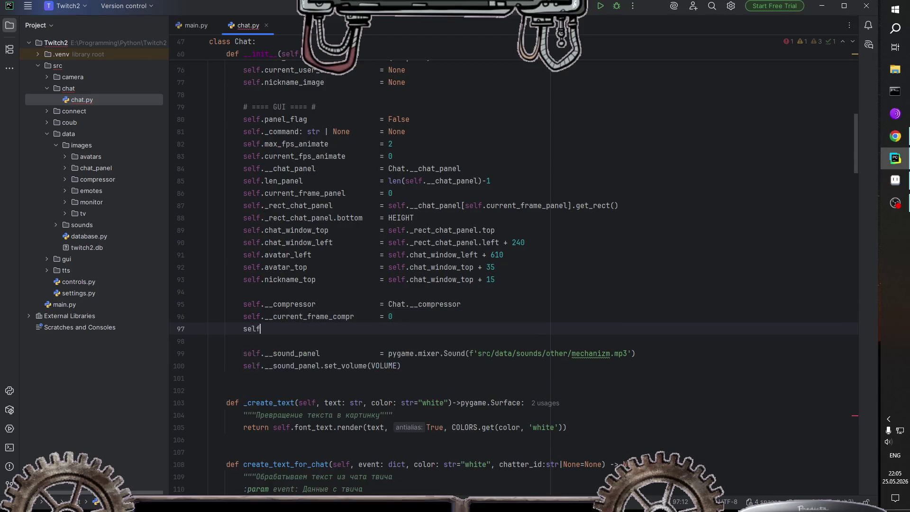
{"action": "type", "text": "."}
{"action": "type", "text": "fl"}
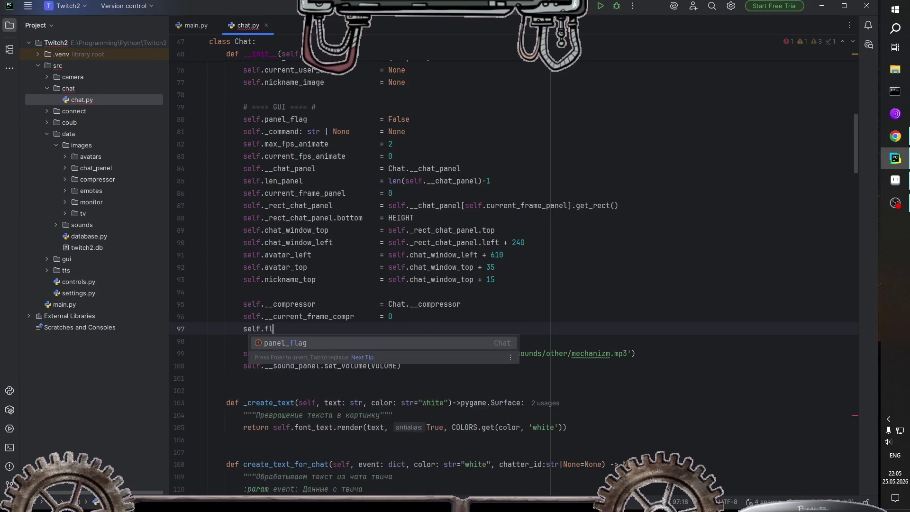
{"action": "type", "text": "ag_"}
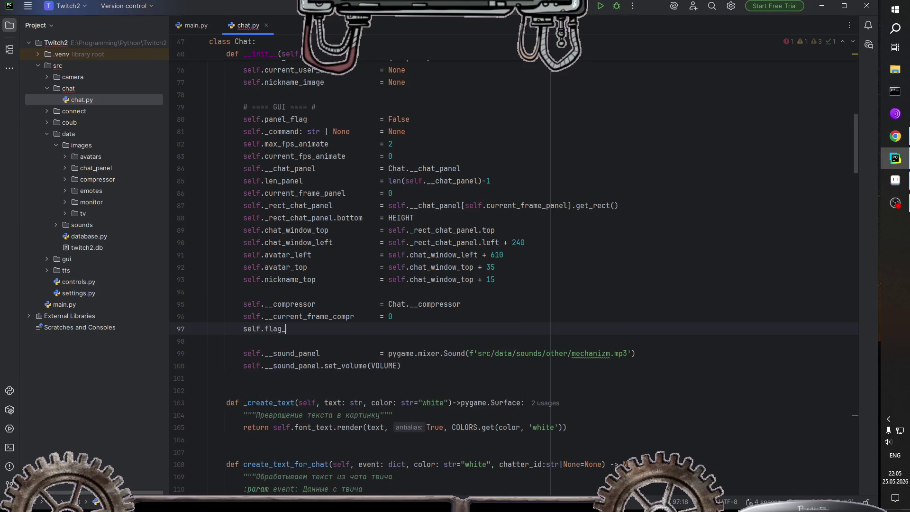
{"action": "type", "text": "compressor"}
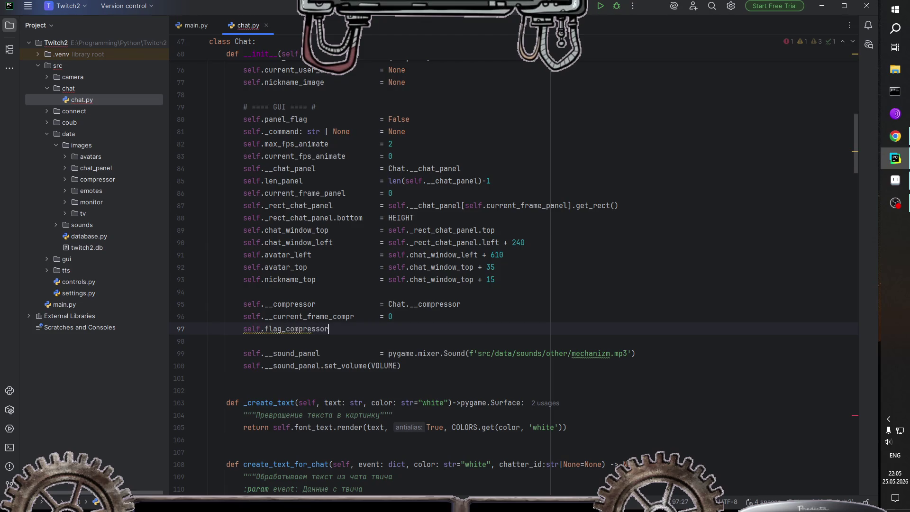
Step: Give self.flag_compressor the aligned value False in __init__
{"action": "key", "text": "Tab"}
{"action": "key", "text": "Tab"}
{"action": "key", "text": "Tab"}
{"action": "type", "text": "= False"}
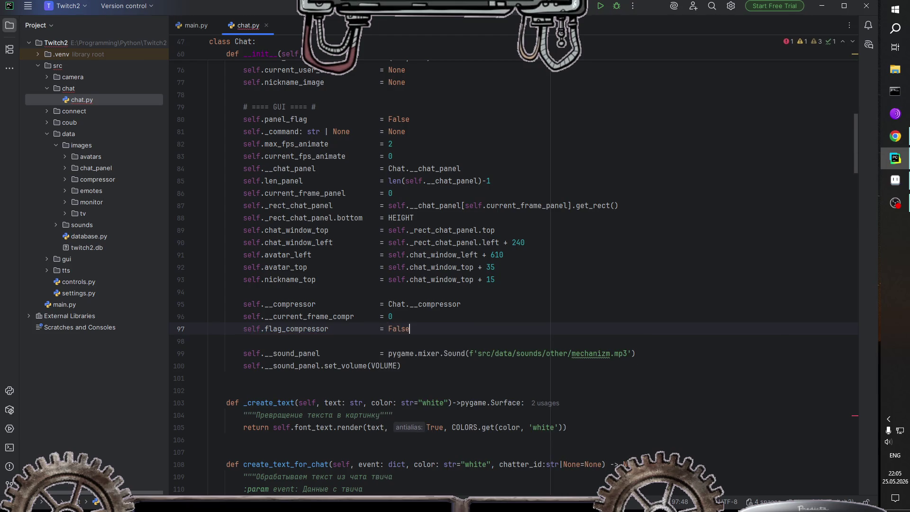
{"action": "scroll", "coordinate": [415, 348], "scroll_direction": "down", "scroll_amount": 4}
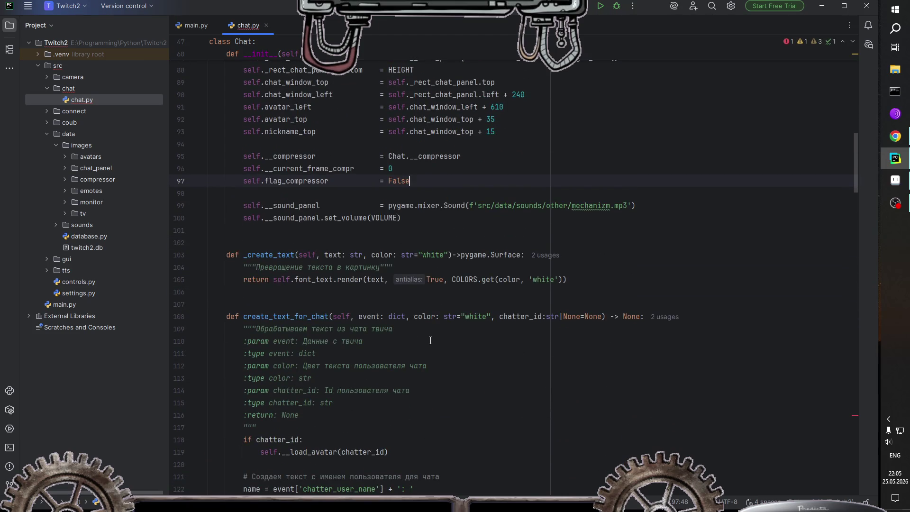
{"action": "scroll", "coordinate": [430, 340], "scroll_direction": "down", "scroll_amount": 3}
{"action": "scroll", "coordinate": [431, 341], "scroll_direction": "down", "scroll_amount": 4}
{"action": "scroll", "coordinate": [430, 340], "scroll_direction": "down", "scroll_amount": 8}
{"action": "scroll", "coordinate": [430, 338], "scroll_direction": "down", "scroll_amount": 4}
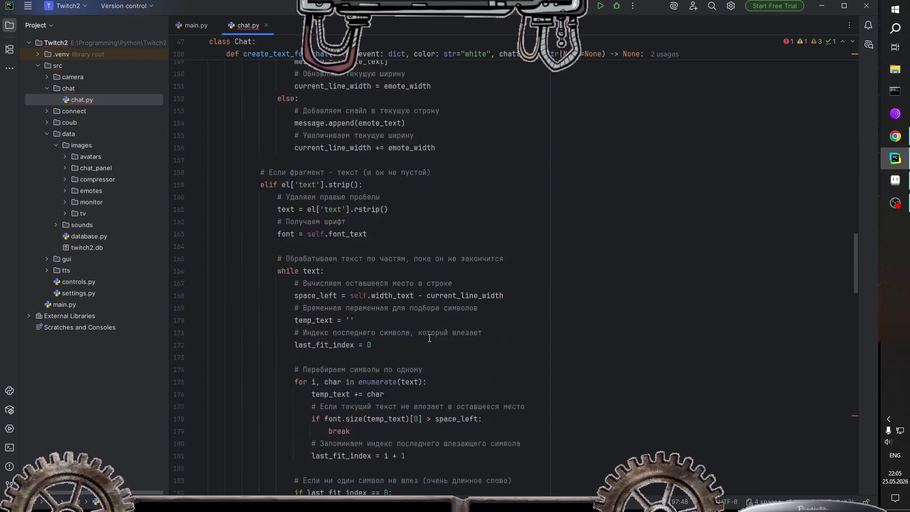
{"action": "scroll", "coordinate": [430, 338], "scroll_direction": "down", "scroll_amount": 10}
{"action": "scroll", "coordinate": [427, 337], "scroll_direction": "down", "scroll_amount": 8}
{"action": "scroll", "coordinate": [424, 336], "scroll_direction": "down", "scroll_amount": 8}
{"action": "scroll", "coordinate": [419, 333], "scroll_direction": "down", "scroll_amount": 3}
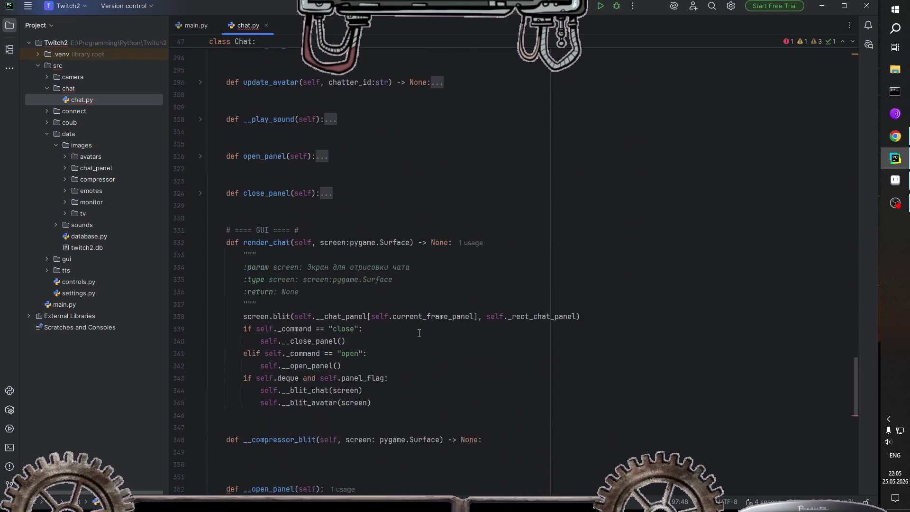
{"action": "scroll", "coordinate": [420, 333], "scroll_direction": "down", "scroll_amount": 3}
{"action": "scroll", "coordinate": [342, 303], "scroll_direction": "up", "scroll_amount": 2}
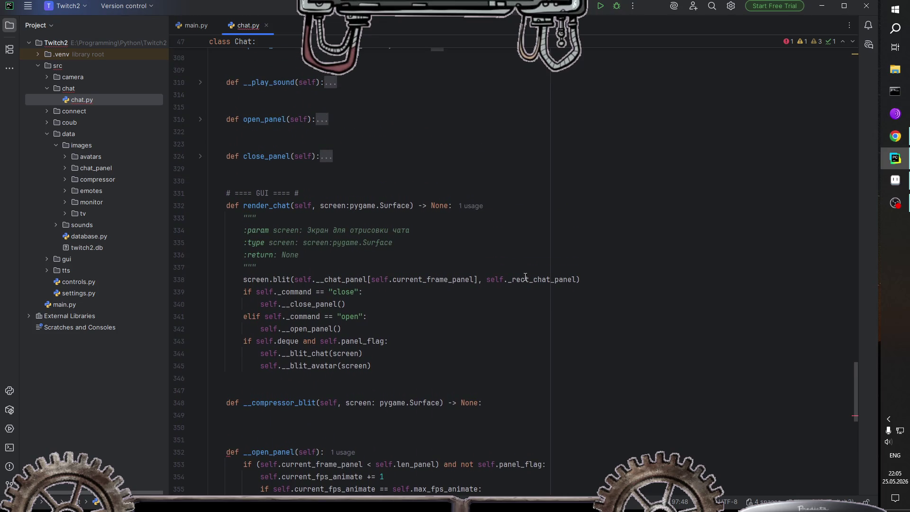
Step: Add a dedented blank line after the self.__blit_avatar(screen) call in render_chat
{"action": "left_click", "coordinate": [374, 367]}
{"action": "key", "text": "Return"}
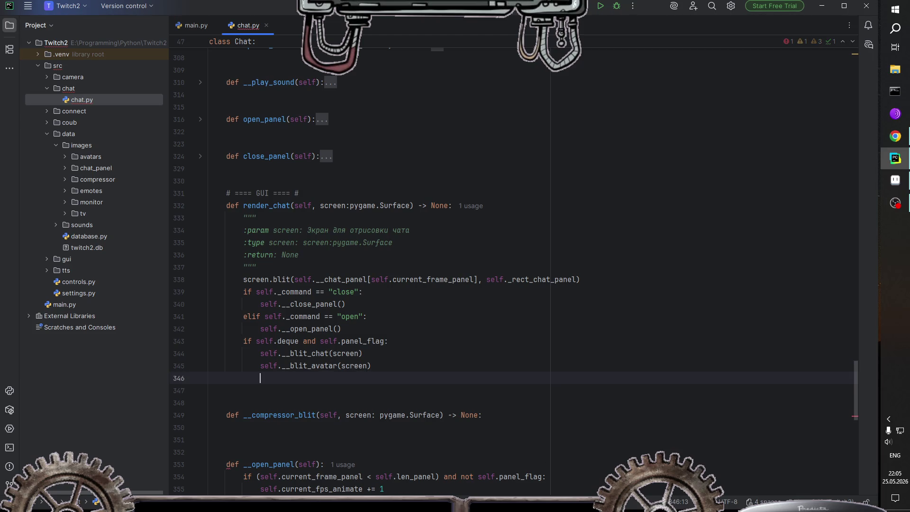
{"action": "key", "text": "BackSpace"}
{"action": "type", "text": "sc"}
{"action": "key", "text": "BackSpace"}
{"action": "key", "text": "BackSpace"}
Step: Rename __compressor_blit to __compressor_work and drop its screen parameter
{"action": "scroll", "coordinate": [392, 366], "scroll_direction": "down", "scroll_amount": 1}
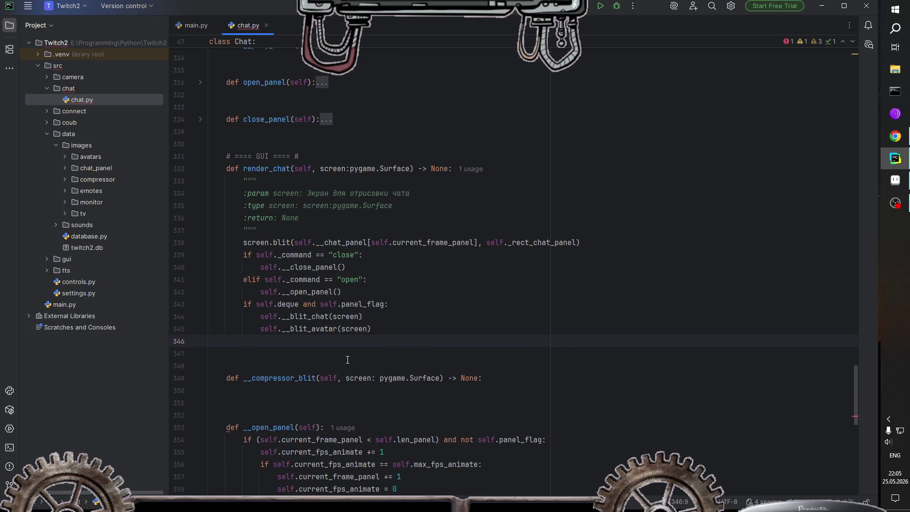
{"action": "double_click", "coordinate": [300, 377]}
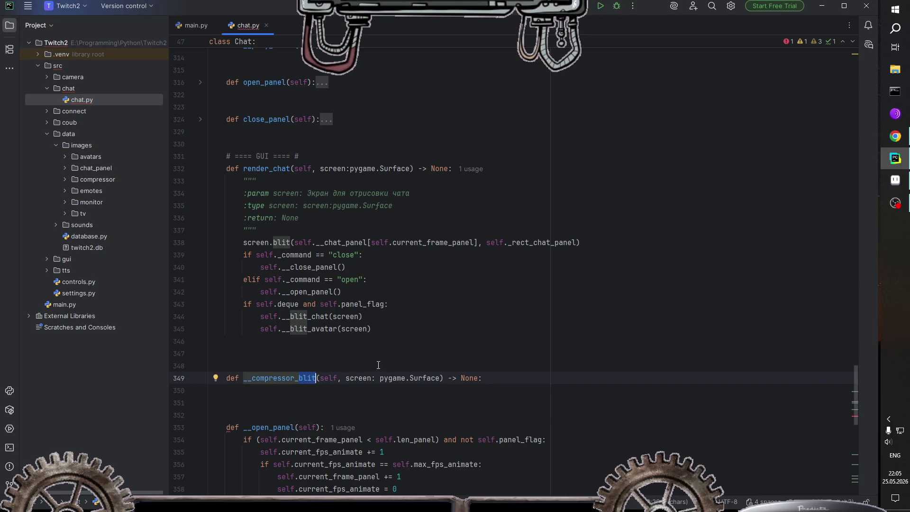
{"action": "left_click_drag", "start_coordinate": [339, 378], "coordinate": [444, 378]}
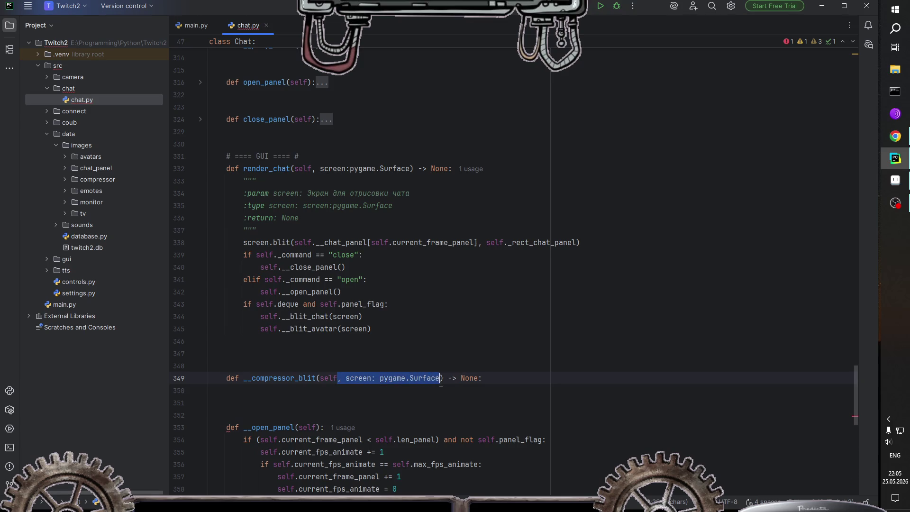
{"action": "key", "text": "BackSpace"}
{"action": "left_click", "coordinate": [316, 378]}
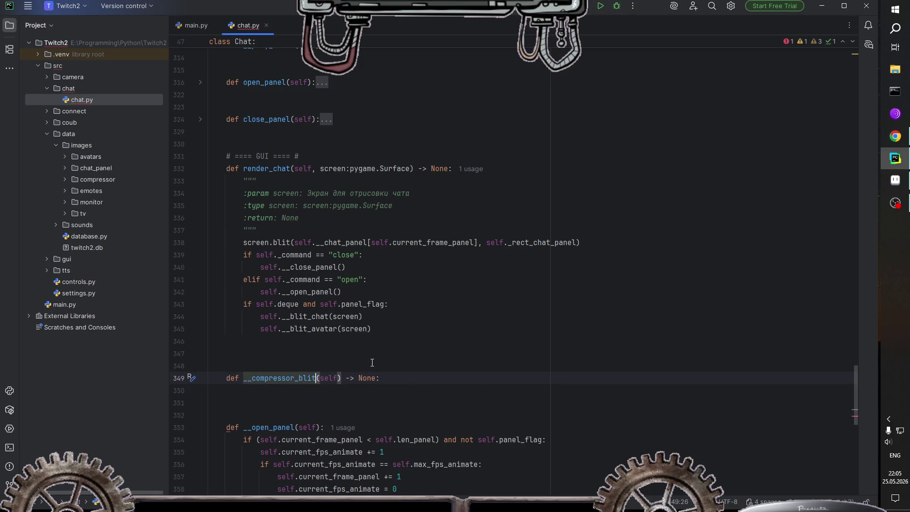
{"action": "key", "text": "BackSpace"}
{"action": "key", "text": "BackSpace"}
{"action": "key", "text": "BackSpace"}
{"action": "key", "text": "BackSpace"}
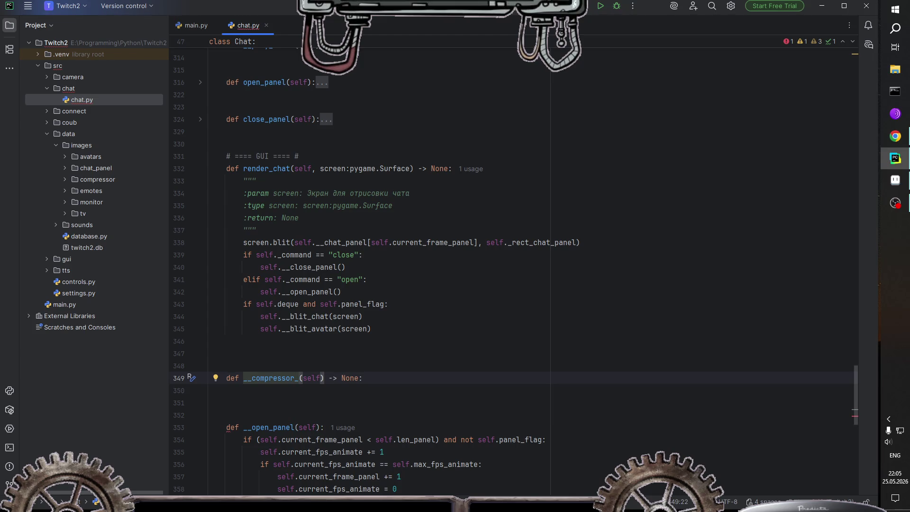
{"action": "type", "text": "w"}
{"action": "type", "text": "ork"}
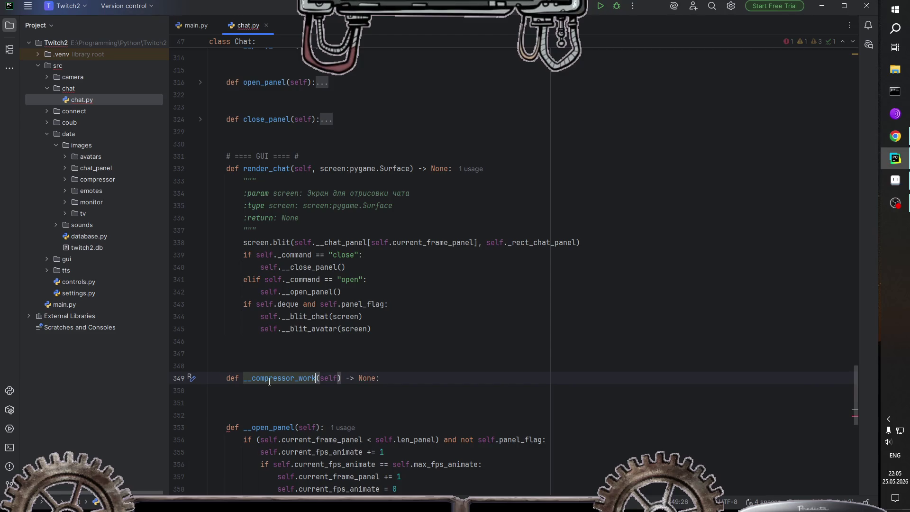
{"action": "left_click", "coordinate": [400, 382]}
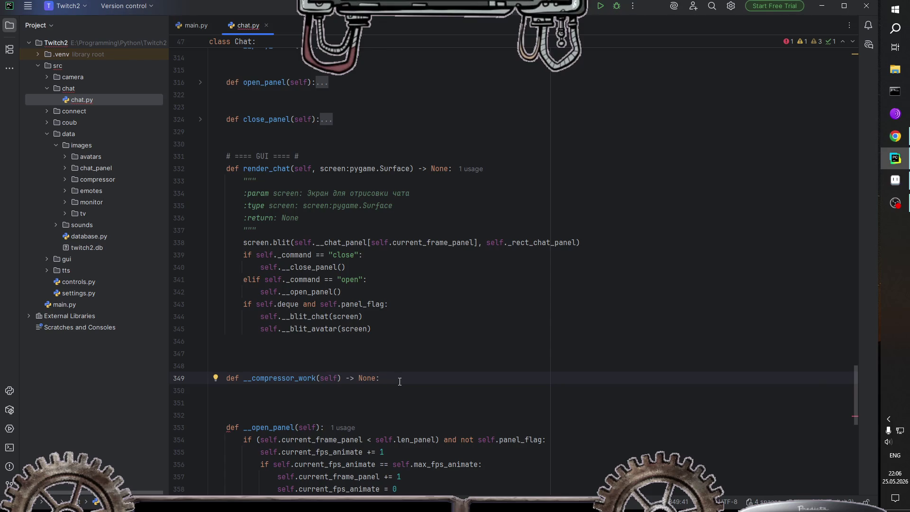
Step: Begin the method body with self.__current_frame_compr via autocomplete, leaving a blank line under the def
{"action": "key", "text": "Return"}
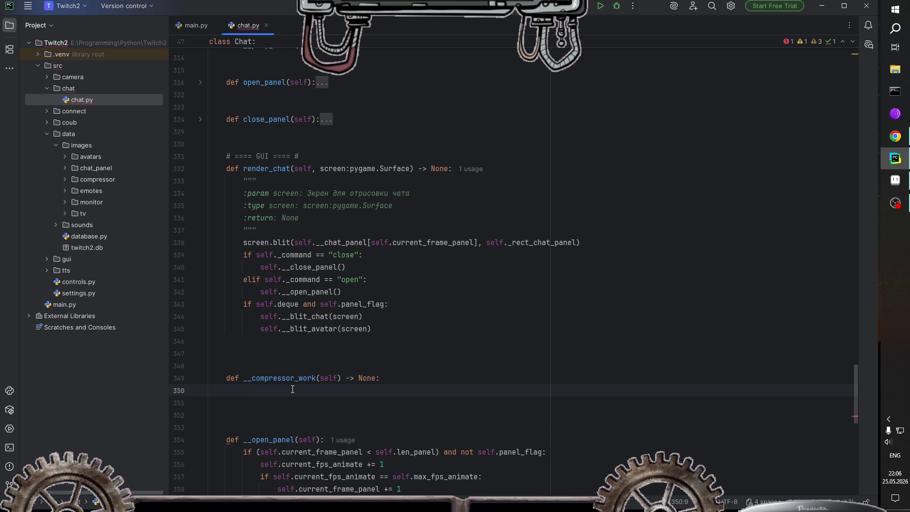
{"action": "type", "text": "se"}
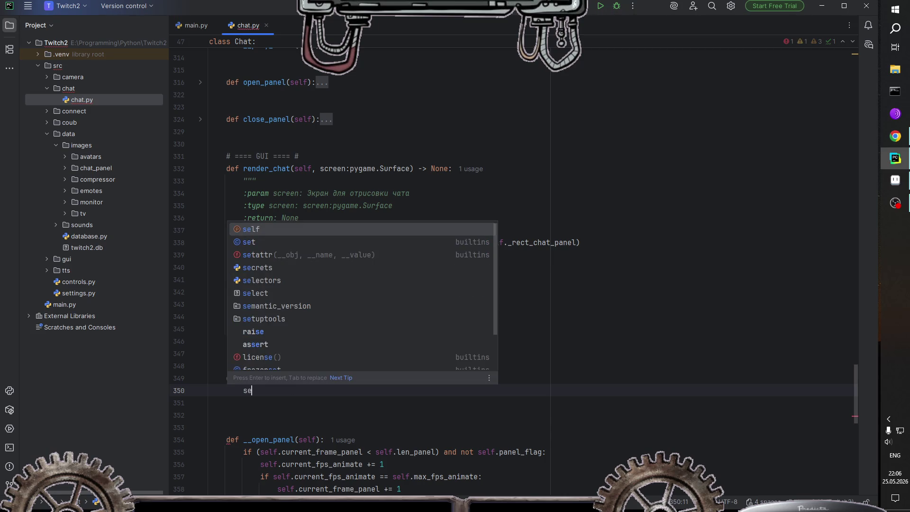
{"action": "key", "text": "Return"}
{"action": "type", "text": ".com"}
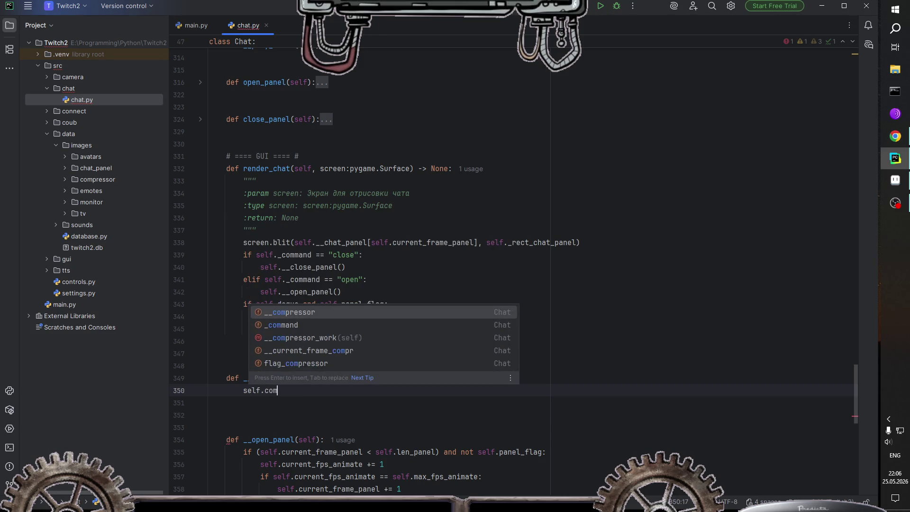
{"action": "key", "text": "Down"}
{"action": "key", "text": "Down"}
{"action": "key", "text": "Down"}
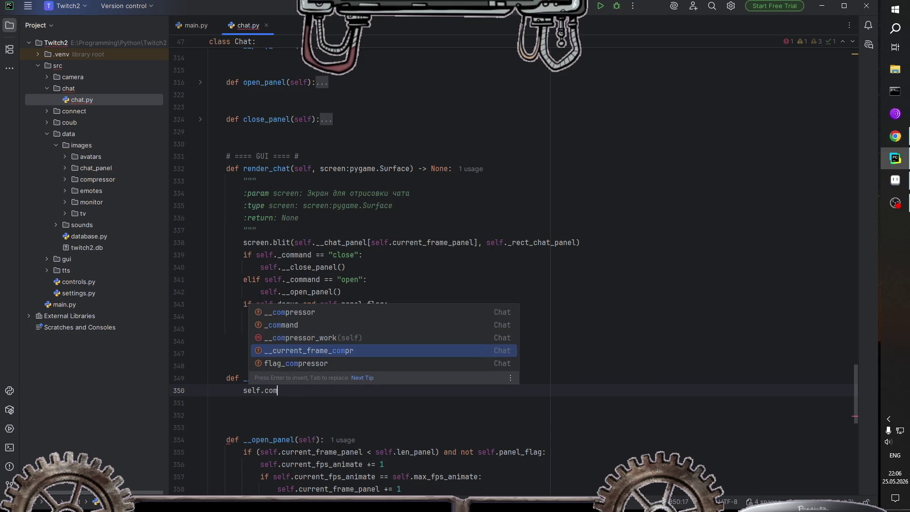
{"action": "key", "text": "Return"}
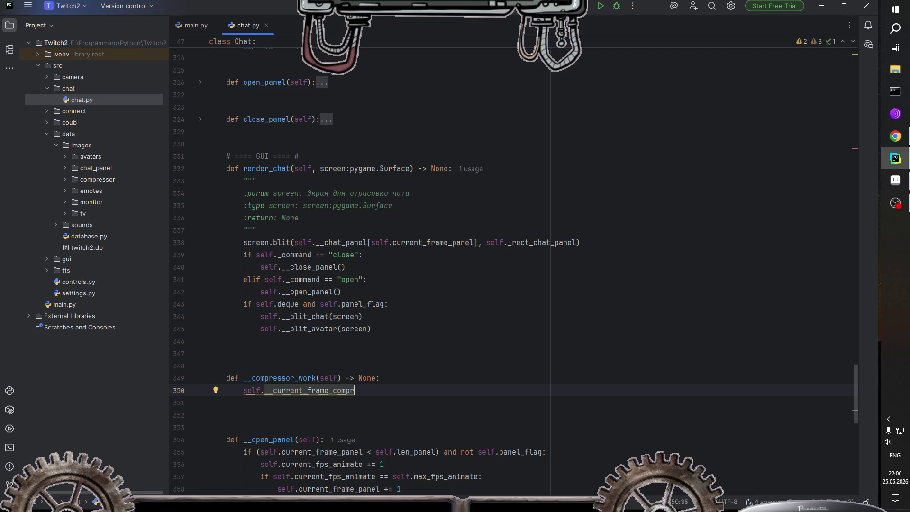
{"action": "key", "text": "Up"}
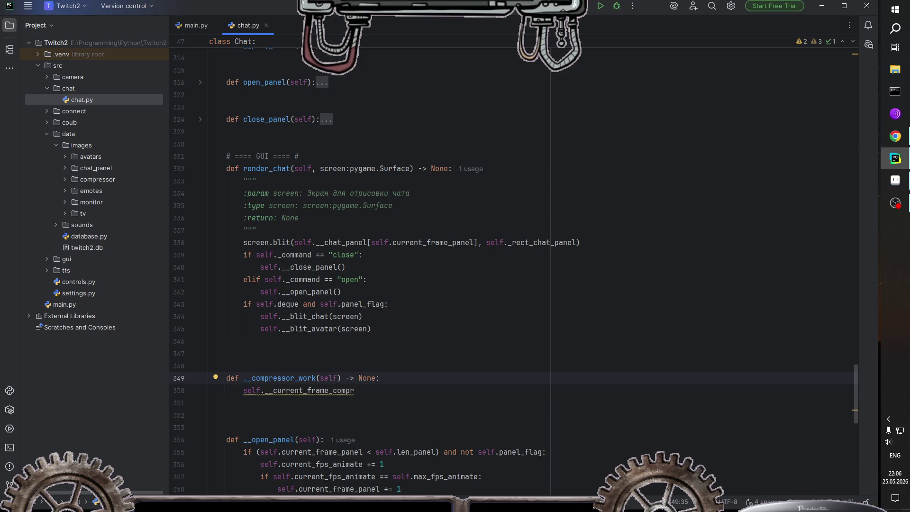
{"action": "key", "text": "Return"}
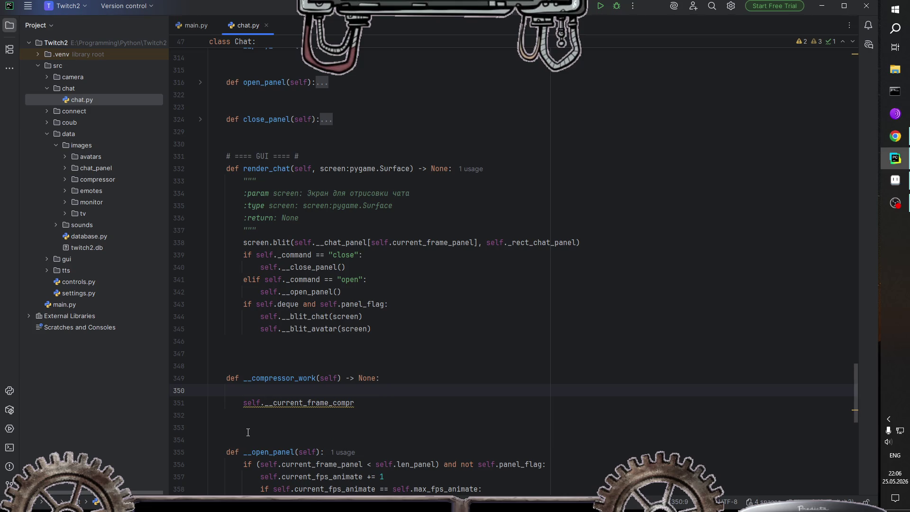
Step: Scroll up to Chat's __init__ and select the current_fps_animate attribute name
{"action": "scroll", "coordinate": [335, 374], "scroll_direction": "up", "scroll_amount": 5}
{"action": "scroll", "coordinate": [343, 362], "scroll_direction": "up", "scroll_amount": 5}
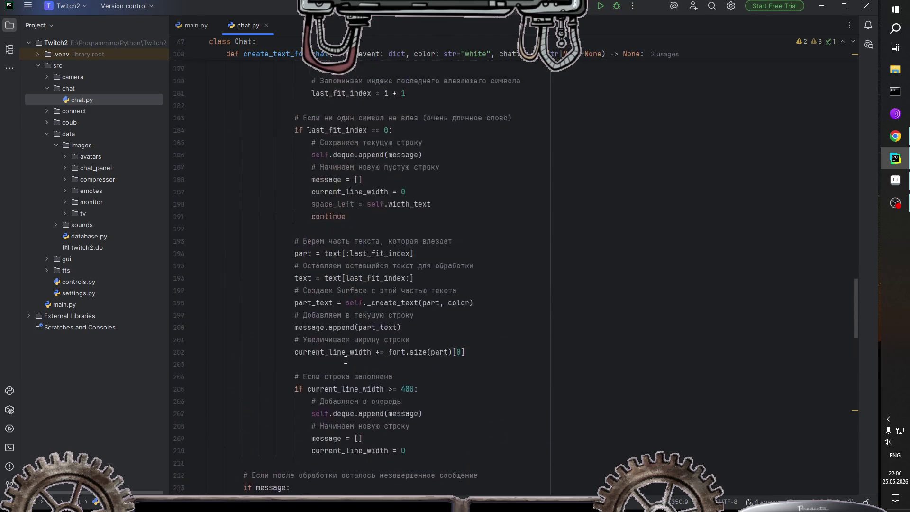
{"action": "scroll", "coordinate": [346, 361], "scroll_direction": "up", "scroll_amount": 5}
{"action": "scroll", "coordinate": [350, 359], "scroll_direction": "up", "scroll_amount": 5}
{"action": "scroll", "coordinate": [350, 359], "scroll_direction": "up", "scroll_amount": 10}
{"action": "scroll", "coordinate": [350, 359], "scroll_direction": "up", "scroll_amount": 4}
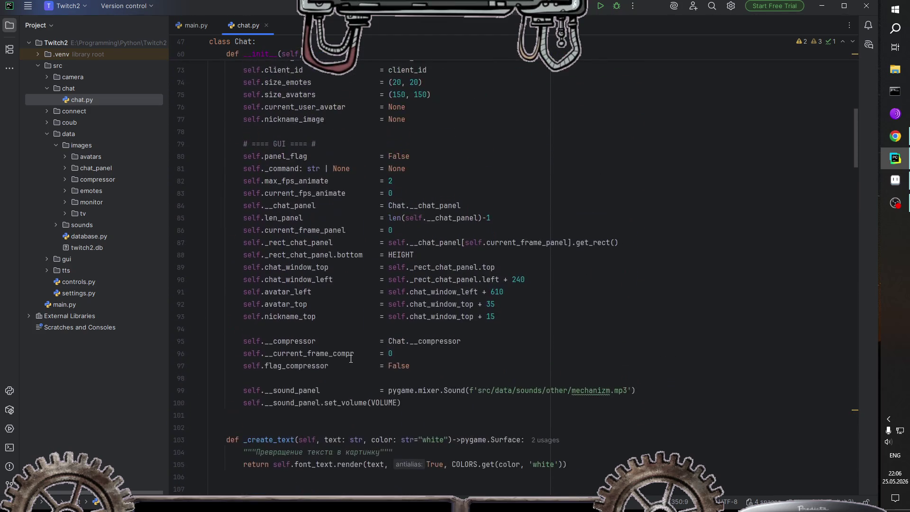
{"action": "double_click", "coordinate": [302, 228]}
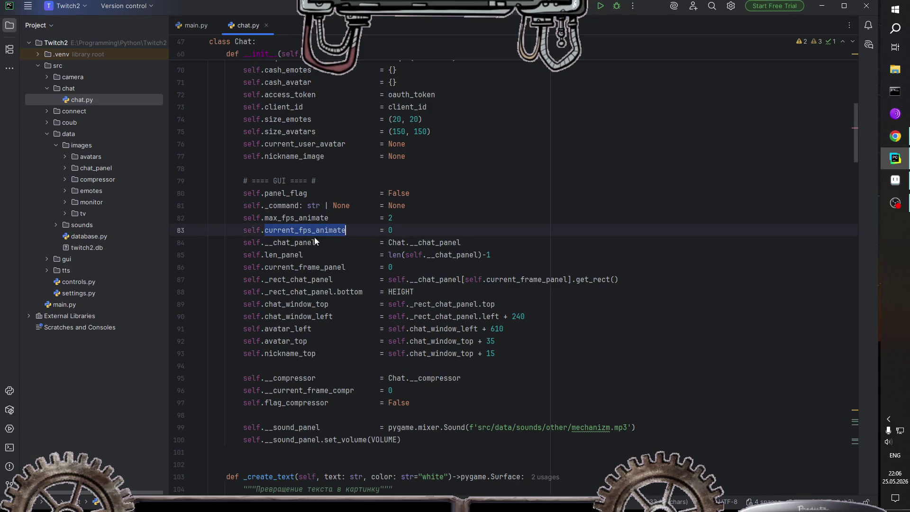
{"action": "left_click", "coordinate": [312, 230]}
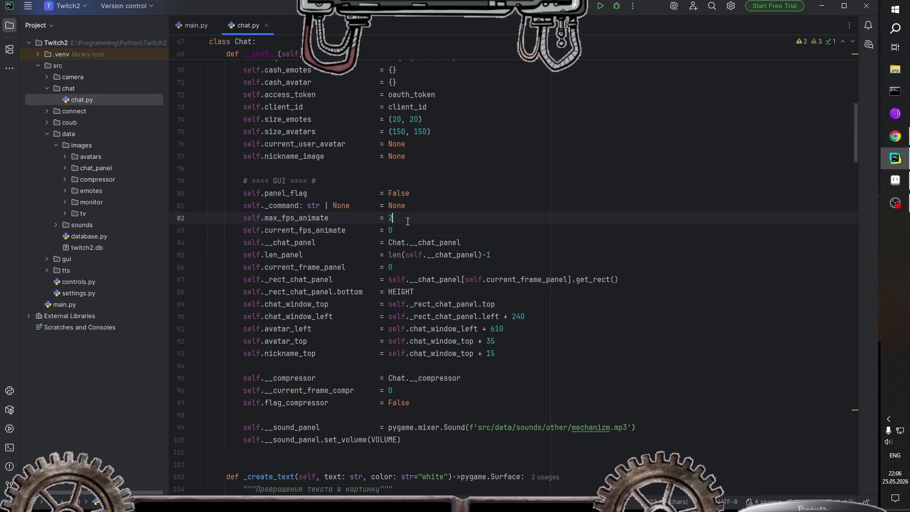
{"action": "double_click", "coordinate": [311, 231]}
Step: Select current_fps_animate on line 83 and bring up its context menu
{"action": "scroll", "coordinate": [322, 242], "scroll_direction": "down", "scroll_amount": 10}
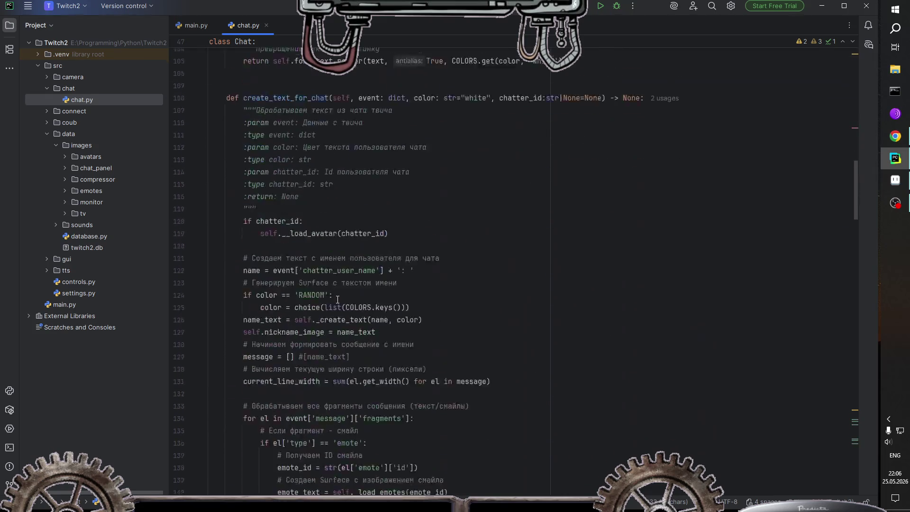
{"action": "scroll", "coordinate": [327, 258], "scroll_direction": "down", "scroll_amount": 10}
{"action": "scroll", "coordinate": [334, 279], "scroll_direction": "down", "scroll_amount": 10}
{"action": "scroll", "coordinate": [341, 299], "scroll_direction": "down", "scroll_amount": 10}
{"action": "scroll", "coordinate": [344, 306], "scroll_direction": "down", "scroll_amount": 10}
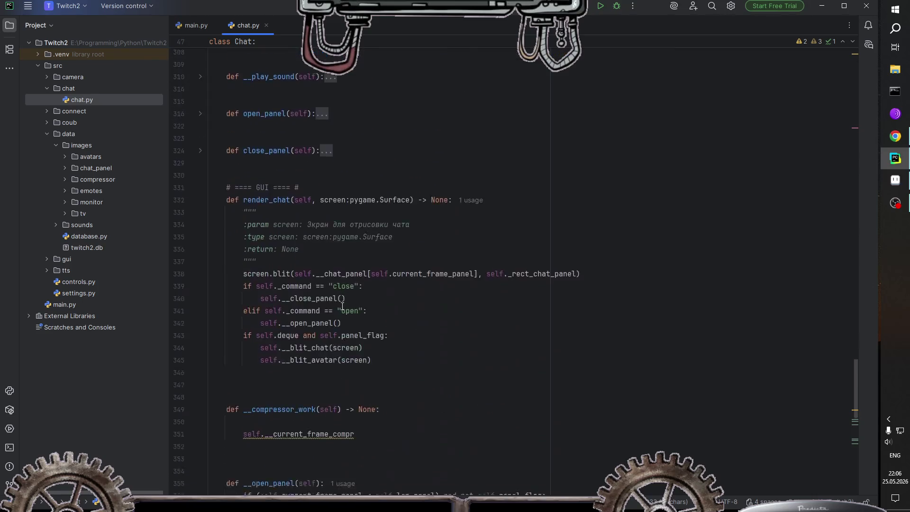
{"action": "scroll", "coordinate": [341, 301], "scroll_direction": "down", "scroll_amount": 10}
{"action": "scroll", "coordinate": [351, 338], "scroll_direction": "down", "scroll_amount": 3}
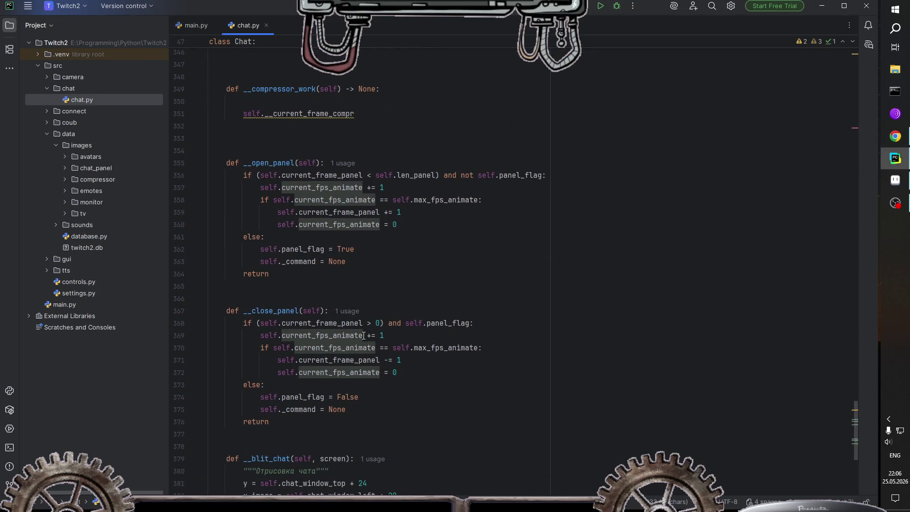
{"action": "scroll", "coordinate": [294, 311], "scroll_direction": "up", "scroll_amount": 4}
{"action": "scroll", "coordinate": [332, 306], "scroll_direction": "up", "scroll_amount": 15}
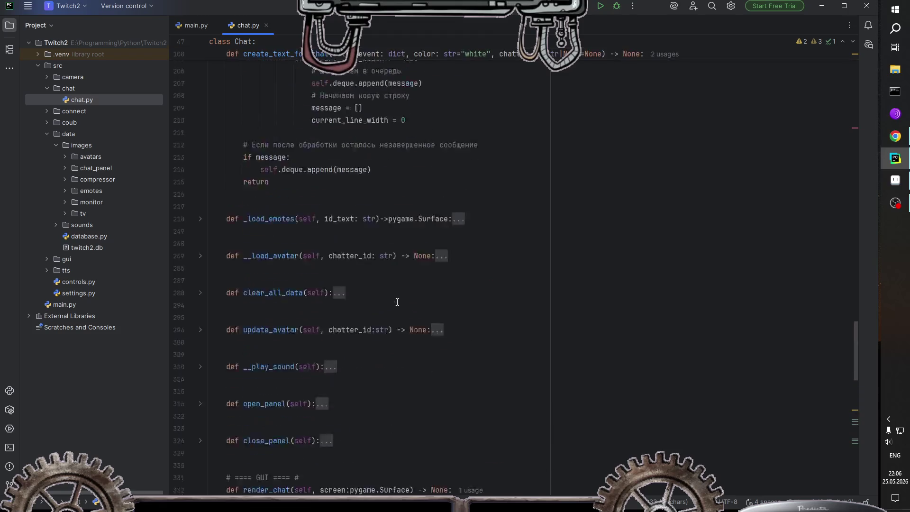
{"action": "scroll", "coordinate": [365, 301], "scroll_direction": "up", "scroll_amount": 5}
{"action": "scroll", "coordinate": [397, 295], "scroll_direction": "up", "scroll_amount": 5}
{"action": "scroll", "coordinate": [397, 295], "scroll_direction": "up", "scroll_amount": 15}
{"action": "double_click", "coordinate": [303, 142]}
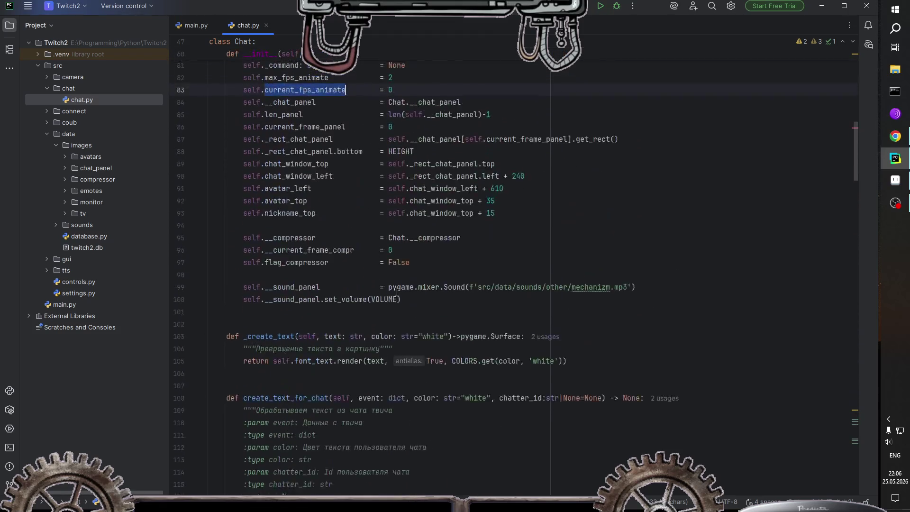
{"action": "scroll", "coordinate": [304, 205], "scroll_direction": "up", "scroll_amount": 3}
{"action": "right_click", "coordinate": [312, 201]}
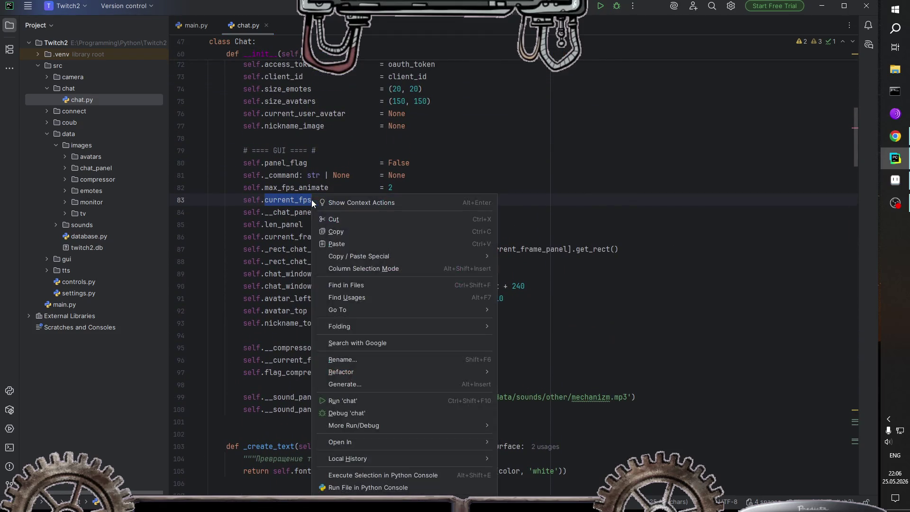
Step: Refactor-rename current_fps_animate to current_fps_panel across all usages
{"action": "left_click", "coordinate": [345, 360]}
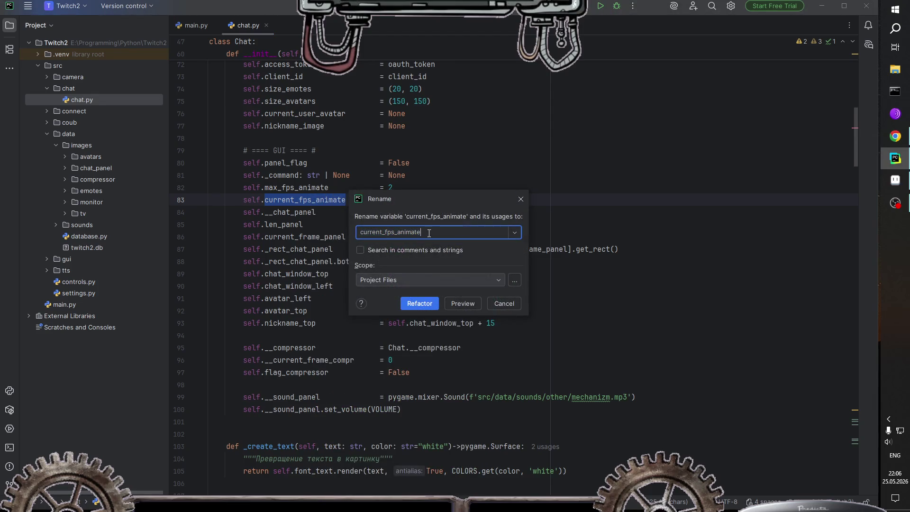
{"action": "key", "text": "BackSpace"}
{"action": "key", "text": "BackSpace"}
{"action": "key", "text": "BackSpace"}
{"action": "key", "text": "BackSpace"}
{"action": "key", "text": "BackSpace"}
{"action": "key", "text": "BackSpace"}
{"action": "type", "text": "pane"}
{"action": "left_click", "coordinate": [412, 306]}
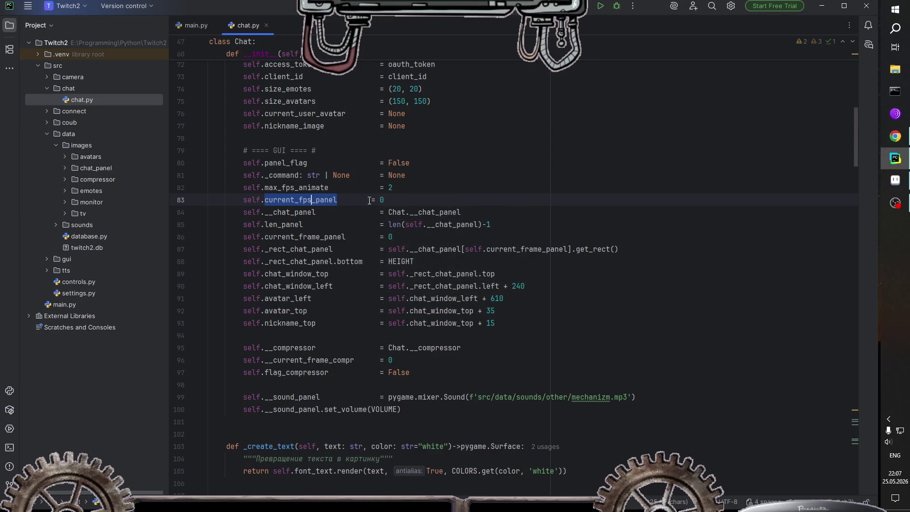
{"action": "left_click", "coordinate": [379, 200]}
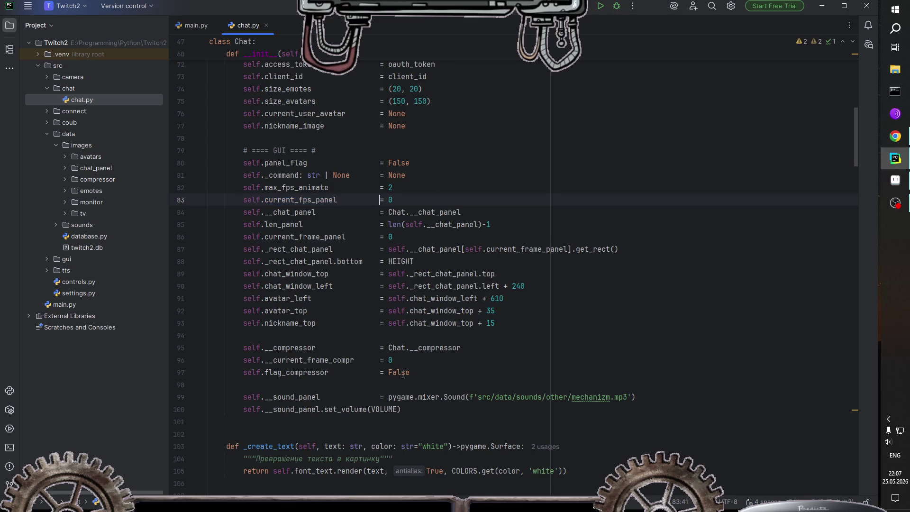
Step: Move the max_fps_animate = 2 line below nickname_image and remove the leftover blank line
{"action": "scroll", "coordinate": [403, 374], "scroll_direction": "down", "scroll_amount": 1}
{"action": "scroll", "coordinate": [346, 285], "scroll_direction": "up", "scroll_amount": 1}
{"action": "scroll", "coordinate": [399, 189], "scroll_direction": "up", "scroll_amount": 3}
{"action": "left_click_drag", "start_coordinate": [393, 298], "coordinate": [244, 300]}
{"action": "key", "text": "ctrl+x"}
{"action": "left_click", "coordinate": [424, 236]}
{"action": "key", "text": "Return"}
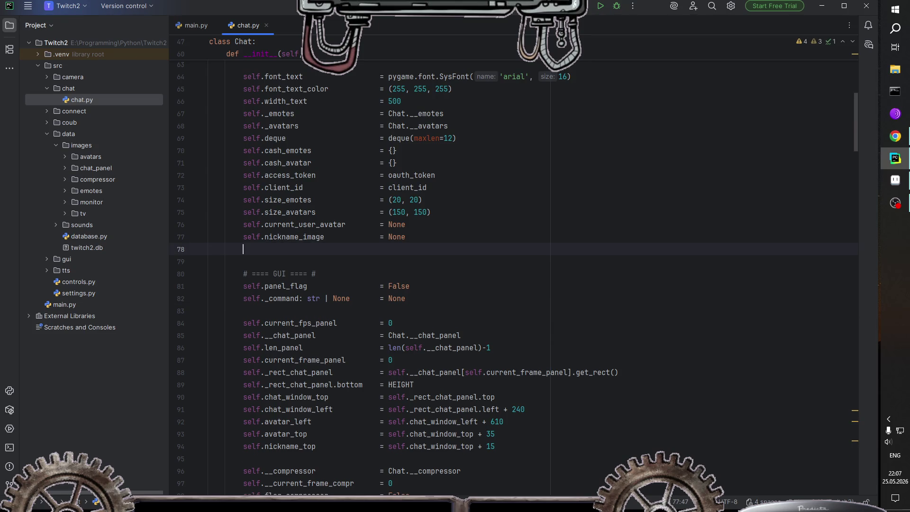
{"action": "key", "text": "ctrl+v"}
{"action": "left_click", "coordinate": [332, 249]}
{"action": "left_click", "coordinate": [313, 311]}
{"action": "key", "text": "BackSpace"}
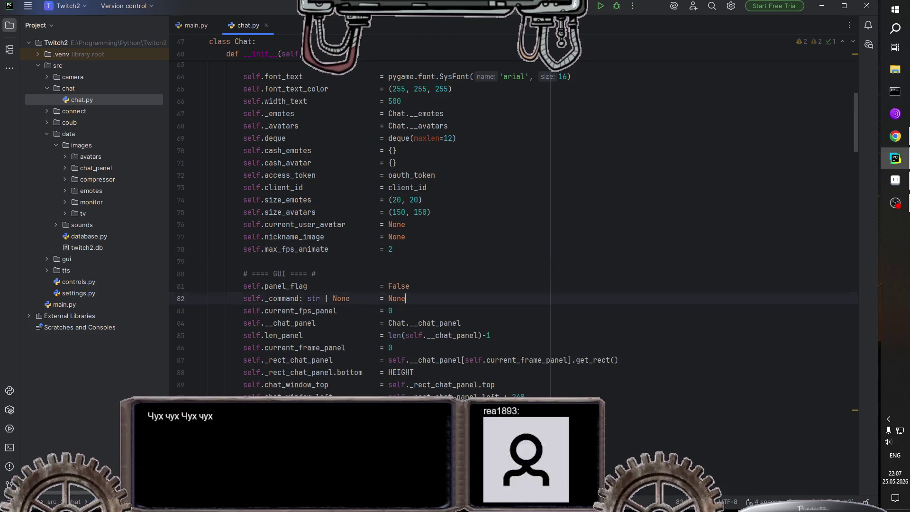
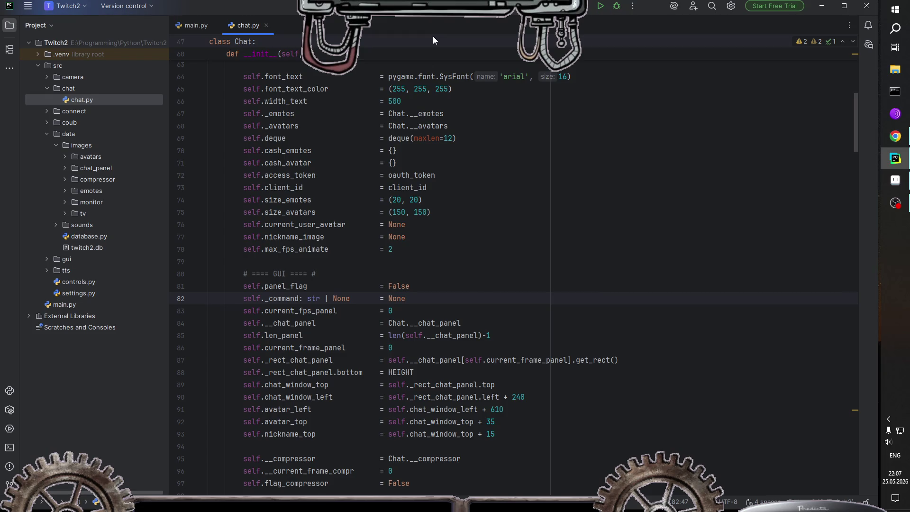
Step: Inspect the flag_compressor and __current_frame_compr attributes in the Chat constructor
{"action": "scroll", "coordinate": [478, 289], "scroll_direction": "down", "scroll_amount": 10}
{"action": "scroll", "coordinate": [479, 289], "scroll_direction": "up", "scroll_amount": 3}
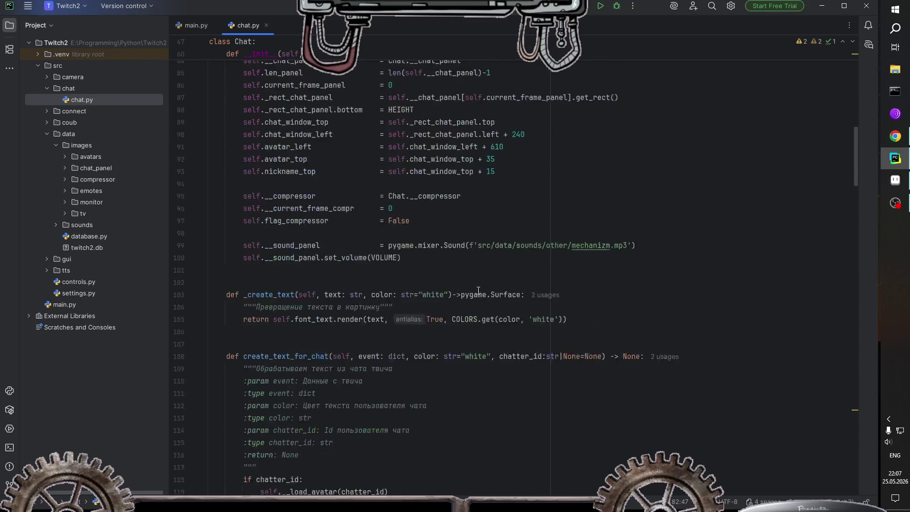
{"action": "scroll", "coordinate": [476, 285], "scroll_direction": "up", "scroll_amount": 7}
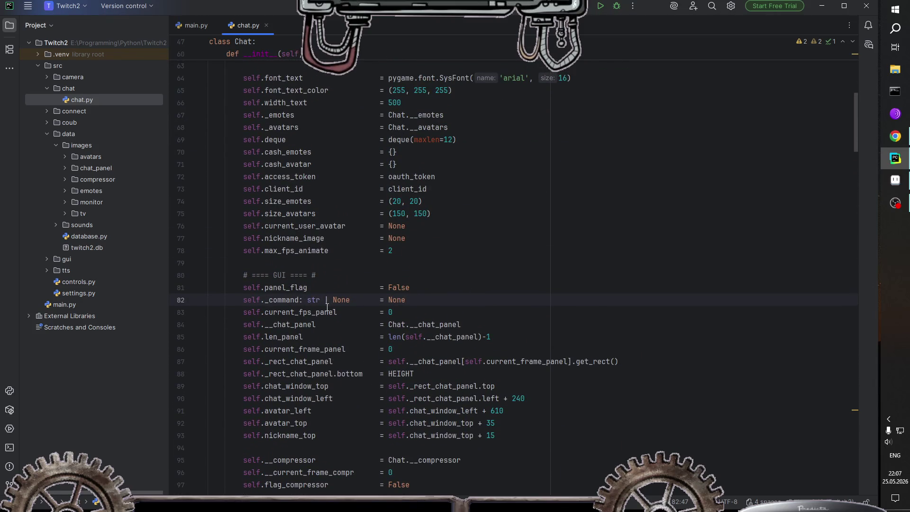
{"action": "scroll", "coordinate": [327, 308], "scroll_direction": "down", "scroll_amount": 4}
{"action": "double_click", "coordinate": [313, 338]}
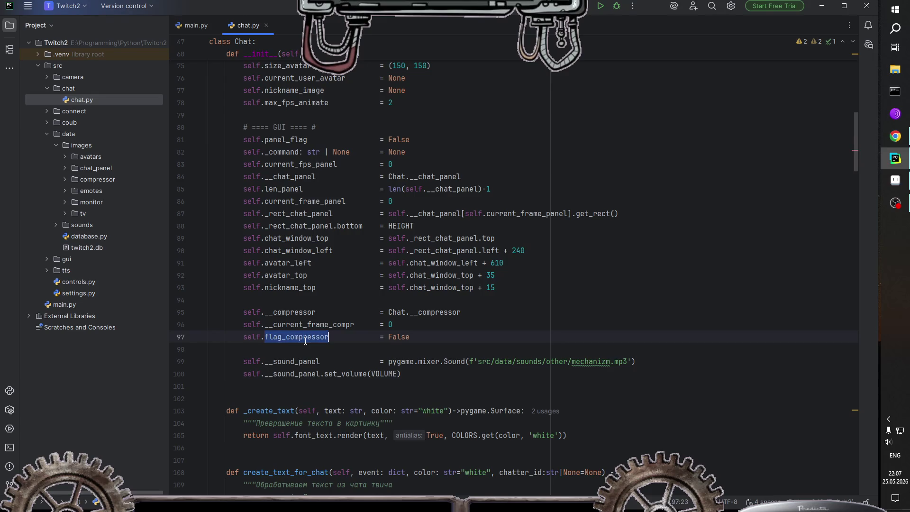
{"action": "double_click", "coordinate": [401, 337]}
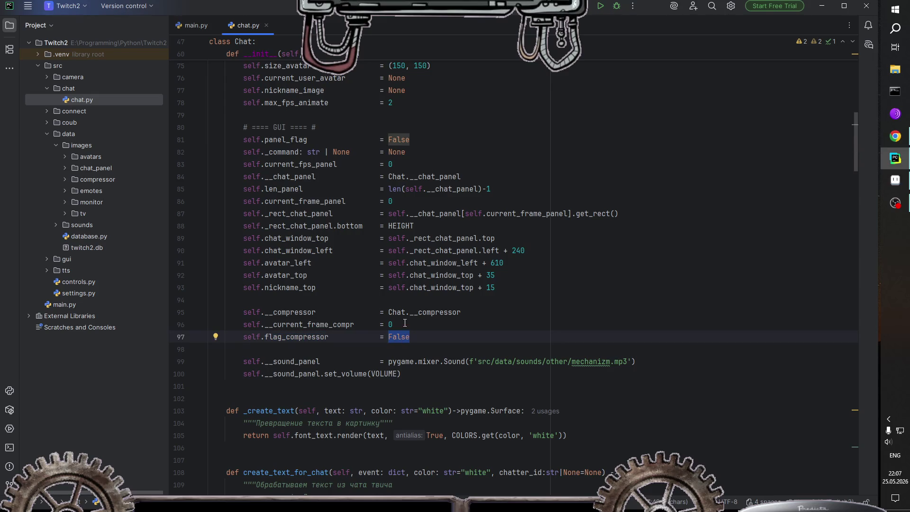
{"action": "double_click", "coordinate": [322, 325]}
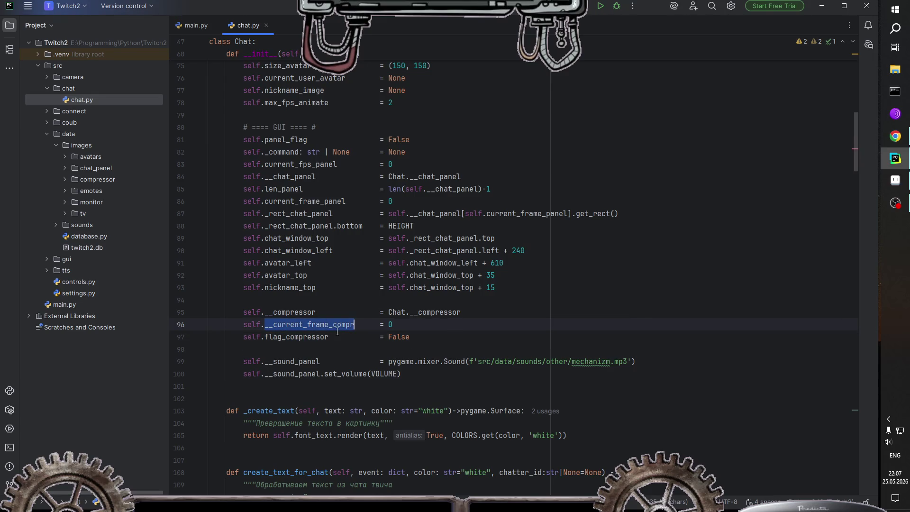
{"action": "left_click", "coordinate": [331, 325]}
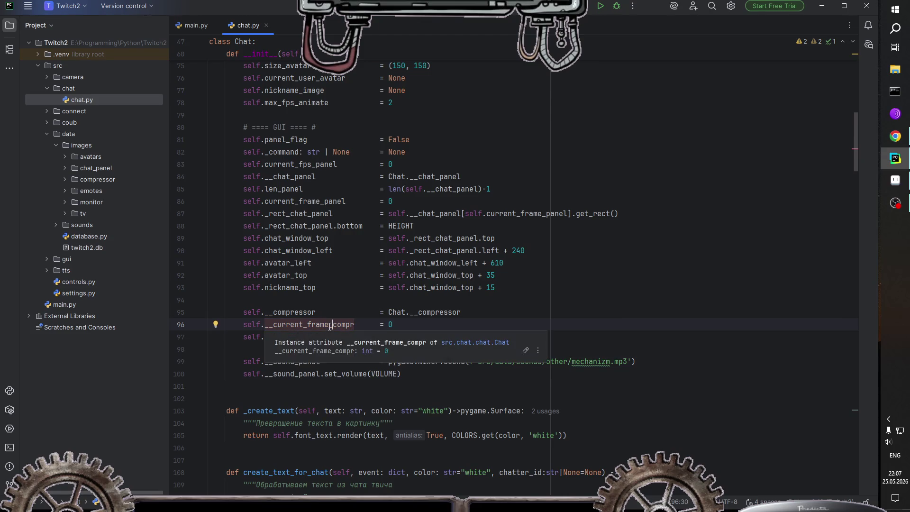
Step: Add an aligned self.__current_fps_compr = 0 line below __current_frame_compr
{"action": "scroll", "coordinate": [371, 298], "scroll_direction": "up", "scroll_amount": 3}
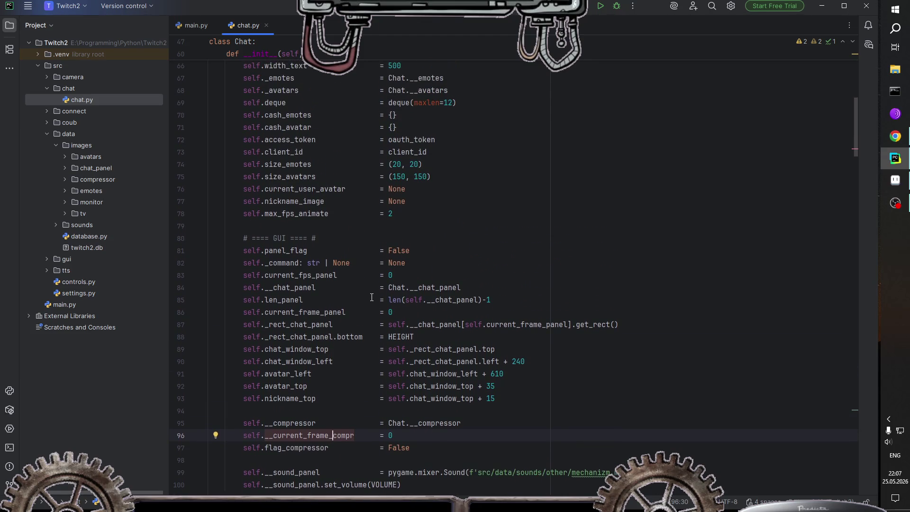
{"action": "scroll", "coordinate": [371, 297], "scroll_direction": "up", "scroll_amount": 1}
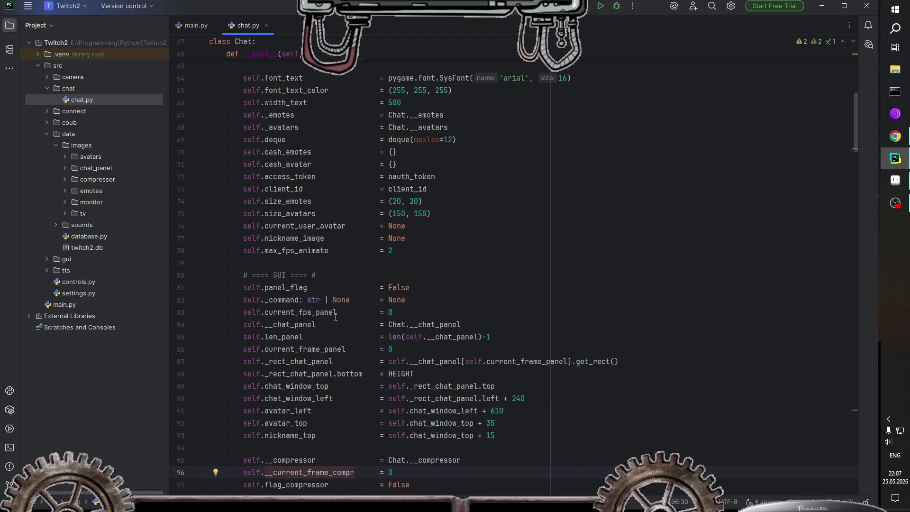
{"action": "scroll", "coordinate": [321, 318], "scroll_direction": "down", "scroll_amount": 1}
{"action": "scroll", "coordinate": [341, 377], "scroll_direction": "down", "scroll_amount": 2}
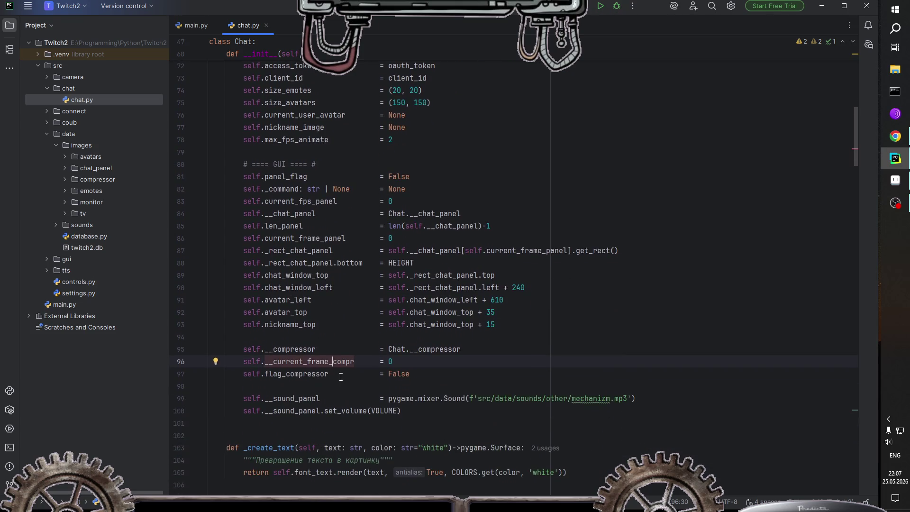
{"action": "left_click", "coordinate": [396, 362]}
{"action": "key", "text": "Return"}
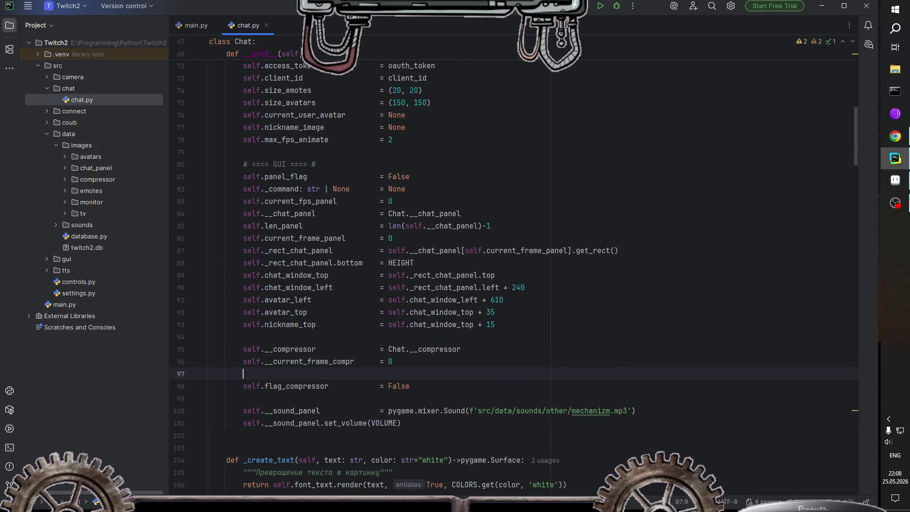
{"action": "type", "text": "self.__"}
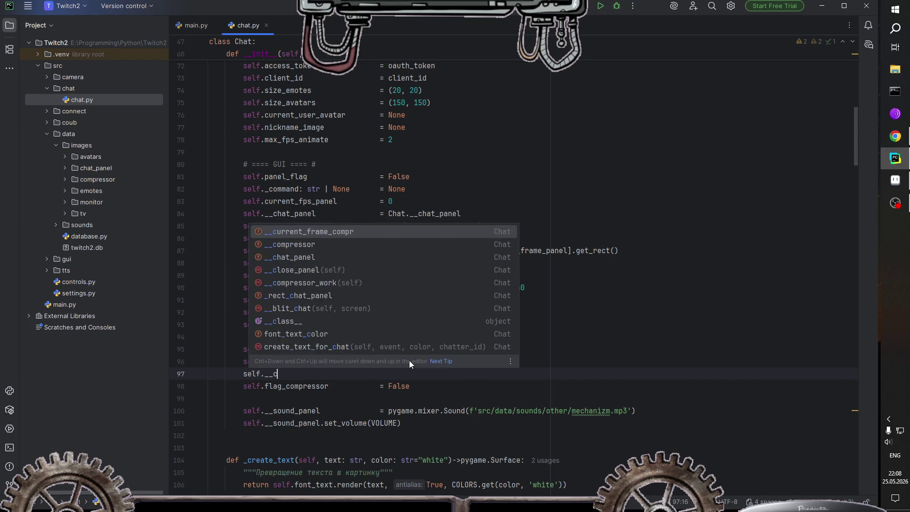
{"action": "type", "text": "current)"}
{"action": "key", "text": "BackSpace"}
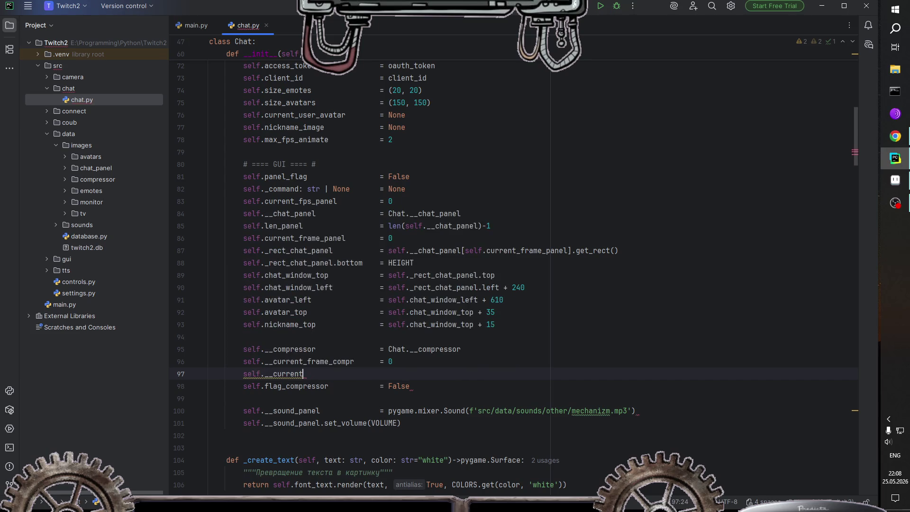
{"action": "type", "text": "_fps_c"}
{"action": "type", "text": "ompr"}
{"action": "key", "text": "Tab"}
{"action": "key", "text": "Tab"}
{"action": "type", "text": "= "}
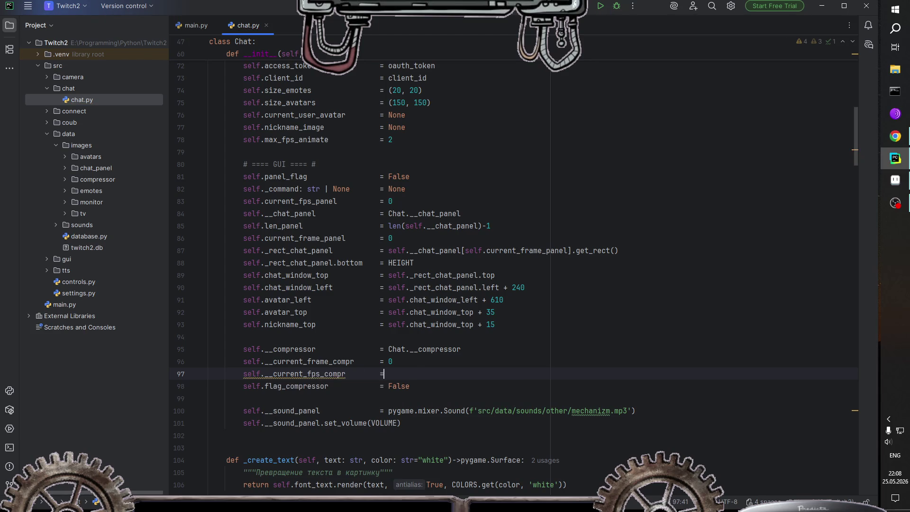
{"action": "type", "text": "0"}
{"action": "key", "text": "Left"}
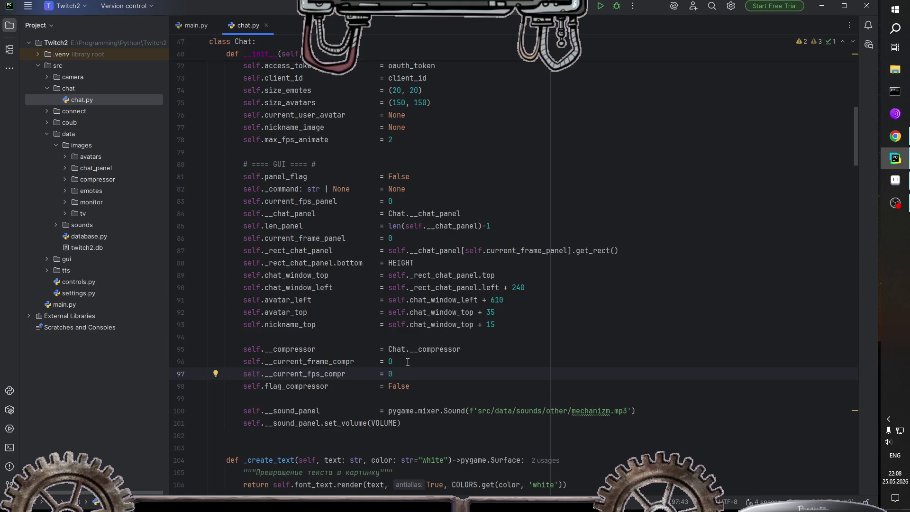
{"action": "left_click", "coordinate": [409, 363]}
Step: Select the max_fps_animate attribute name in the constructor
{"action": "left_click", "coordinate": [301, 139]}
{"action": "left_click", "coordinate": [363, 140]}
{"action": "mouse_move", "coordinate": [346, 145]}
{"action": "left_click", "coordinate": [322, 141]}
{"action": "left_click_drag", "start_coordinate": [321, 141], "coordinate": [243, 141]}
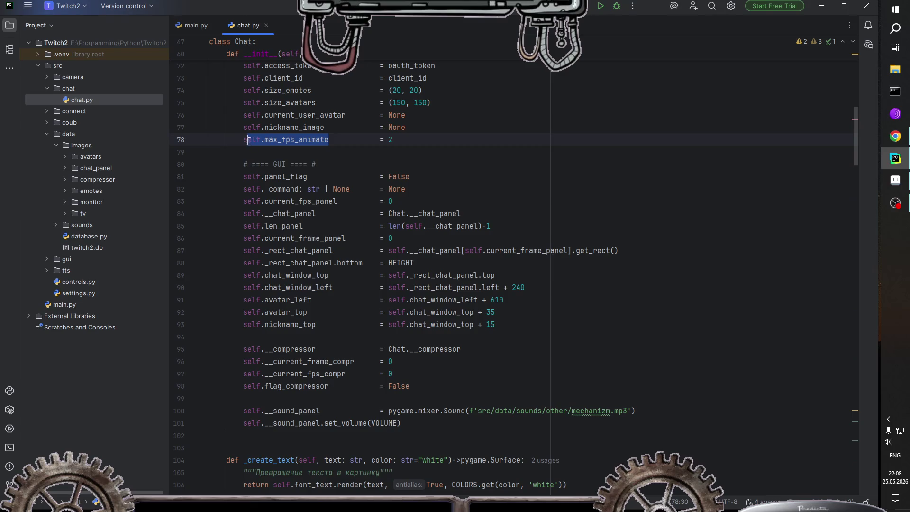
Step: Begin an if in __compressor_work that references self.max_fps_animate
{"action": "scroll", "coordinate": [355, 262], "scroll_direction": "down", "scroll_amount": 2}
{"action": "scroll", "coordinate": [356, 262], "scroll_direction": "down", "scroll_amount": 8}
{"action": "scroll", "coordinate": [356, 262], "scroll_direction": "down", "scroll_amount": 10}
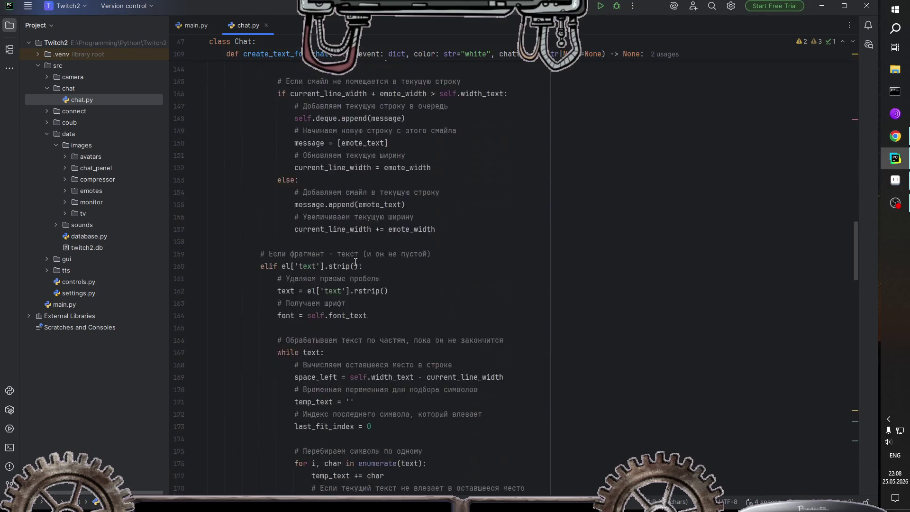
{"action": "scroll", "coordinate": [355, 263], "scroll_direction": "down", "scroll_amount": 10}
{"action": "scroll", "coordinate": [355, 260], "scroll_direction": "down", "scroll_amount": 10}
{"action": "scroll", "coordinate": [356, 258], "scroll_direction": "up", "scroll_amount": 3}
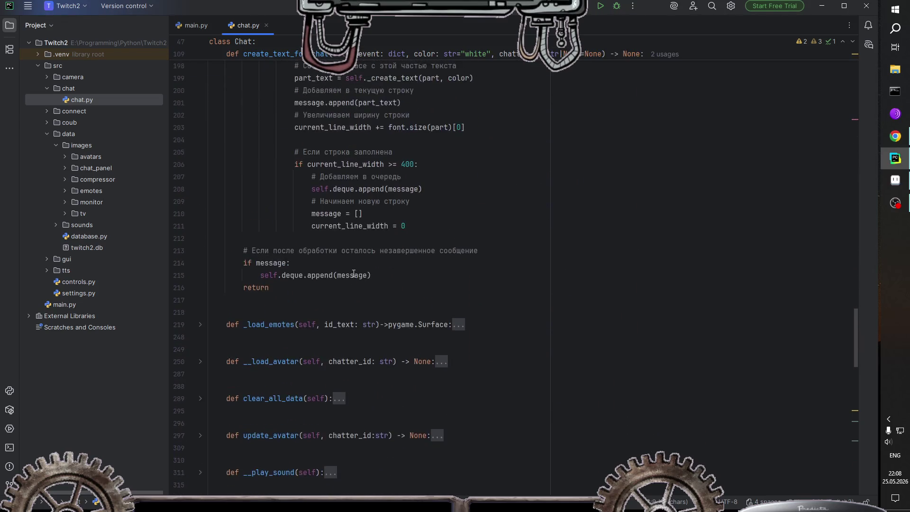
{"action": "scroll", "coordinate": [356, 272], "scroll_direction": "down", "scroll_amount": 8}
{"action": "scroll", "coordinate": [355, 272], "scroll_direction": "down", "scroll_amount": 2}
{"action": "scroll", "coordinate": [354, 275], "scroll_direction": "down", "scroll_amount": 1}
{"action": "scroll", "coordinate": [354, 275], "scroll_direction": "down", "scroll_amount": 6}
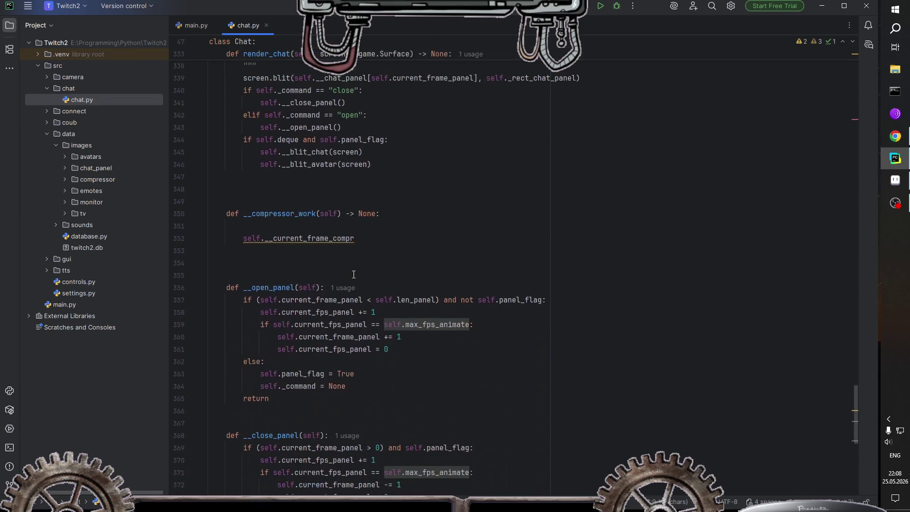
{"action": "scroll", "coordinate": [354, 275], "scroll_direction": "down", "scroll_amount": 2}
{"action": "scroll", "coordinate": [354, 275], "scroll_direction": "down", "scroll_amount": 2}
{"action": "scroll", "coordinate": [354, 275], "scroll_direction": "down", "scroll_amount": 3}
{"action": "scroll", "coordinate": [351, 275], "scroll_direction": "up", "scroll_amount": 6}
{"action": "left_click", "coordinate": [300, 228]}
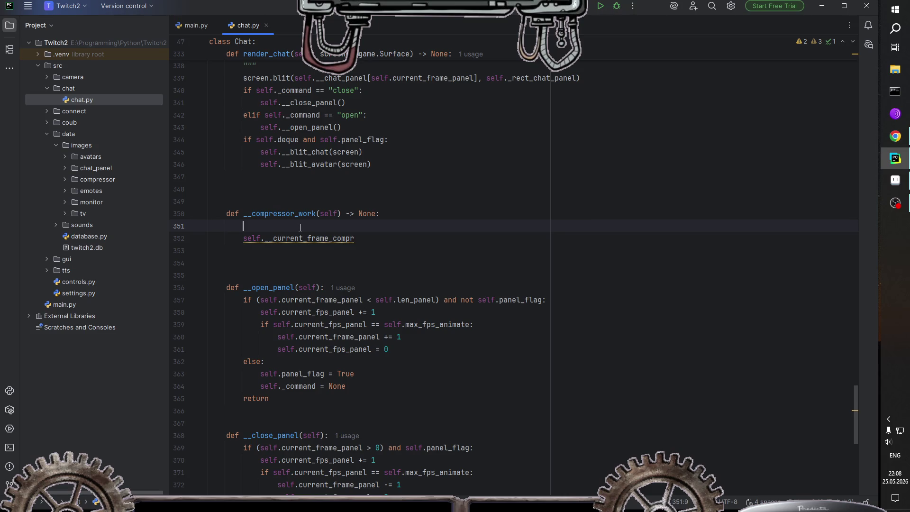
{"action": "type", "text": "if"}
{"action": "type", "text": " self."}
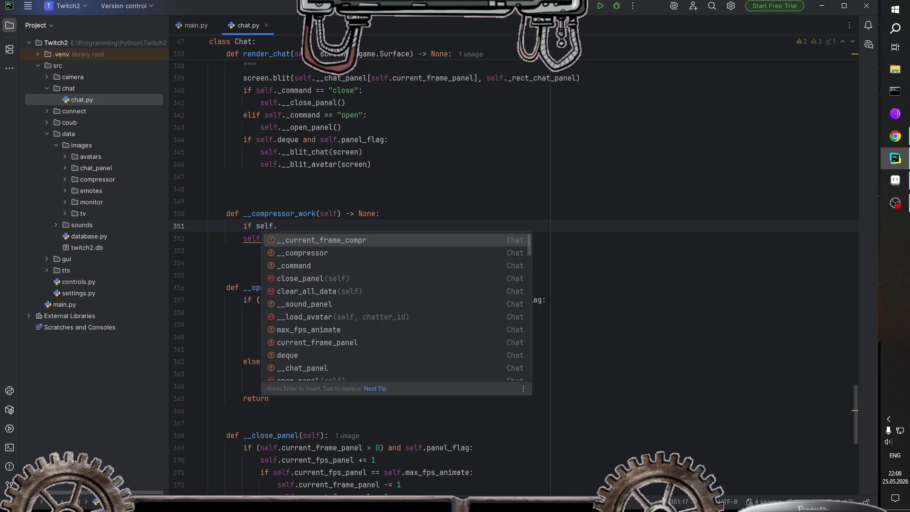
{"action": "key", "text": "Escape"}
{"action": "type", "text": "max_fps_animate"}
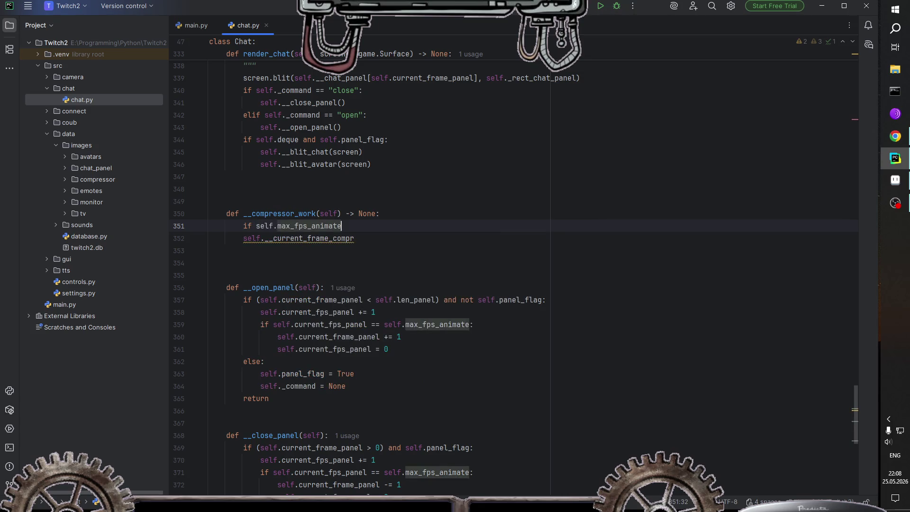
Step: Insert self.__current_fps_compr == before max_fps_animate to complete the comparison
{"action": "key", "text": "ctrl+Left"}
{"action": "key", "text": "ctrl+Left"}
{"action": "key", "text": "ctrl+Left"}
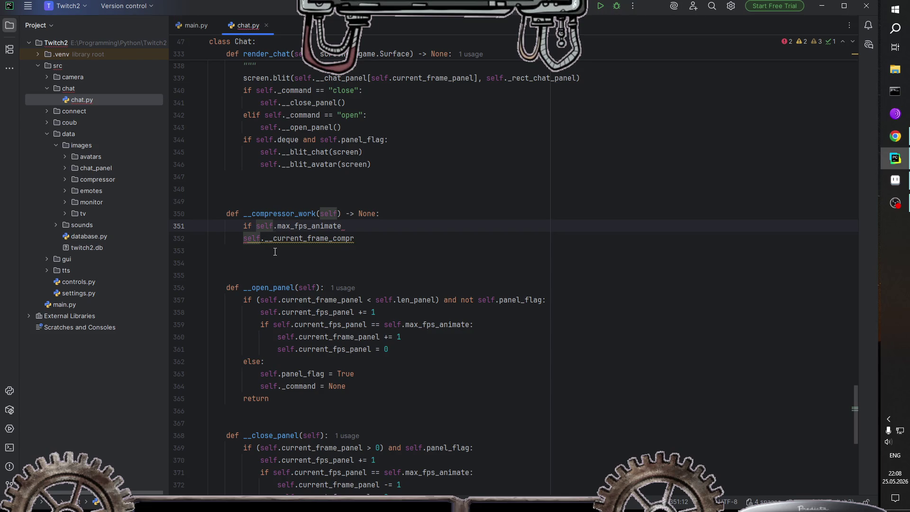
{"action": "type", "text": "self."}
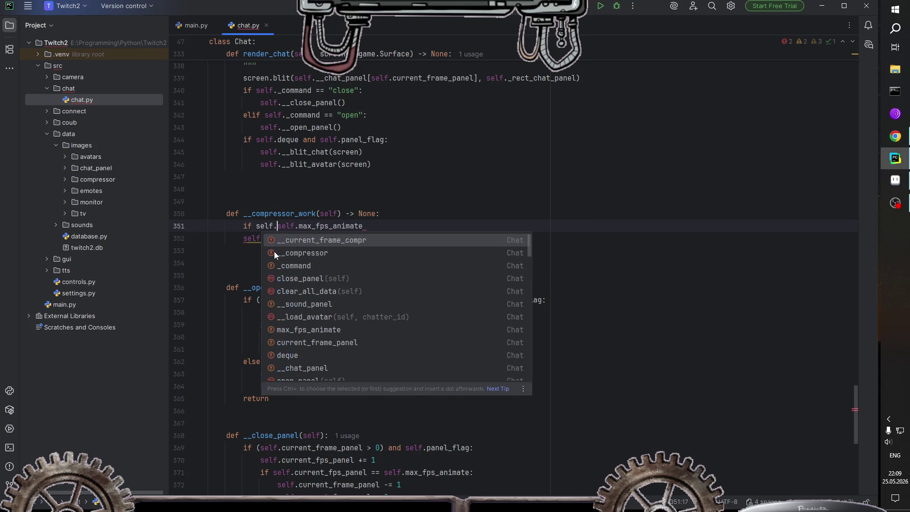
{"action": "key", "text": "Return"}
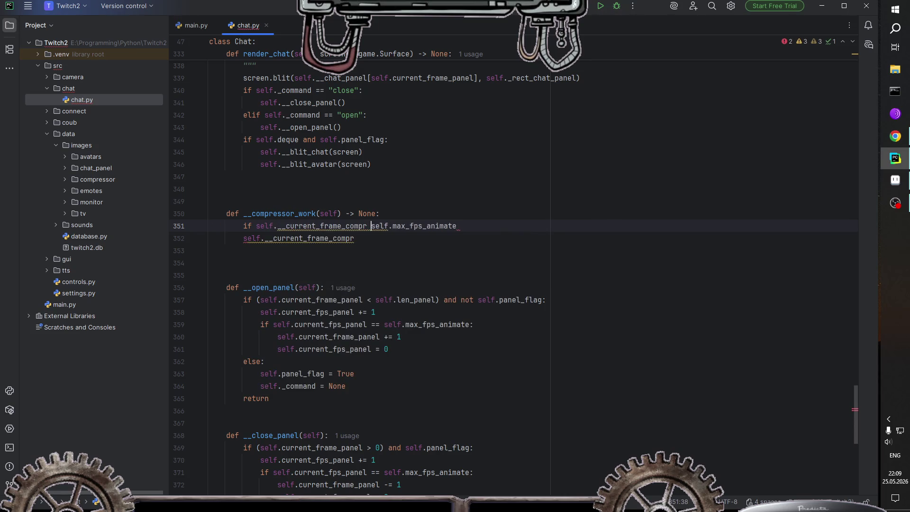
{"action": "key", "text": "Left"}
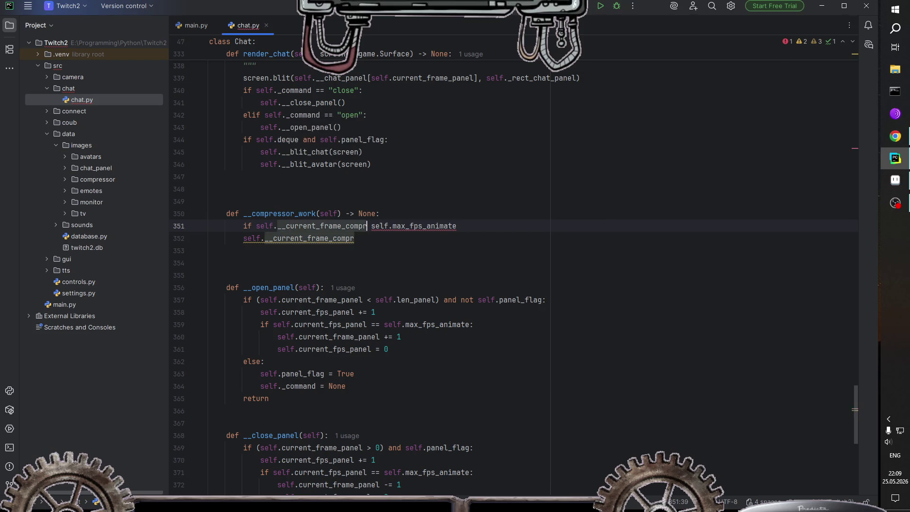
{"action": "key", "text": "Left"}
{"action": "key", "text": "Left"}
{"action": "key", "text": "Left"}
{"action": "key", "text": "Left"}
{"action": "key", "text": "Left"}
{"action": "key", "text": "BackSpace"}
{"action": "key", "text": "BackSpace"}
{"action": "key", "text": "BackSpace"}
{"action": "key", "text": "BackSpace"}
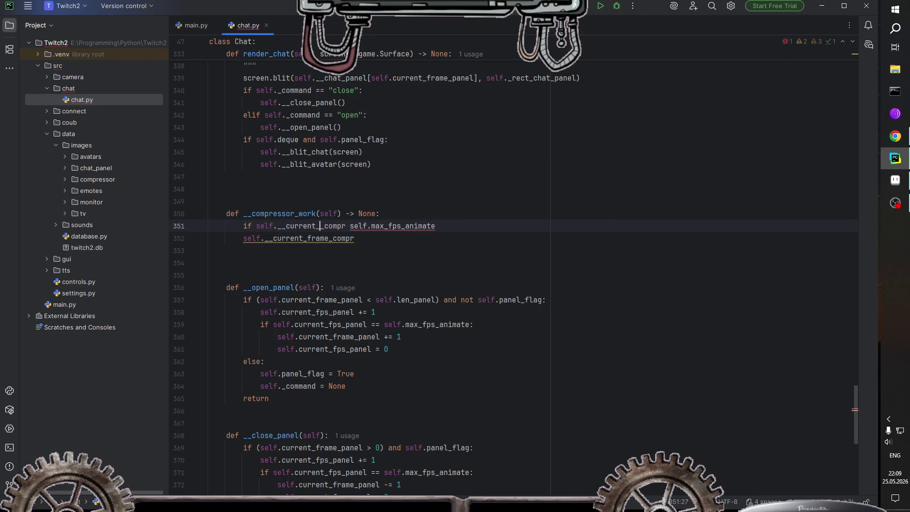
{"action": "left_click", "coordinate": [275, 253]}
{"action": "key", "text": "Right"}
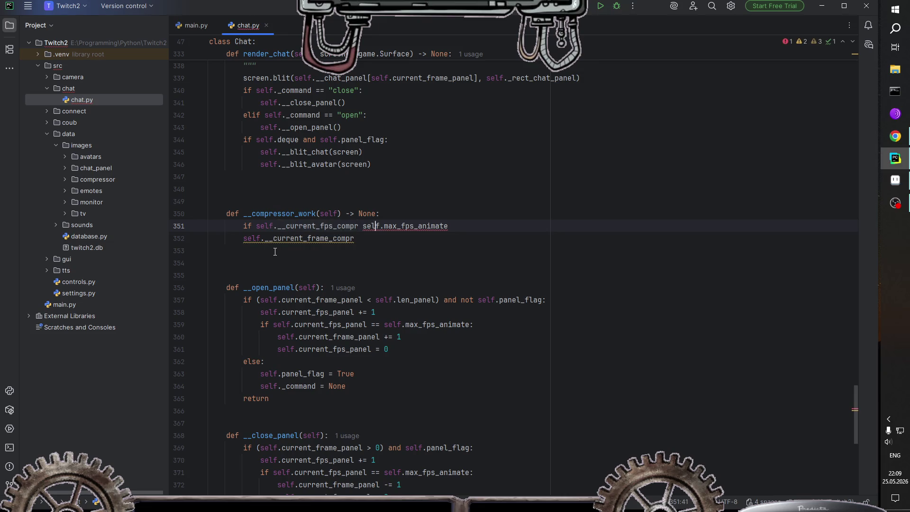
{"action": "type", "text": "=="}
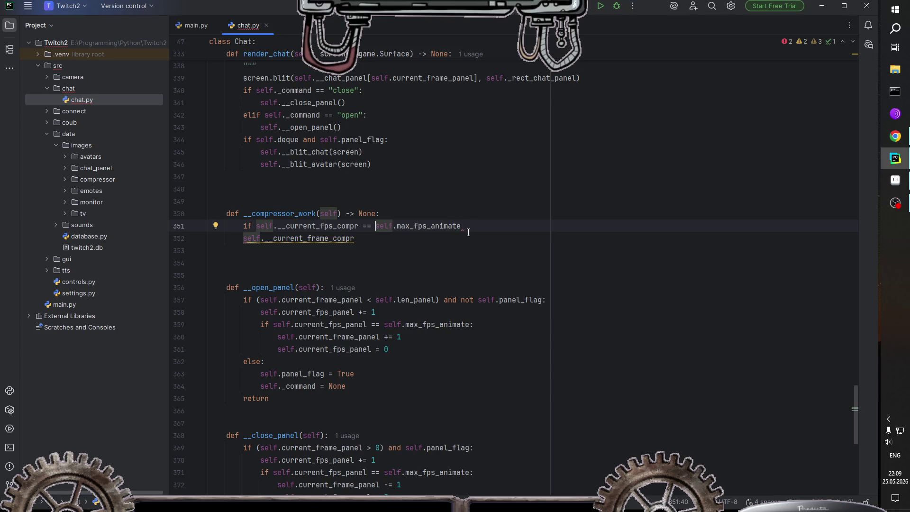
{"action": "left_click", "coordinate": [485, 224]}
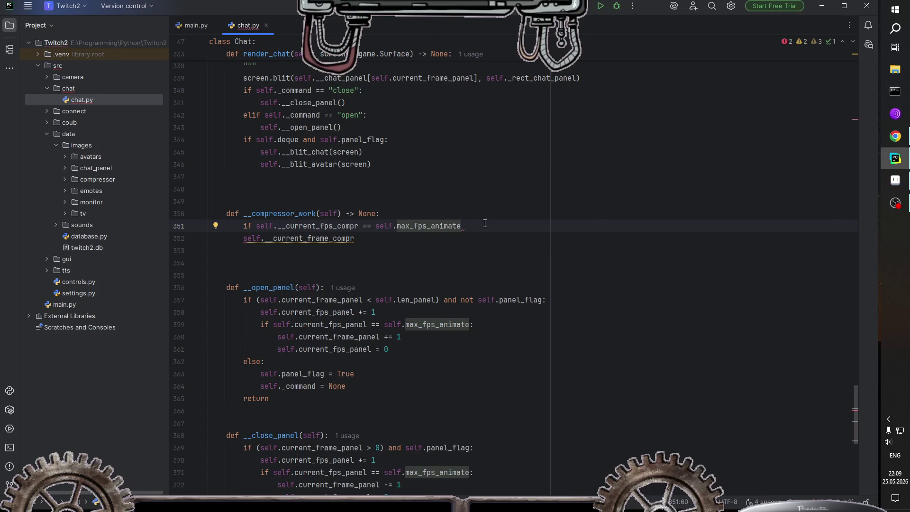
{"action": "key", "text": "ctrl+Left"}
{"action": "key", "text": "Left"}
{"action": "key", "text": "Left"}
{"action": "key", "text": "Left"}
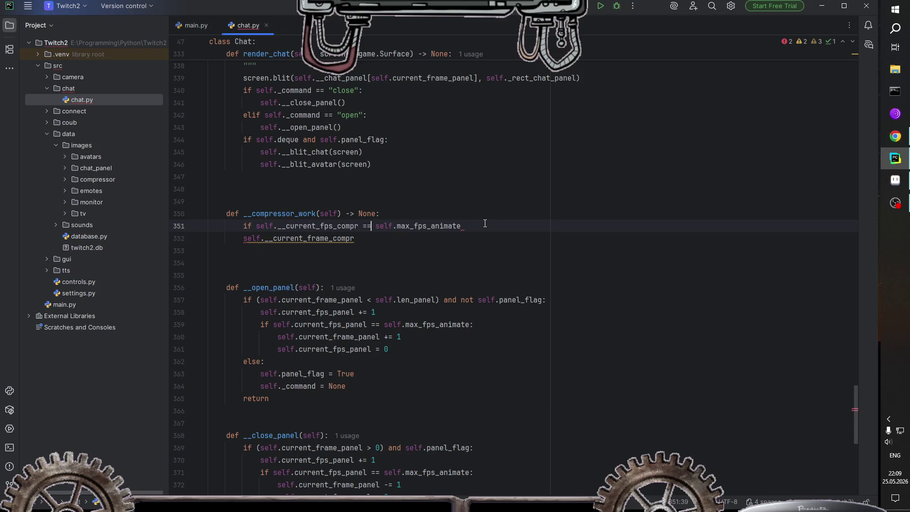
{"action": "key", "text": "ctrl+Right"}
{"action": "key", "text": "ctrl+Right"}
{"action": "key", "text": "ctrl+Right"}
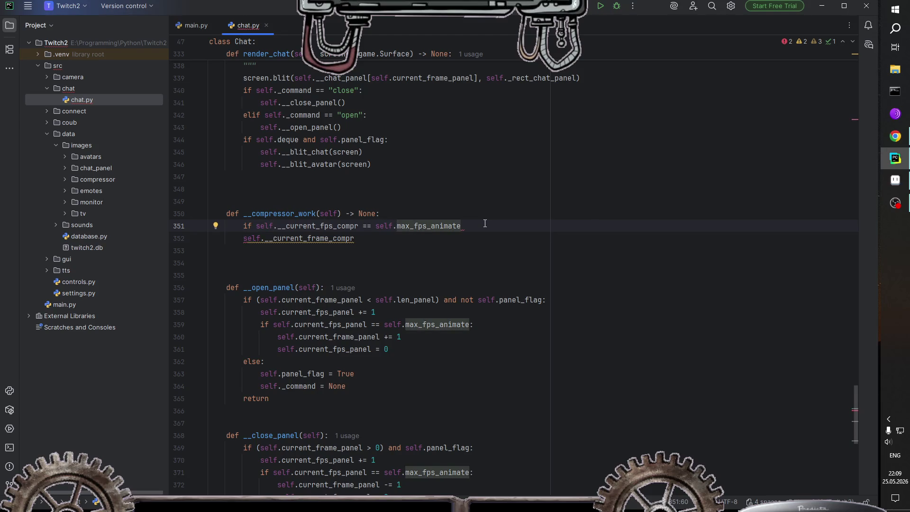
Step: End the if with a colon and increment self.__current_frame_compr by 1 inside it
{"action": "type", "text": ":"}
{"action": "key", "text": "Return"}
{"action": "type", "text": "self"}
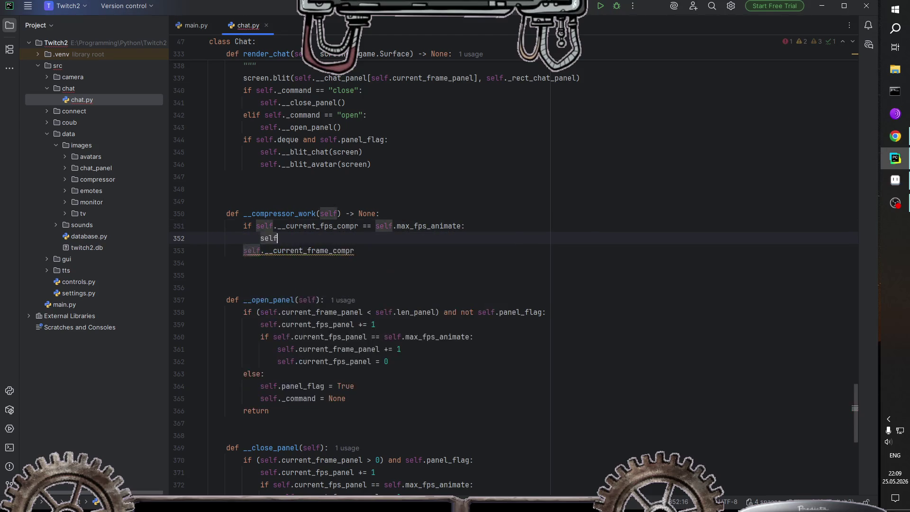
{"action": "type", "text": ".__"}
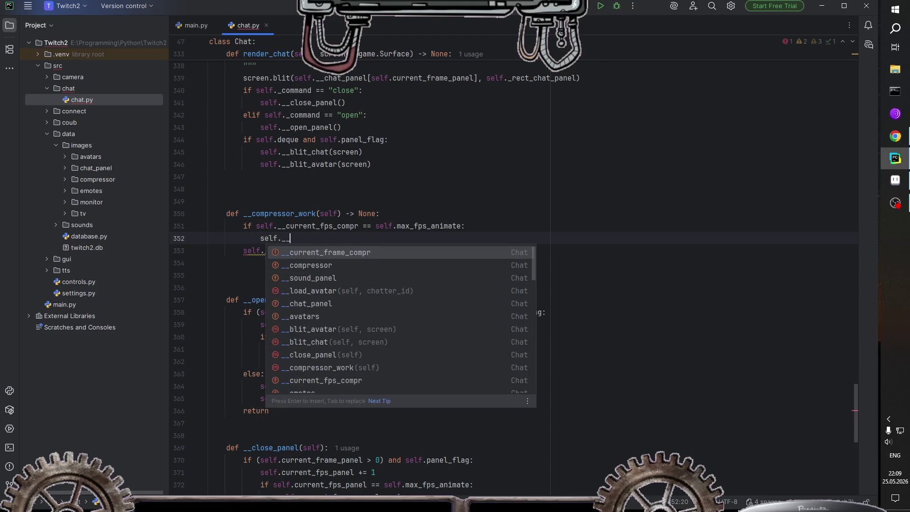
{"action": "key", "text": "Return"}
{"action": "type", "text": "+"}
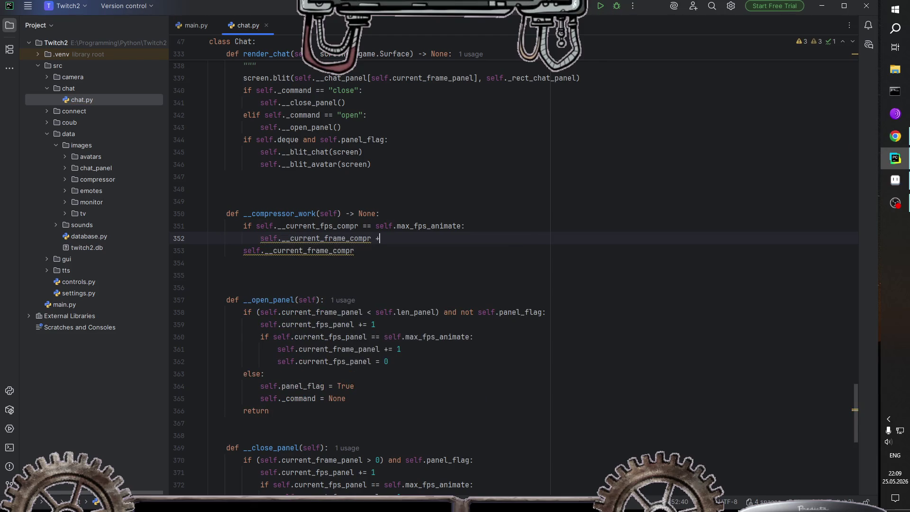
{"action": "type", "text": "= "}
{"action": "type", "text": "1"}
Step: Add self.__current_fps_compr = 0 on the next line of the if body
{"action": "key", "text": "Return"}
{"action": "type", "text": "se"}
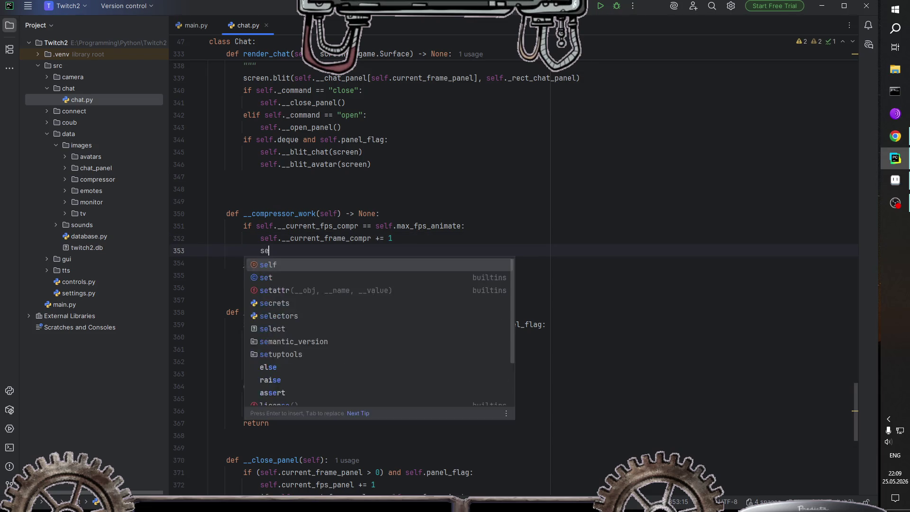
{"action": "type", "text": "lf.__cu"}
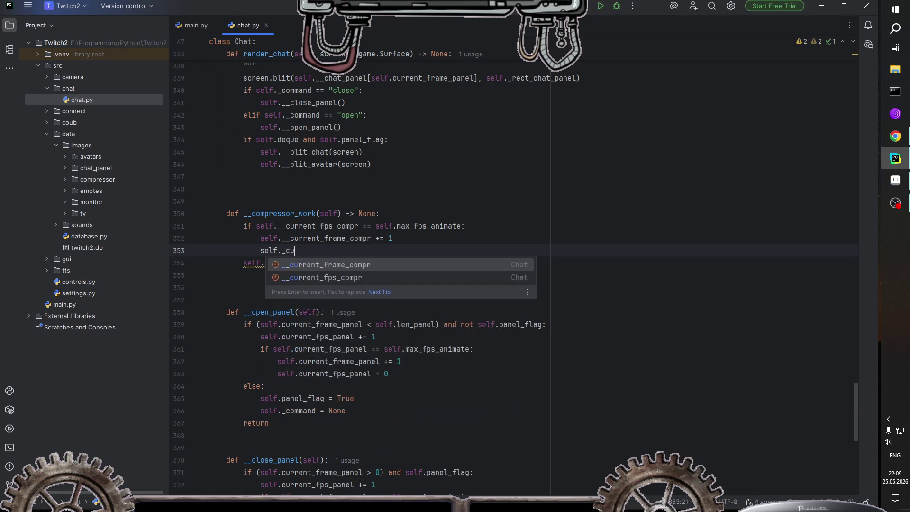
{"action": "key", "text": "Down"}
{"action": "key", "text": "Return"}
{"action": "type", "text": "= "}
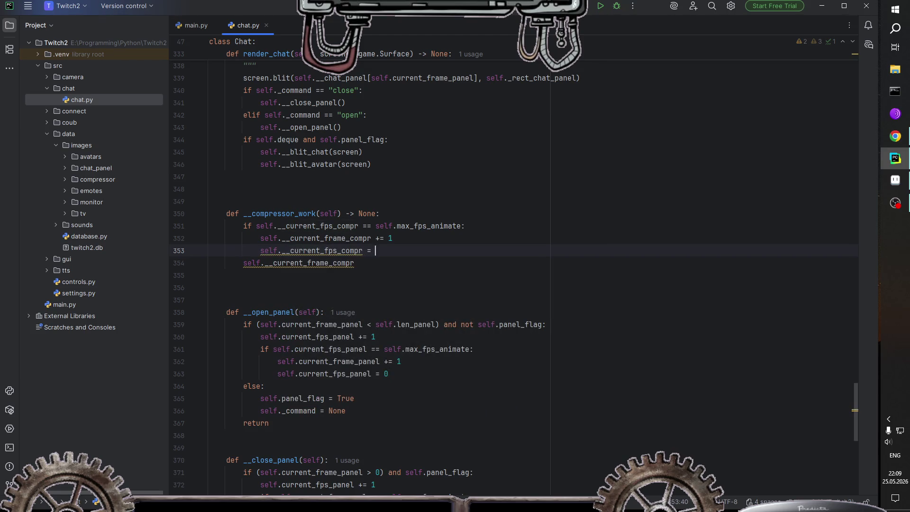
{"action": "type", "text": "0"}
Step: Delete the leftover unfinished __current_frame_compr line
{"action": "double_click", "coordinate": [342, 265]}
{"action": "left_click_drag", "start_coordinate": [343, 266], "coordinate": [195, 264]}
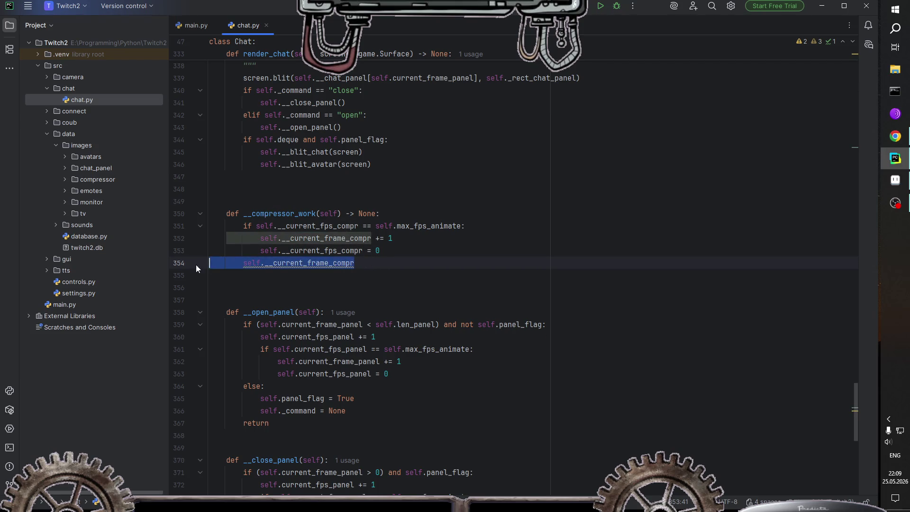
{"action": "key", "text": "BackSpace"}
{"action": "left_click", "coordinate": [396, 252]}
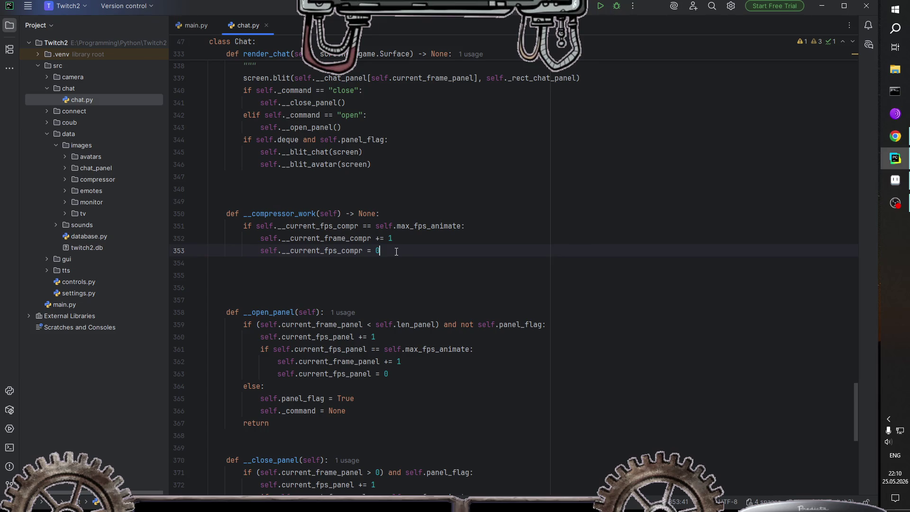
{"action": "left_click", "coordinate": [400, 215]}
{"action": "scroll", "coordinate": [401, 215], "scroll_direction": "up", "scroll_amount": 4}
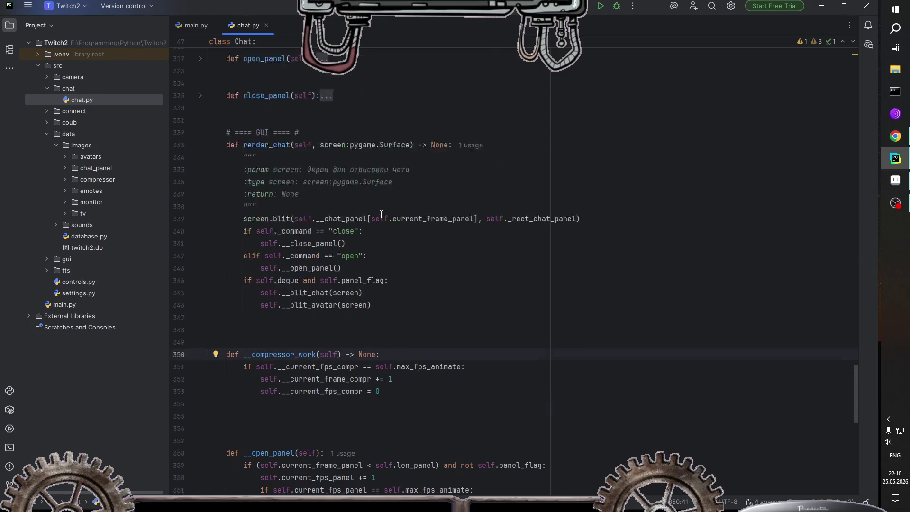
{"action": "scroll", "coordinate": [424, 287], "scroll_direction": "up", "scroll_amount": 12}
{"action": "scroll", "coordinate": [423, 288], "scroll_direction": "up", "scroll_amount": 4}
{"action": "scroll", "coordinate": [404, 296], "scroll_direction": "up", "scroll_amount": 4}
{"action": "scroll", "coordinate": [385, 306], "scroll_direction": "up", "scroll_amount": 3}
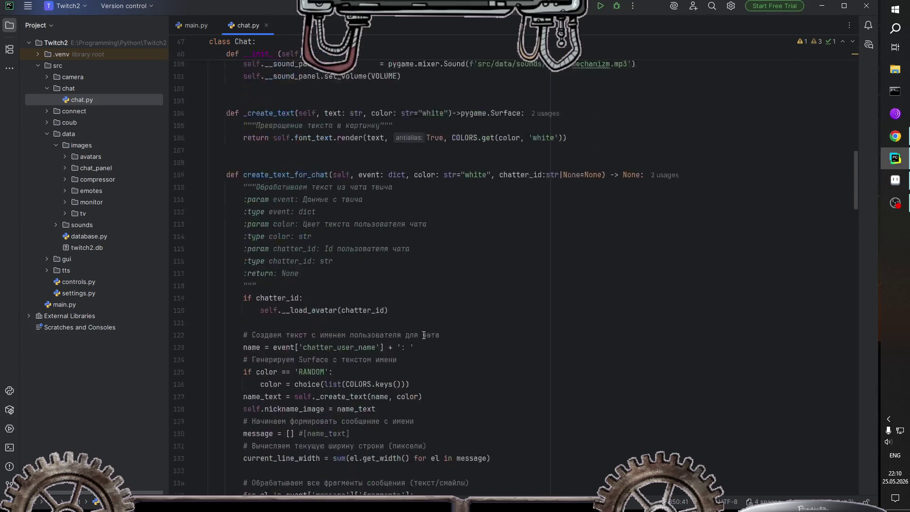
Step: Add an aligned self.__rect_compr = self.__compressor.get_rect() line below __compressor
{"action": "scroll", "coordinate": [364, 315], "scroll_direction": "up", "scroll_amount": 3}
{"action": "scroll", "coordinate": [342, 301], "scroll_direction": "up", "scroll_amount": 1}
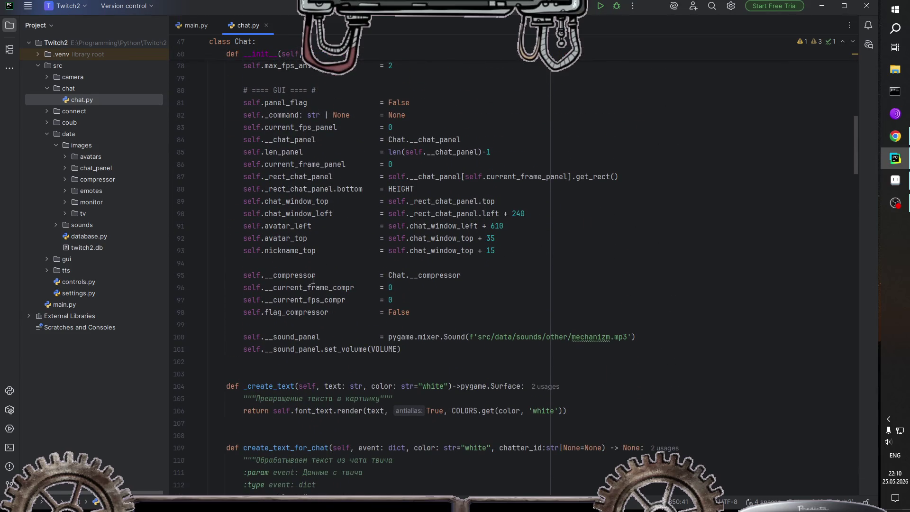
{"action": "left_click", "coordinate": [483, 278]}
{"action": "left_click", "coordinate": [462, 291]}
{"action": "left_click", "coordinate": [474, 276]}
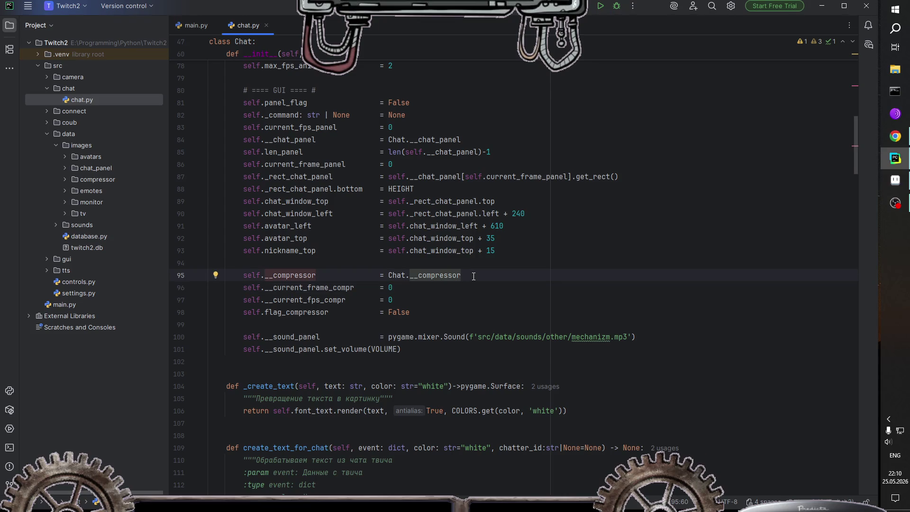
{"action": "key", "text": "Return"}
{"action": "type", "text": "sel"}
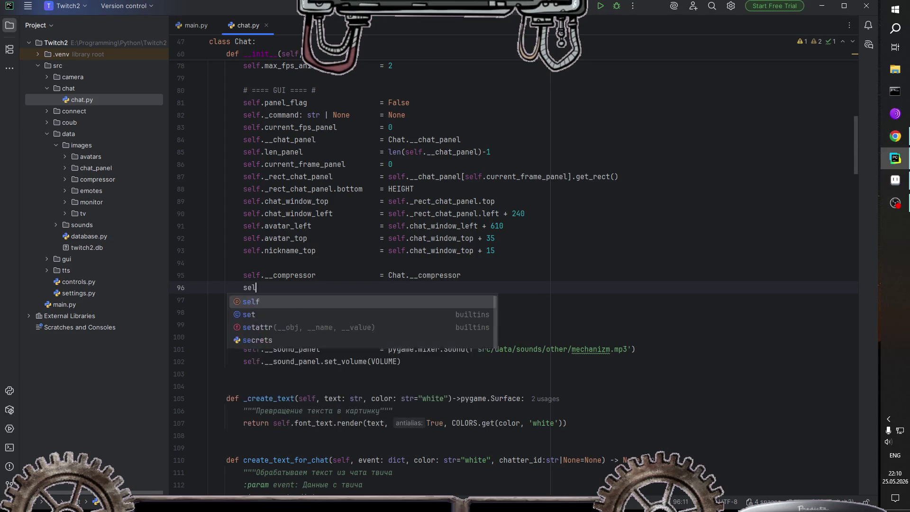
{"action": "type", "text": "f.__"}
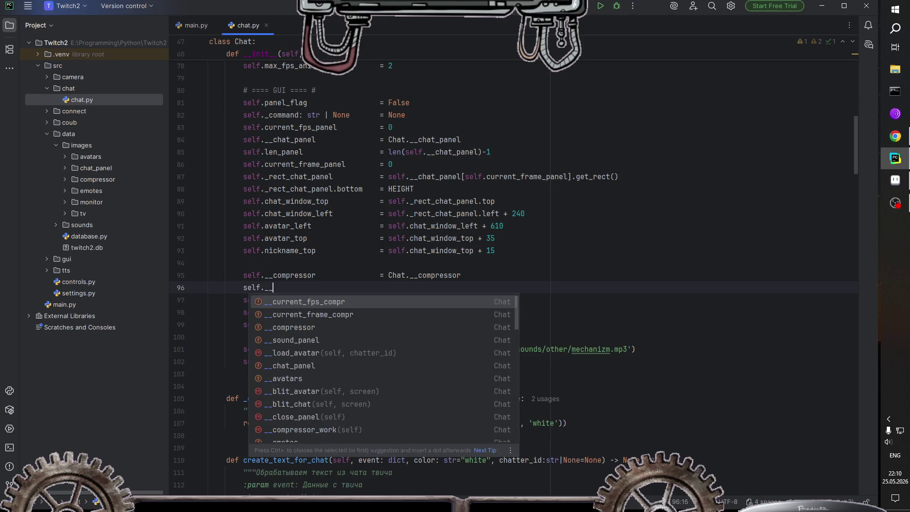
{"action": "type", "text": "rect_compr"}
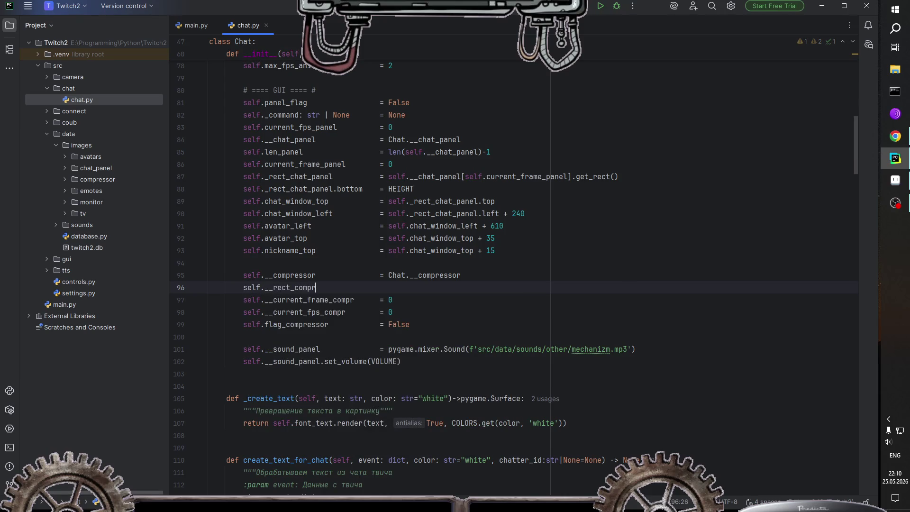
{"action": "key", "text": "Tab"}
{"action": "key", "text": "Tab"}
{"action": "key", "text": "Tab"}
{"action": "key", "text": "Tab"}
{"action": "key", "text": "BackSpace"}
{"action": "key", "text": "BackSpace"}
{"action": "key", "text": "BackSpace"}
{"action": "key", "text": "BackSpace"}
{"action": "type", "text": "= self."}
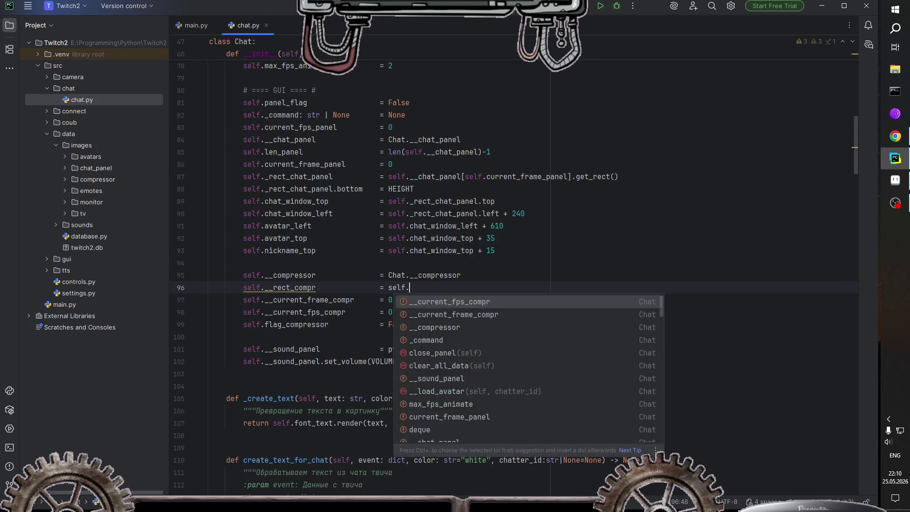
{"action": "type", "text": "__com"}
{"action": "key", "text": "Return"}
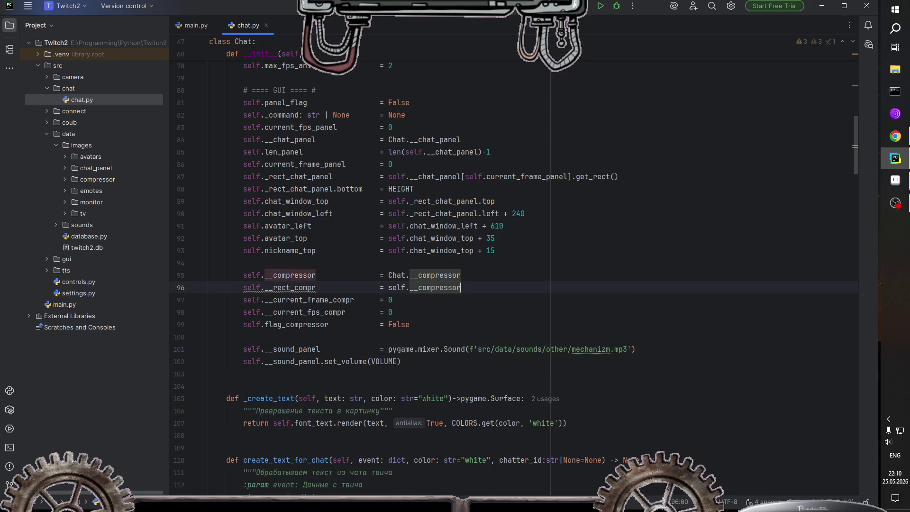
{"action": "type", "text": ".gen"}
{"action": "key", "text": "BackSpace"}
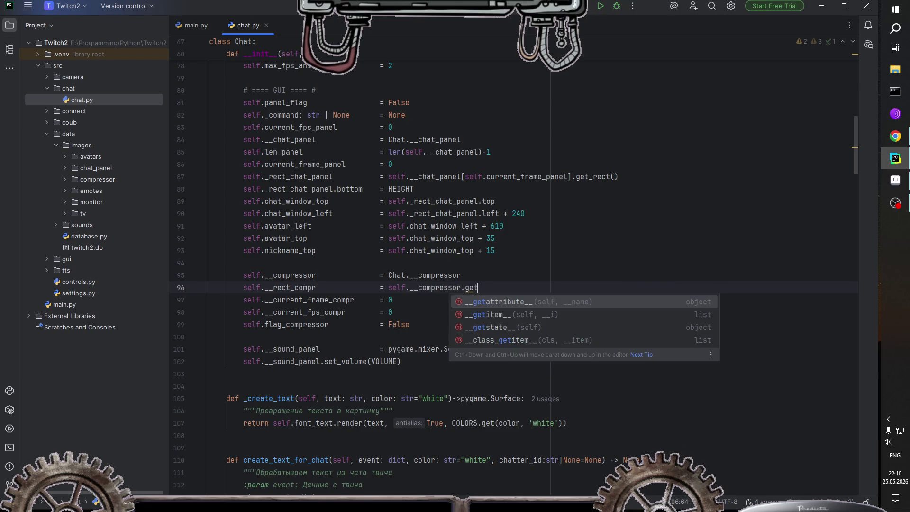
{"action": "type", "text": "t_rect()"}
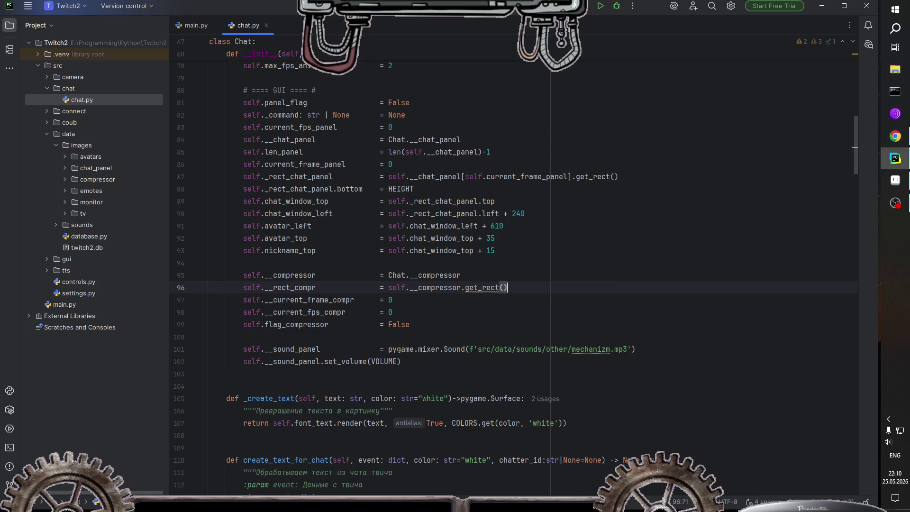
Step: Index the compressor as [0] and start a self.__len_compr line below
{"action": "left_click", "coordinate": [461, 287]}
{"action": "type", "text": "[0]"}
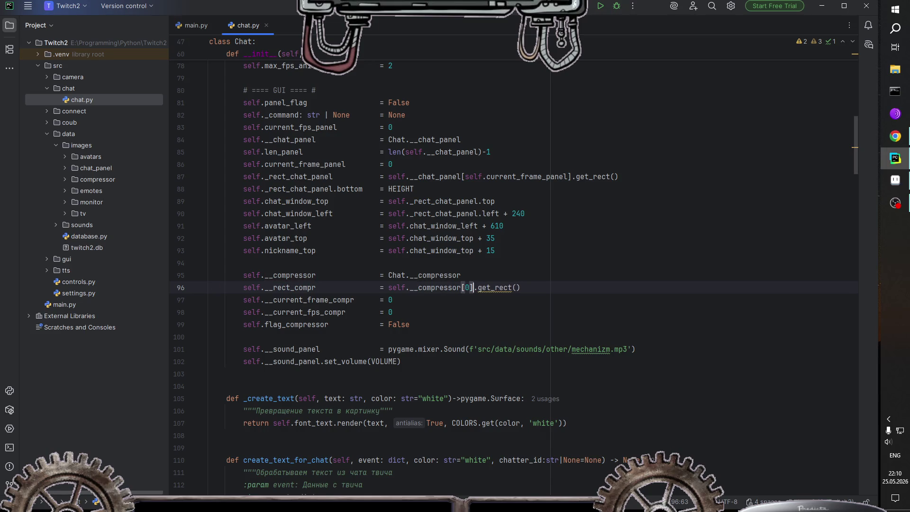
{"action": "left_click", "coordinate": [551, 300]}
{"action": "left_click", "coordinate": [543, 289]}
{"action": "key", "text": "Return"}
{"action": "type", "text": "self."}
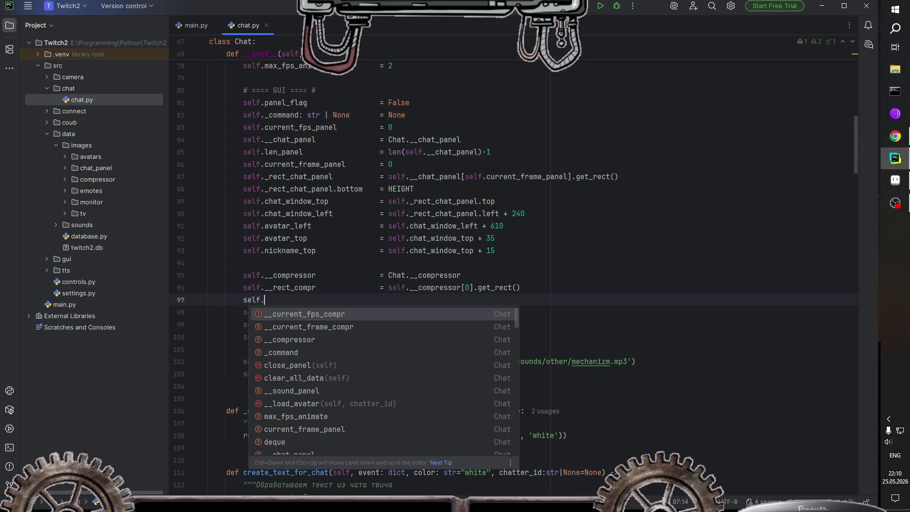
{"action": "type", "text": "__len_comp"}
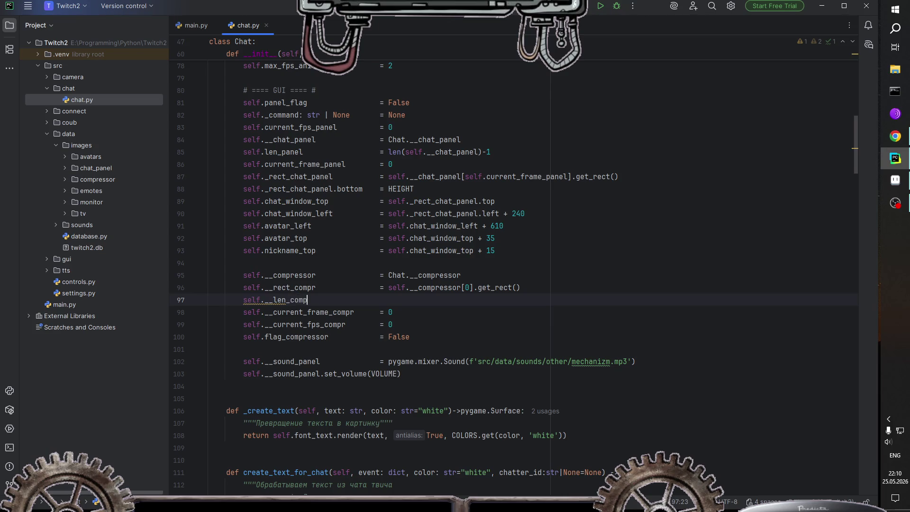
{"action": "type", "text": "r"}
Step: Rename len_panel to __len_panel across the project and realign its assignment
{"action": "left_click", "coordinate": [268, 152]}
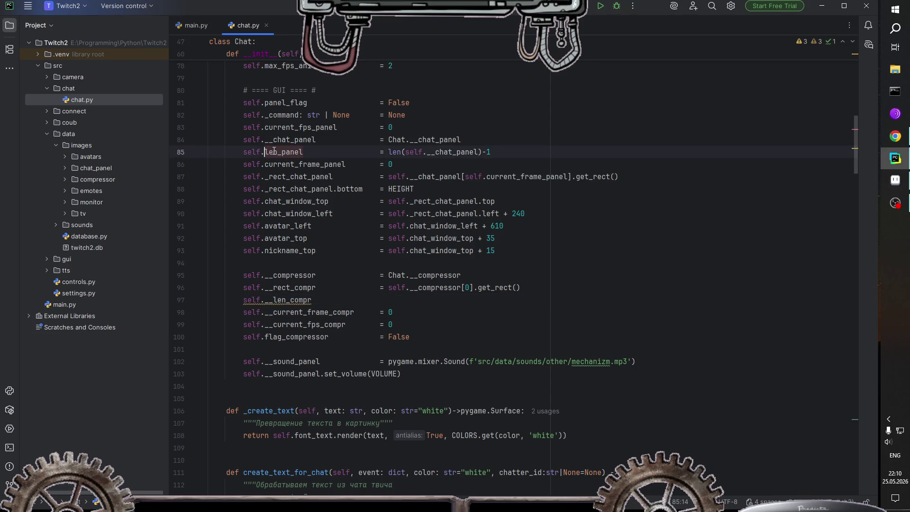
{"action": "right_click", "coordinate": [295, 153]}
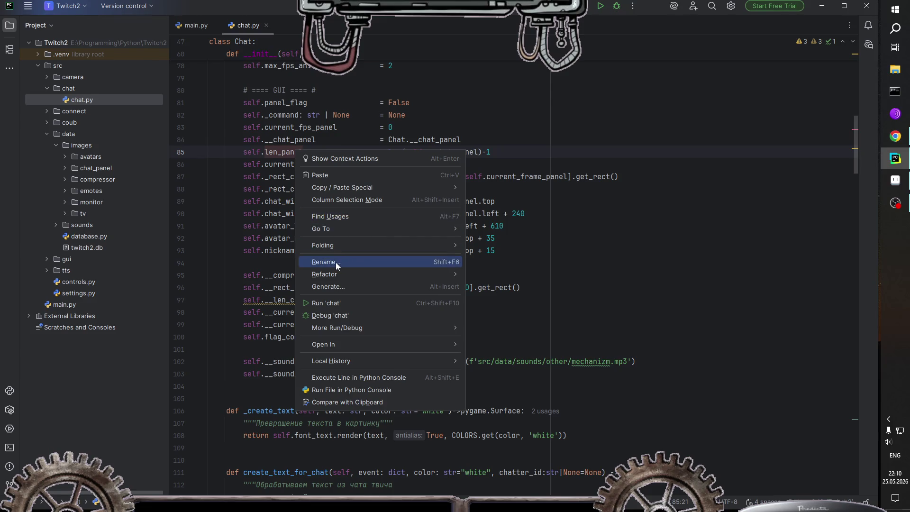
{"action": "left_click", "coordinate": [336, 263]}
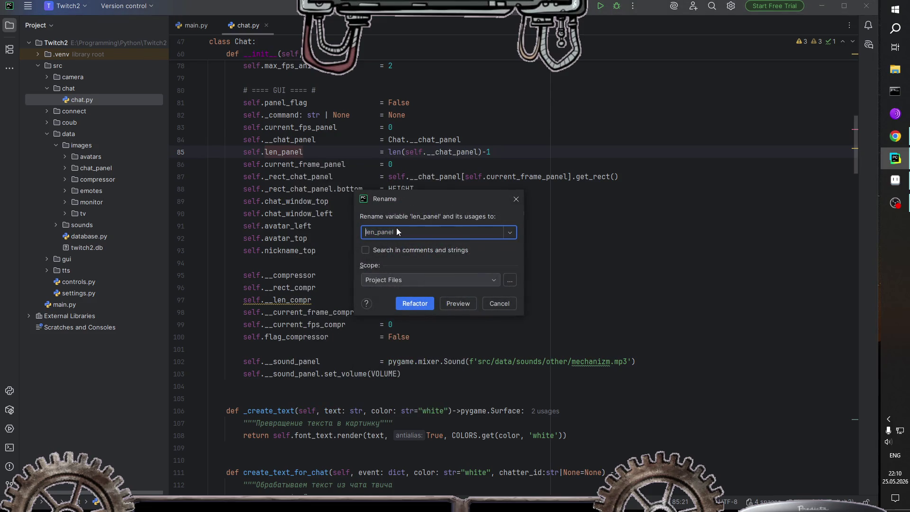
{"action": "type", "text": "__"}
{"action": "left_click", "coordinate": [409, 304]}
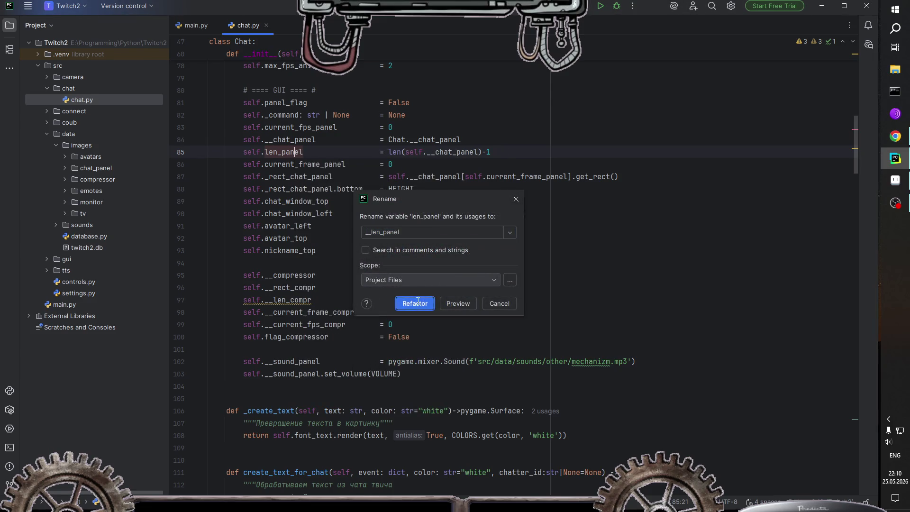
{"action": "left_click", "coordinate": [315, 305]}
{"action": "left_click", "coordinate": [388, 153]}
{"action": "key", "text": "BackSpace"}
{"action": "key", "text": "BackSpace"}
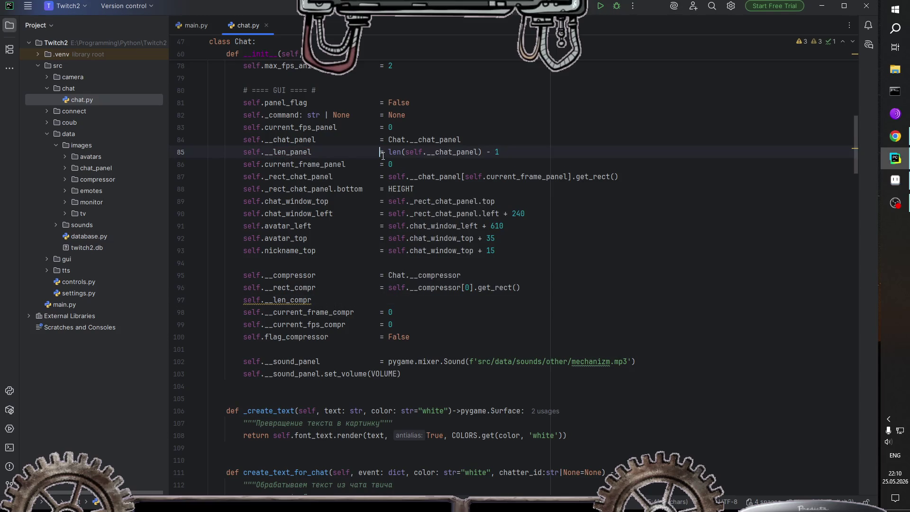
Step: Set self.__len_compr = len(self.__compressor)-1
{"action": "left_click", "coordinate": [390, 300]}
{"action": "key", "text": "Tab"}
{"action": "key", "text": "Tab"}
{"action": "key", "text": "Tab"}
{"action": "key", "text": "Tab"}
{"action": "type", "text": "= len(self."}
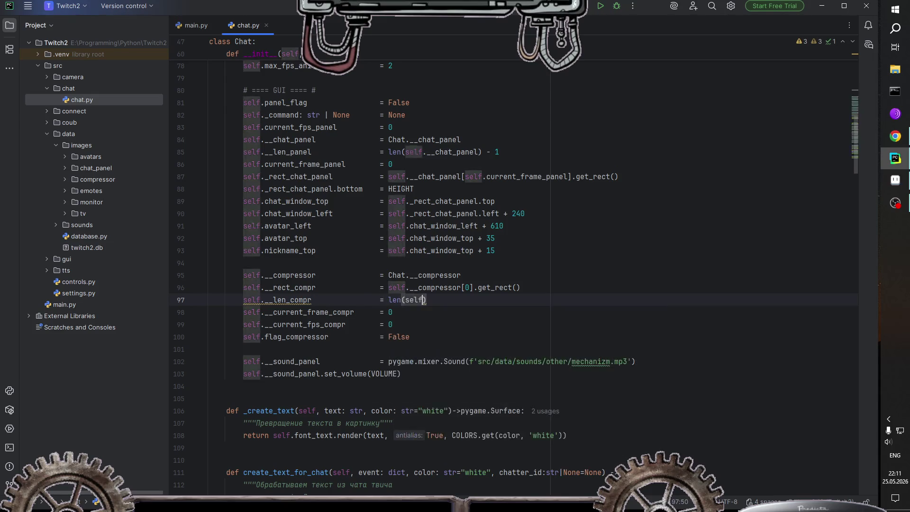
{"action": "type", "text": "_"}
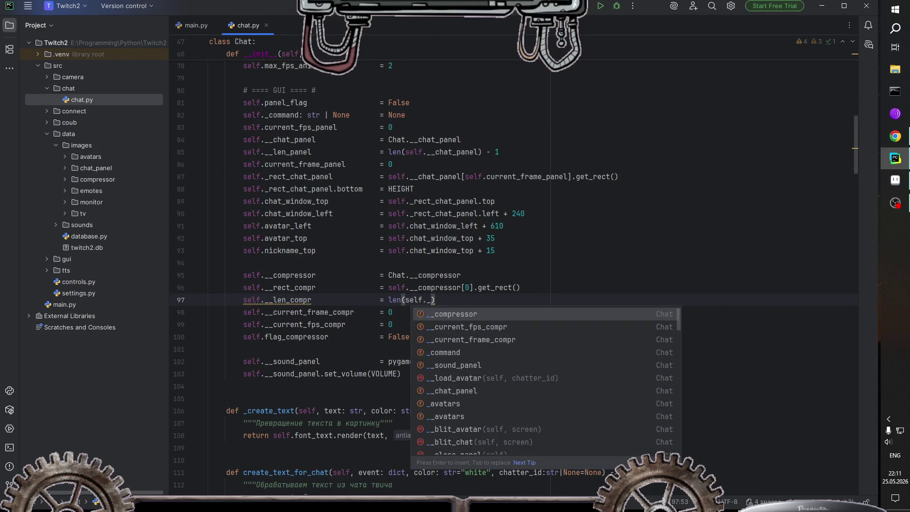
{"action": "key", "text": "Return"}
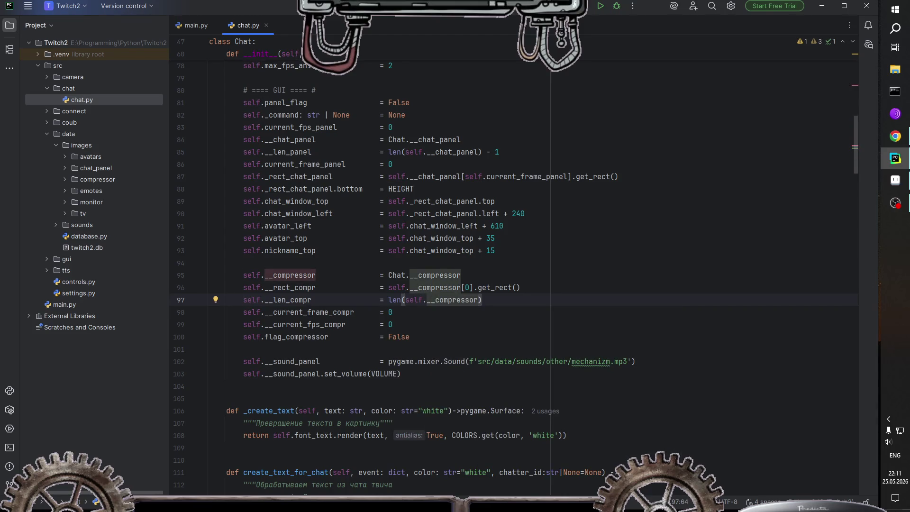
{"action": "key", "text": "End"}
{"action": "type", "text": "-1"}
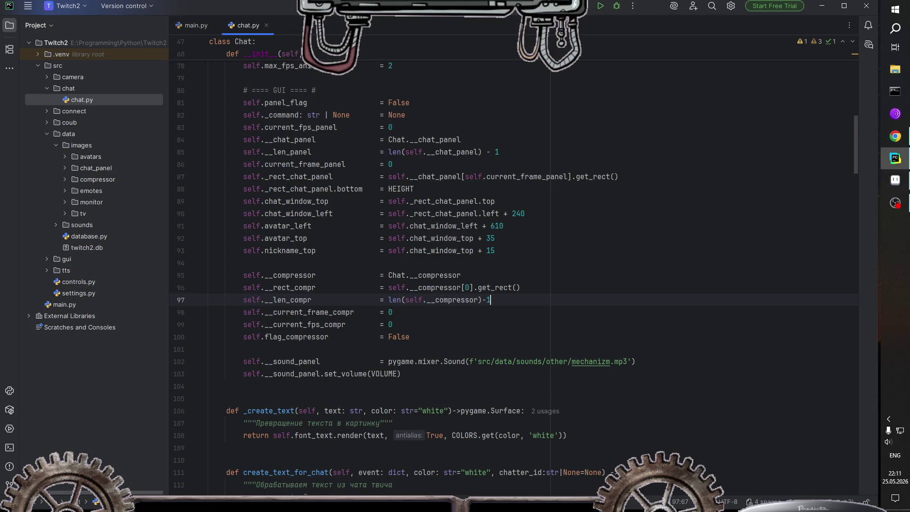
{"action": "scroll", "coordinate": [380, 340], "scroll_direction": "down", "scroll_amount": 4}
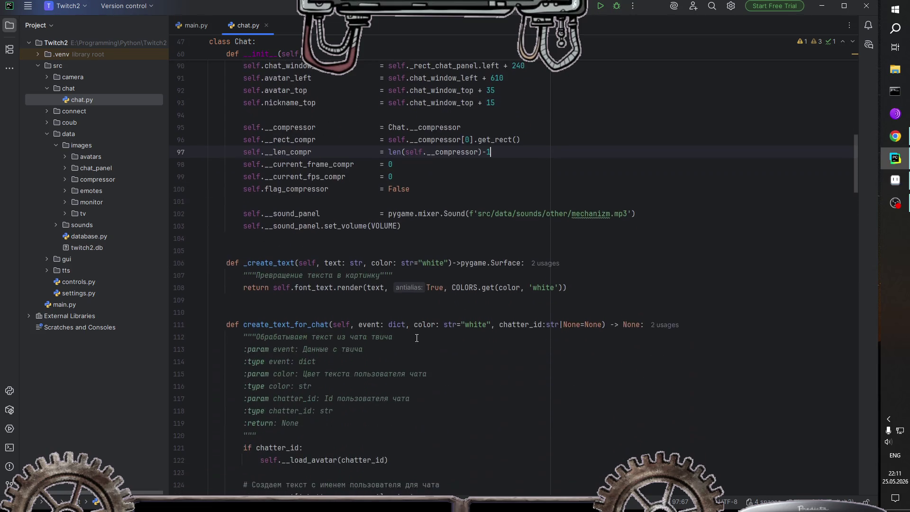
Step: After the fps reset, add else: self.__current_fps_compr += 1 in __compressor_work
{"action": "scroll", "coordinate": [389, 339], "scroll_direction": "down", "scroll_amount": 4}
{"action": "scroll", "coordinate": [403, 339], "scroll_direction": "down", "scroll_amount": 7}
{"action": "scroll", "coordinate": [419, 338], "scroll_direction": "down", "scroll_amount": 8}
{"action": "scroll", "coordinate": [418, 339], "scroll_direction": "down", "scroll_amount": 10}
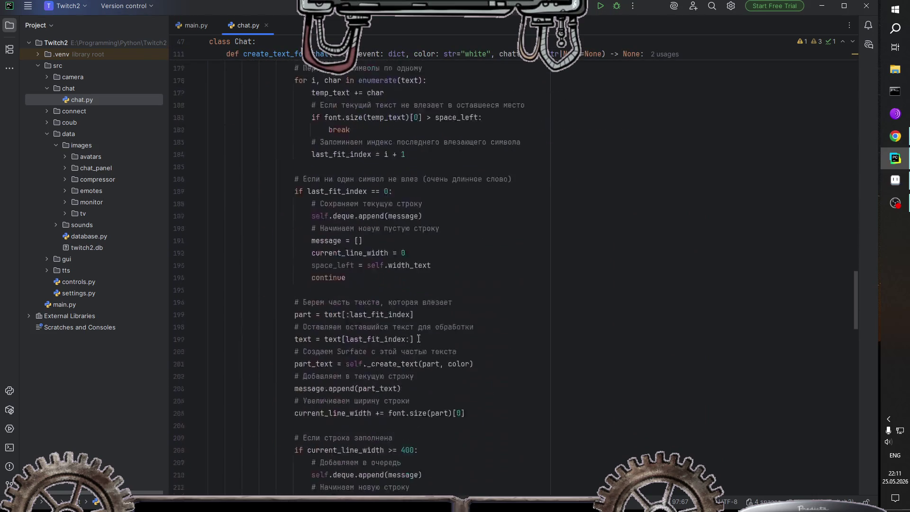
{"action": "scroll", "coordinate": [419, 339], "scroll_direction": "down", "scroll_amount": 7}
{"action": "scroll", "coordinate": [419, 339], "scroll_direction": "down", "scroll_amount": 2}
{"action": "scroll", "coordinate": [419, 338], "scroll_direction": "down", "scroll_amount": 2}
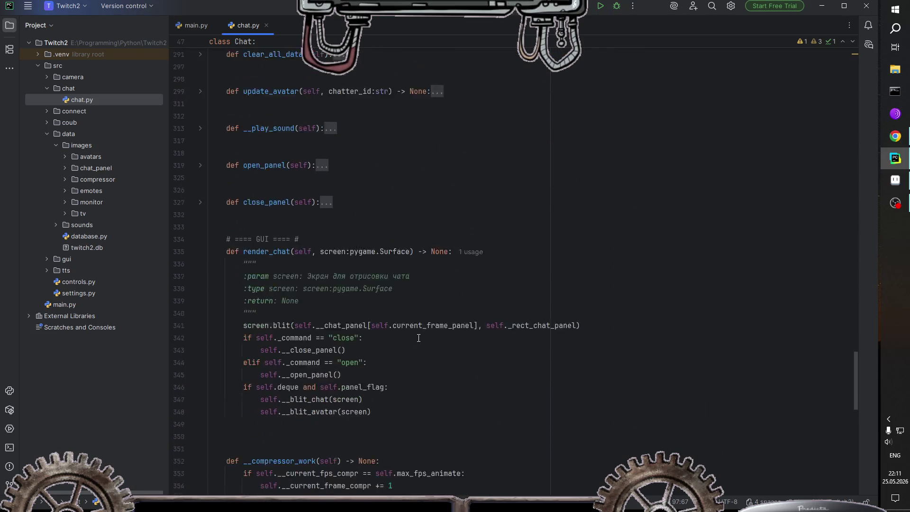
{"action": "scroll", "coordinate": [419, 338], "scroll_direction": "down", "scroll_amount": 2}
{"action": "scroll", "coordinate": [418, 338], "scroll_direction": "down", "scroll_amount": 3}
{"action": "scroll", "coordinate": [419, 338], "scroll_direction": "down", "scroll_amount": 2}
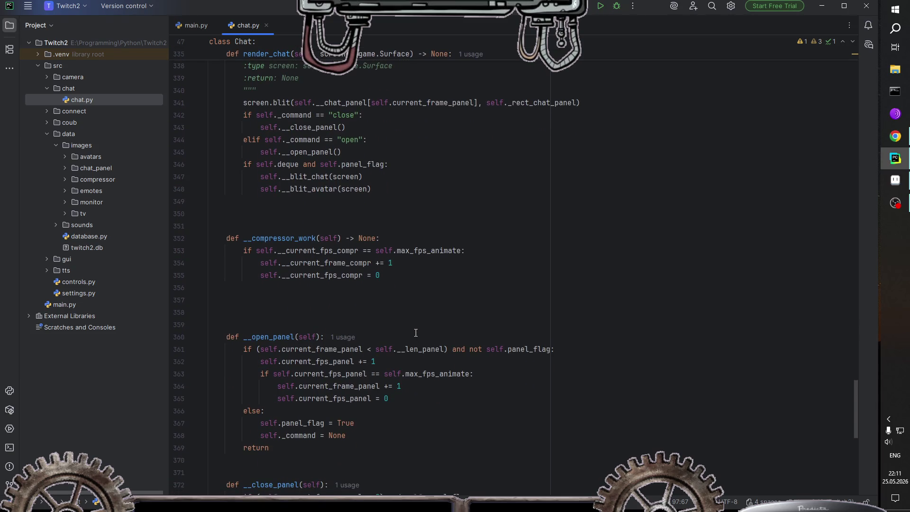
{"action": "left_click", "coordinate": [396, 240]}
{"action": "left_click", "coordinate": [399, 277]}
{"action": "key", "text": "Return"}
{"action": "key", "text": "BackSpace"}
{"action": "type", "text": "el"}
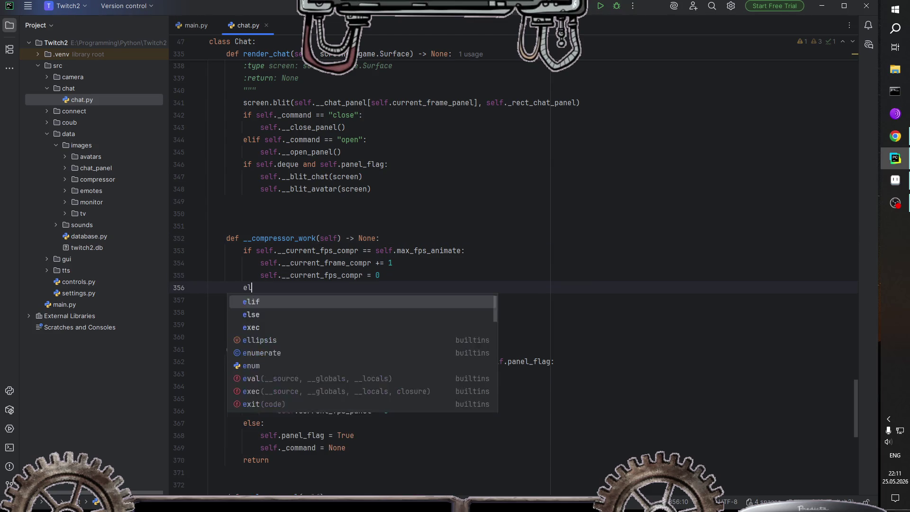
{"action": "type", "text": "se:"}
{"action": "key", "text": "Return"}
{"action": "type", "text": "self."}
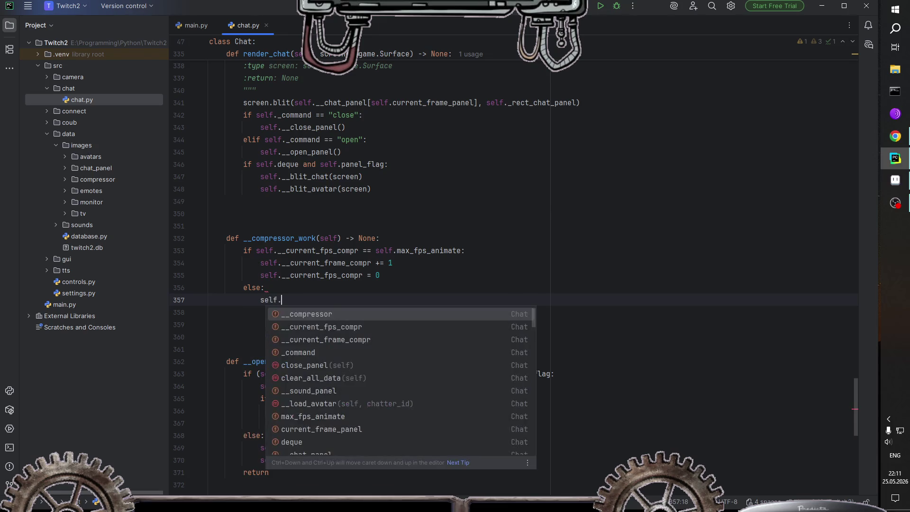
{"action": "type", "text": "__cu"}
{"action": "key", "text": "Return"}
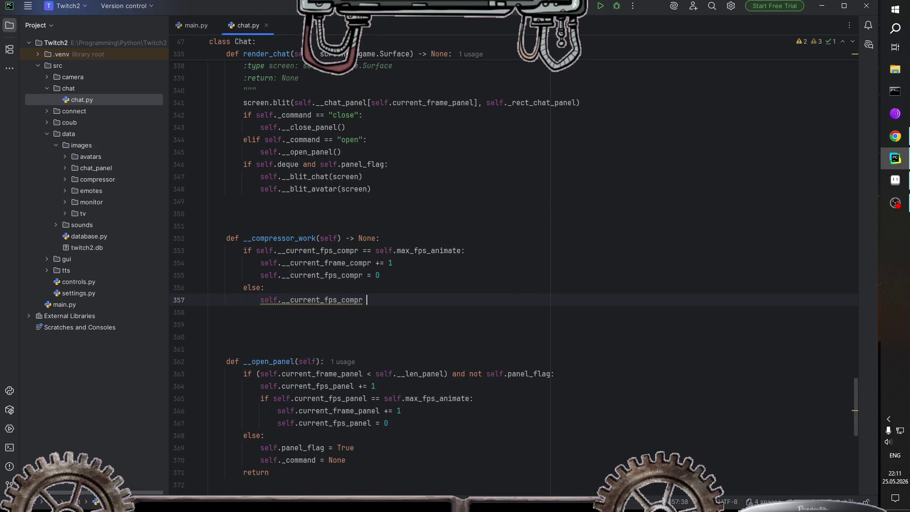
{"action": "type", "text": "+= 1"}
{"action": "scroll", "coordinate": [375, 280], "scroll_direction": "up", "scroll_amount": 3}
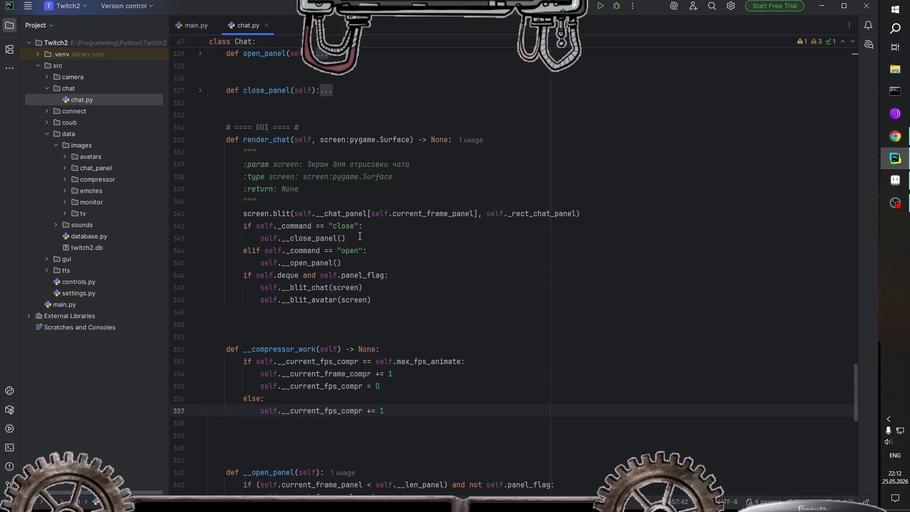
{"action": "scroll", "coordinate": [373, 299], "scroll_direction": "down", "scroll_amount": 1}
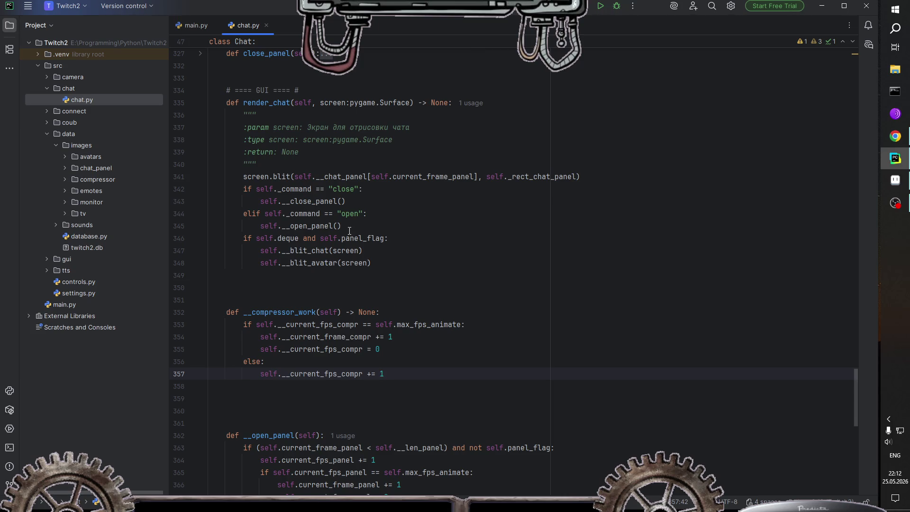
Step: Maximize the PyCharm window and view quick documentation for __current_frame_compr
{"action": "scroll", "coordinate": [377, 339], "scroll_direction": "down", "scroll_amount": 1}
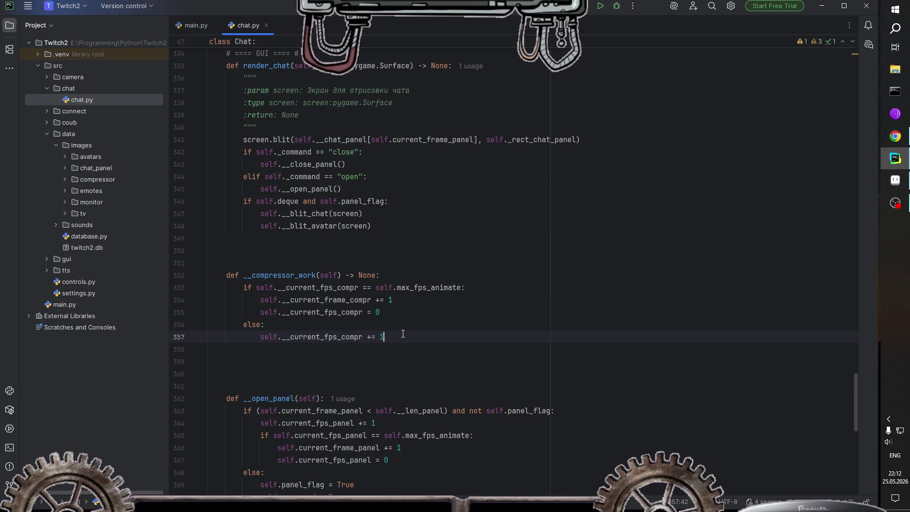
{"action": "key", "text": "super+Up"}
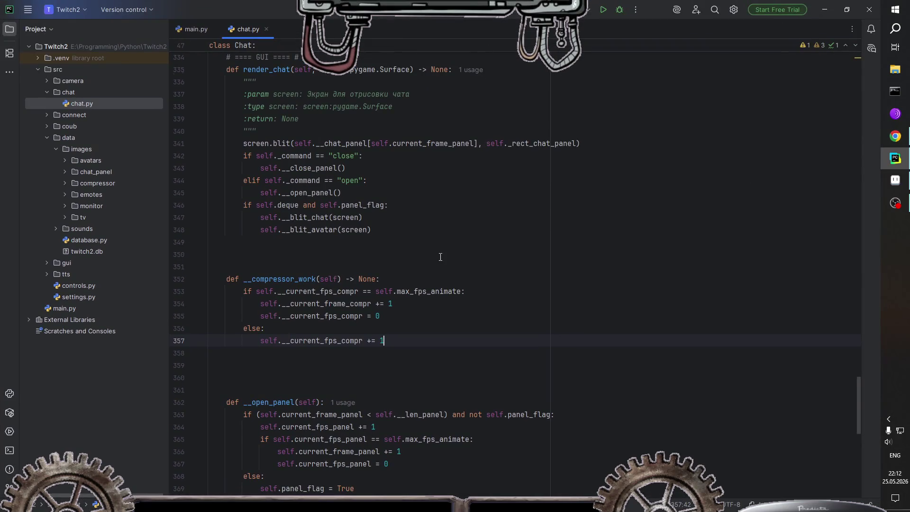
Step: Delete the extra blank lines before __open_panel and above __compressor_work
{"action": "mouse_move", "coordinate": [312, 302]}
{"action": "left_click", "coordinate": [239, 387]}
{"action": "key", "text": "BackSpace"}
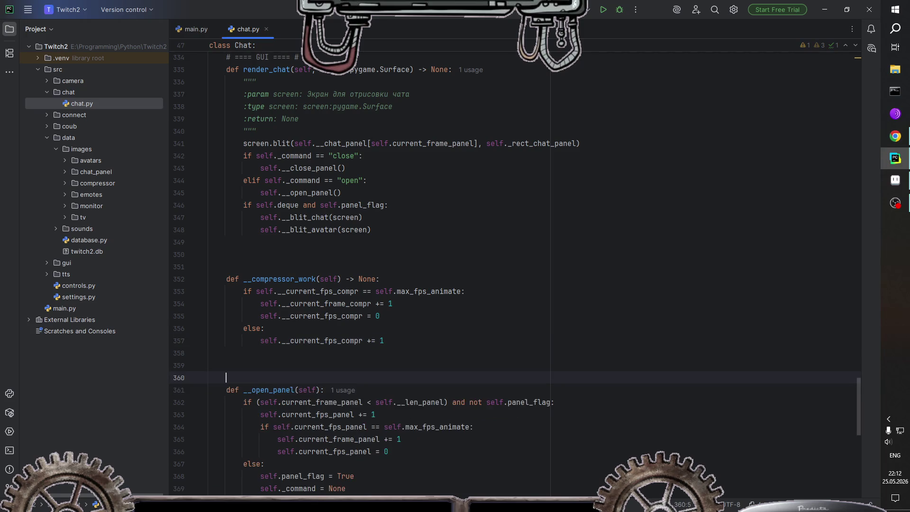
{"action": "key", "text": "BackSpace"}
{"action": "left_click", "coordinate": [211, 266]}
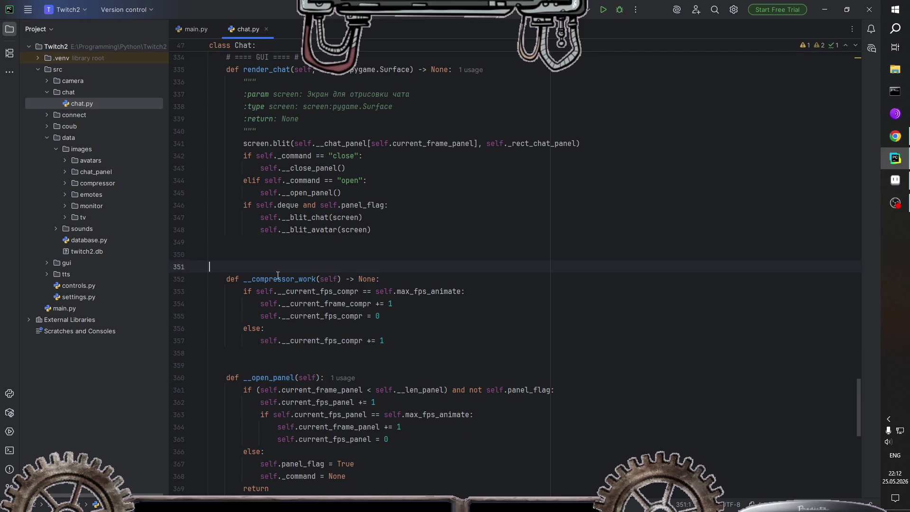
{"action": "key", "text": "BackSpace"}
{"action": "left_click", "coordinate": [412, 331]}
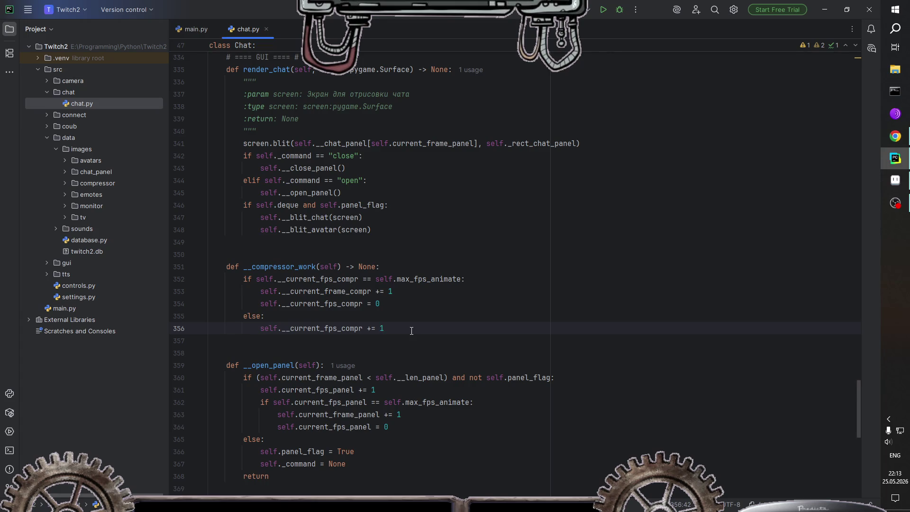
Step: Append screen.blit(self.__compressor[self.__current_frame_compr], self.__rect_compr) to render_chat, outside the if block
{"action": "left_click", "coordinate": [375, 230]}
{"action": "key", "text": "Return"}
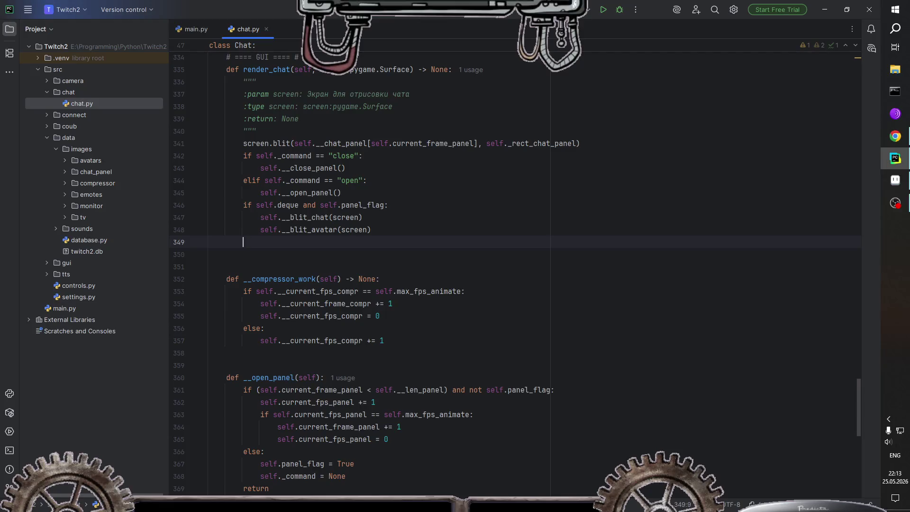
{"action": "key", "text": "BackSpace"}
{"action": "type", "text": "screen."}
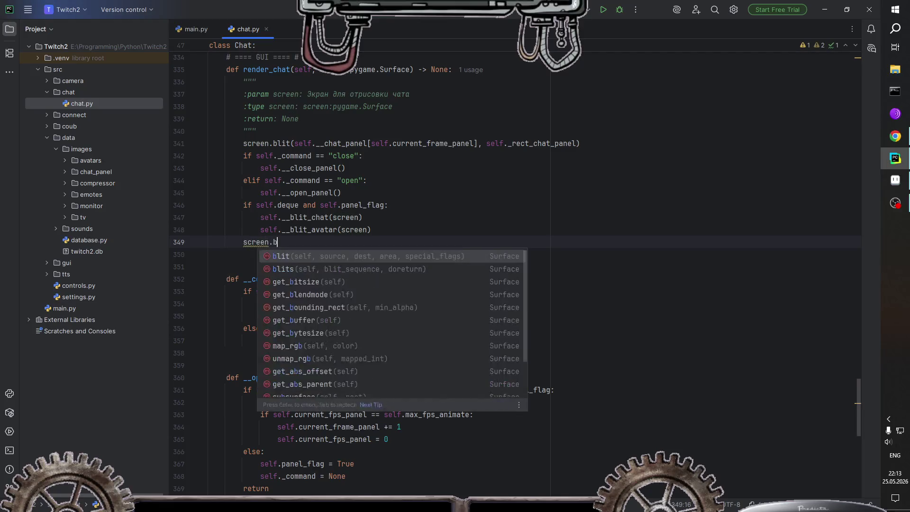
{"action": "type", "text": "blit(self."}
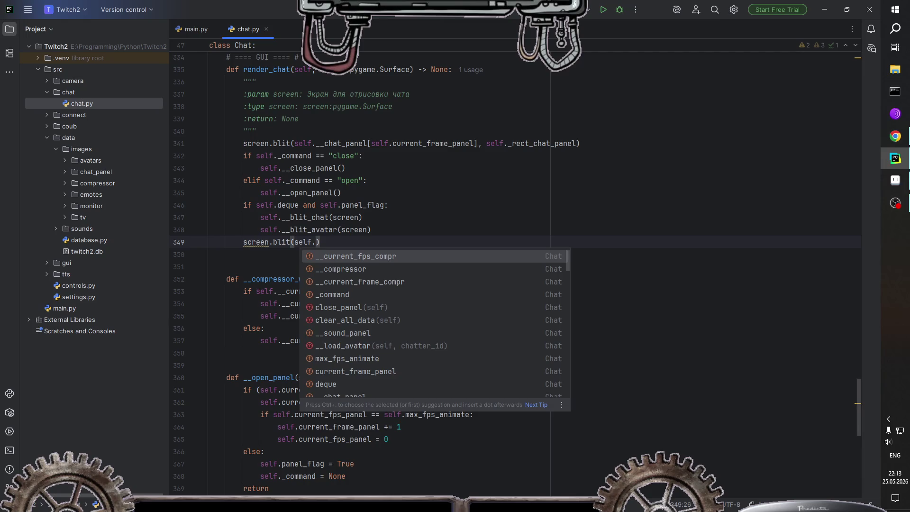
{"action": "type", "text": "__compressor["}
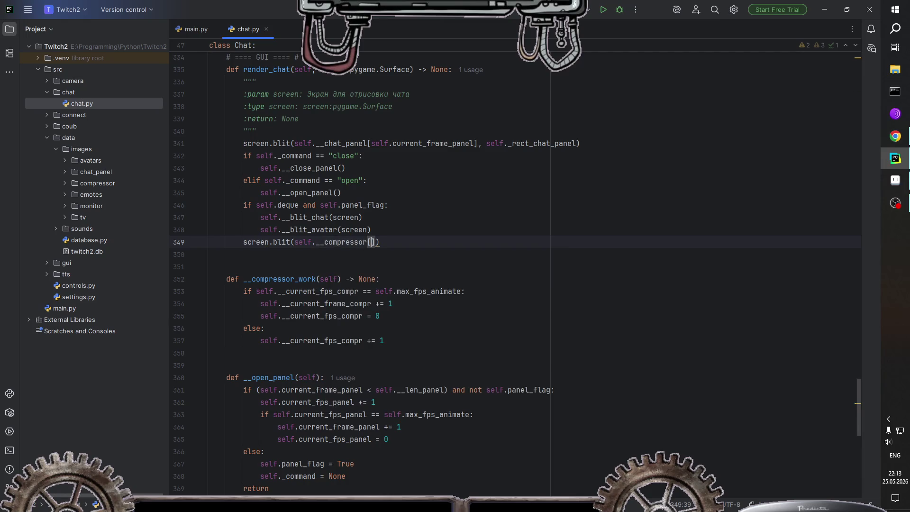
{"action": "type", "text": "self.cu"}
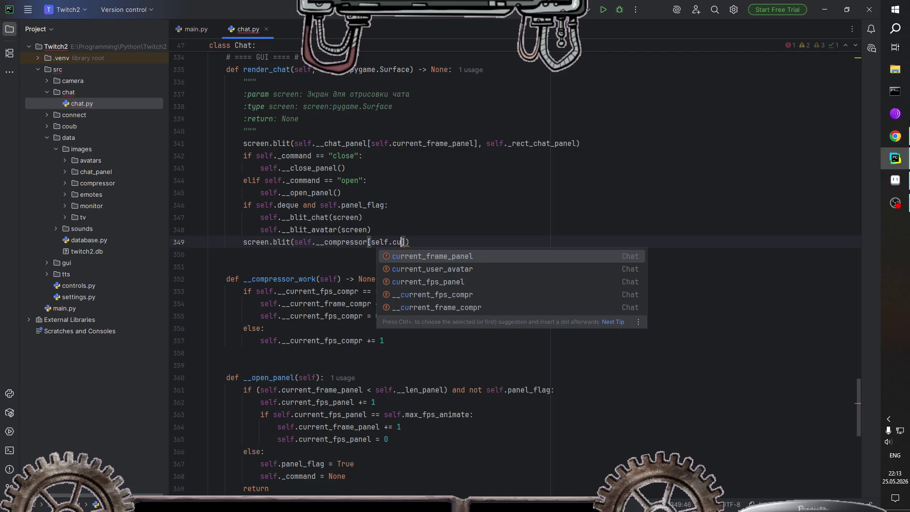
{"action": "key", "text": "Down"}
{"action": "key", "text": "Down"}
{"action": "key", "text": "Down"}
{"action": "key", "text": "Down"}
{"action": "key", "text": "Return"}
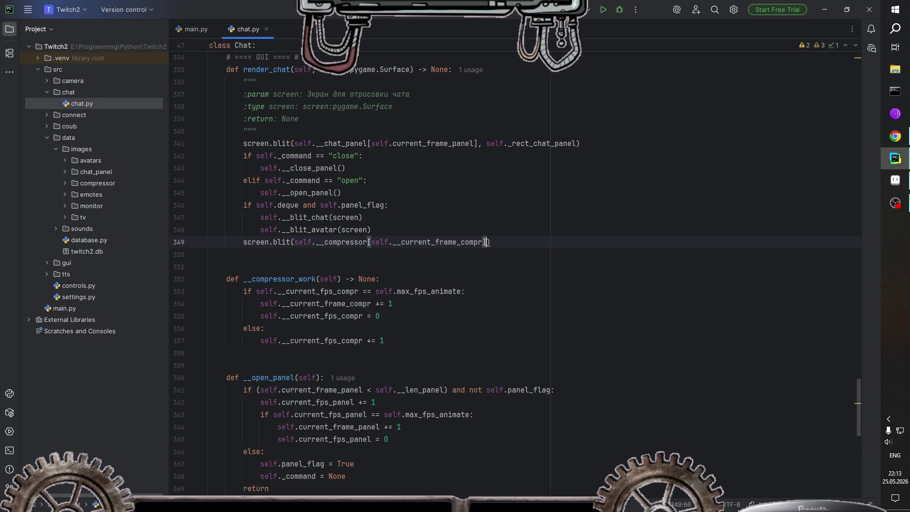
{"action": "type", "text": ", self."}
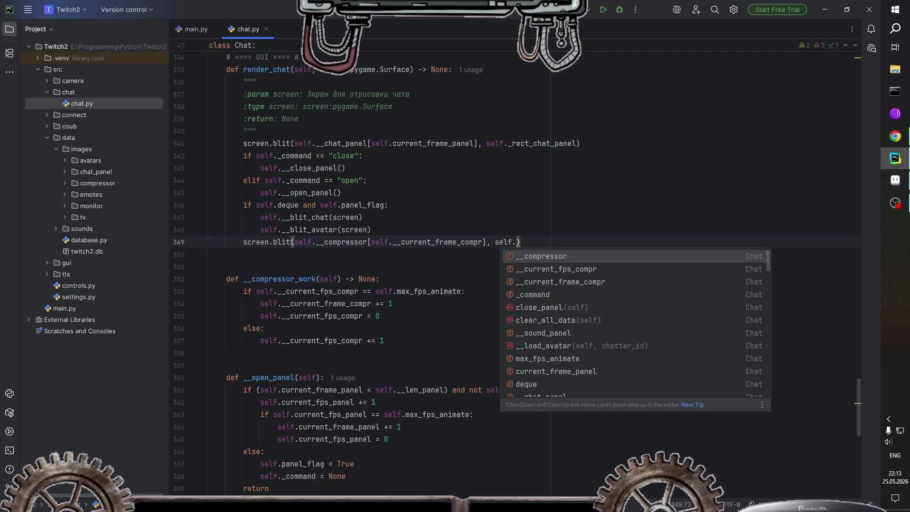
{"action": "type", "text": "rect"}
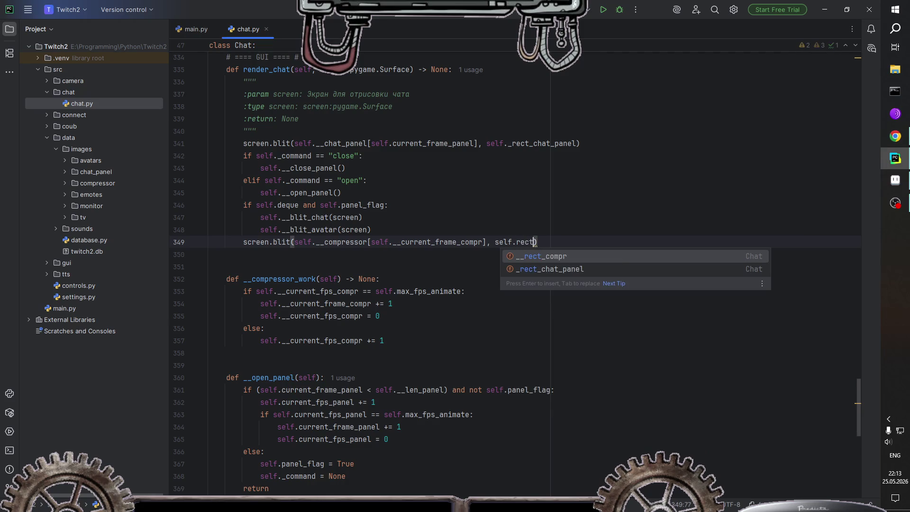
{"action": "key", "text": "Return"}
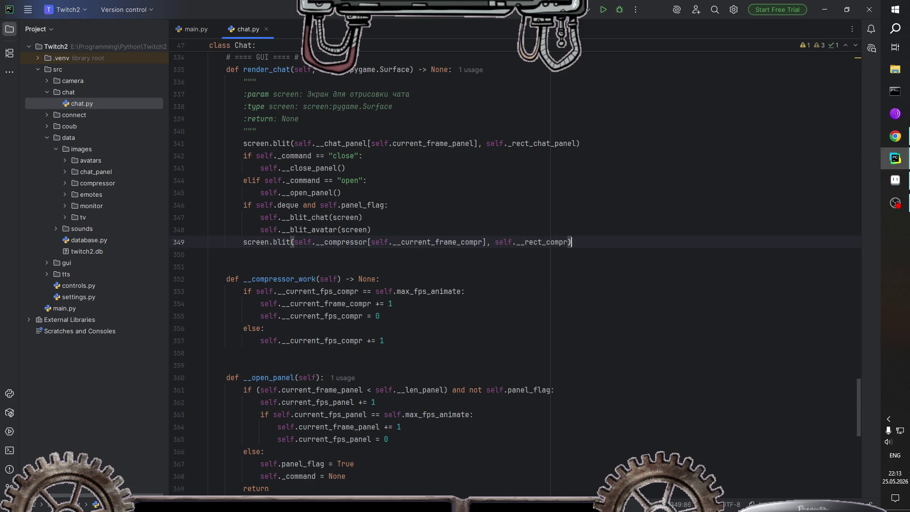
{"action": "left_click", "coordinate": [569, 242]}
{"action": "left_click", "coordinate": [572, 242]}
{"action": "key", "text": "Up"}
Step: Start an if check on the compressor flag above the blit, renaming flag_compressor to flag_compr
{"action": "key", "text": "Return"}
{"action": "key", "text": "BackSpace"}
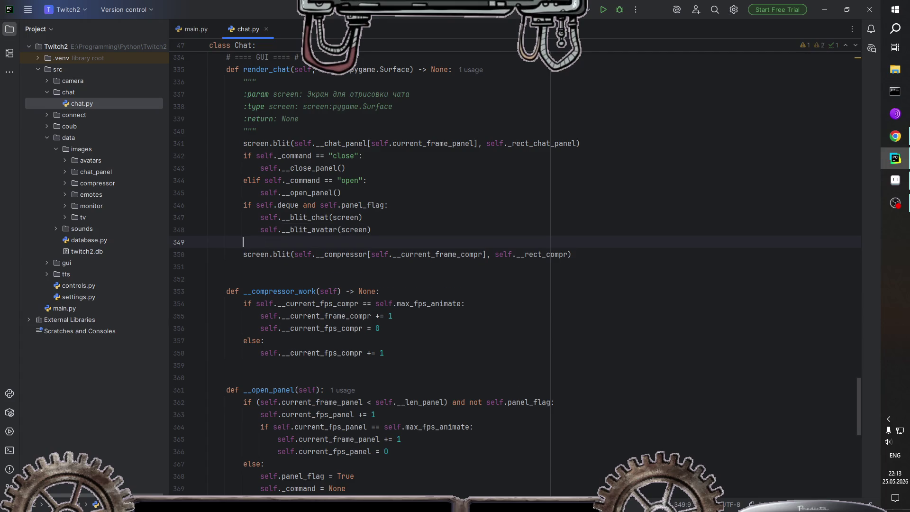
{"action": "type", "text": "if sel"}
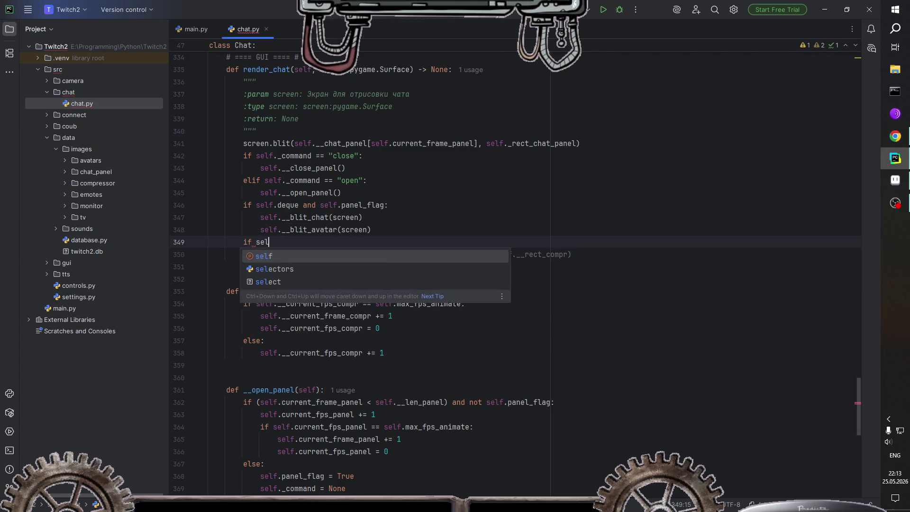
{"action": "type", "text": "f.f"}
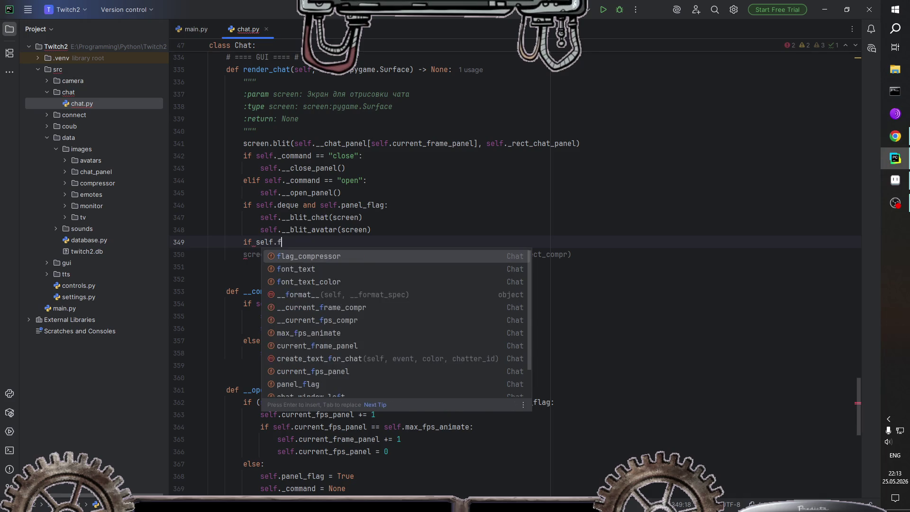
{"action": "type", "text": "l"}
{"action": "key", "text": "Return"}
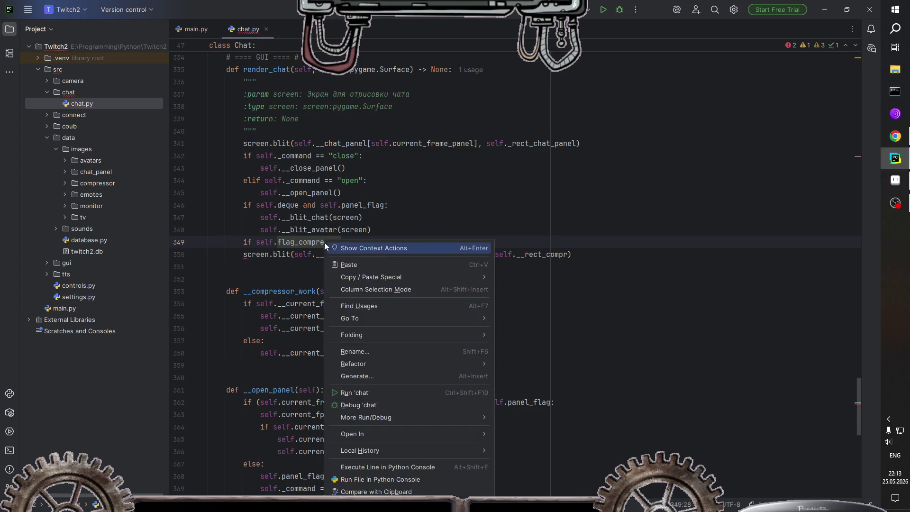
{"action": "right_click", "coordinate": [325, 243]}
{"action": "left_click", "coordinate": [360, 353]}
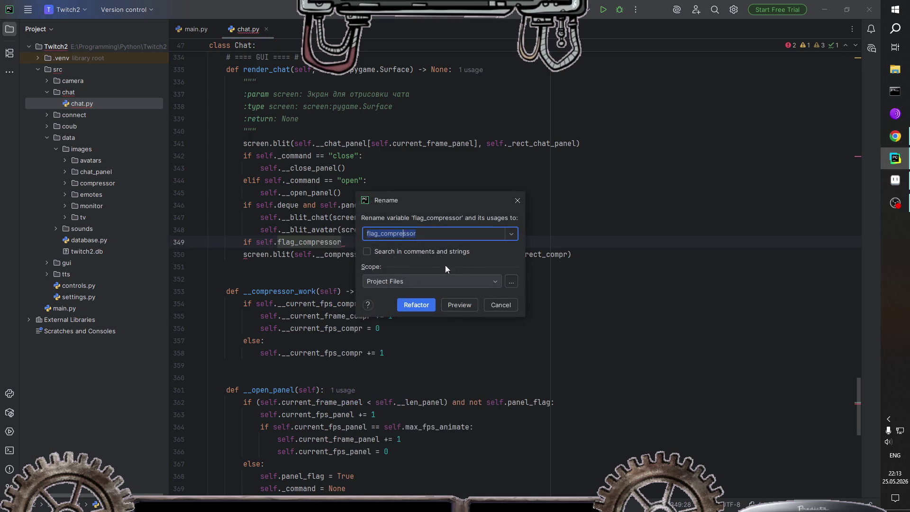
{"action": "left_click", "coordinate": [425, 234]}
{"action": "key", "text": "BackSpace"}
{"action": "key", "text": "BackSpace"}
{"action": "key", "text": "BackSpace"}
{"action": "key", "text": "BackSpace"}
{"action": "key", "text": "BackSpace"}
{"action": "key", "text": "Return"}
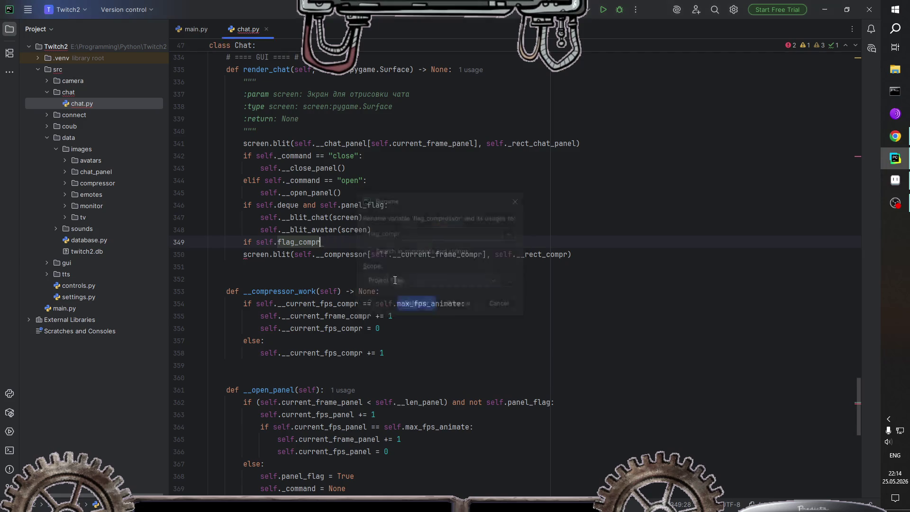
Step: Complete the if self.flag_compr: condition and call self.__compressor_work() inside it
{"action": "type", "text": ":"}
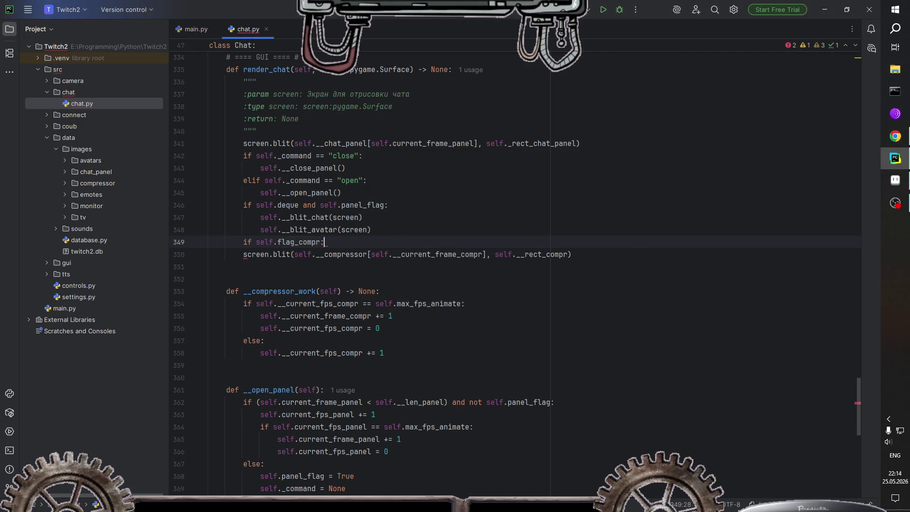
{"action": "key", "text": "Return"}
{"action": "type", "text": "self."}
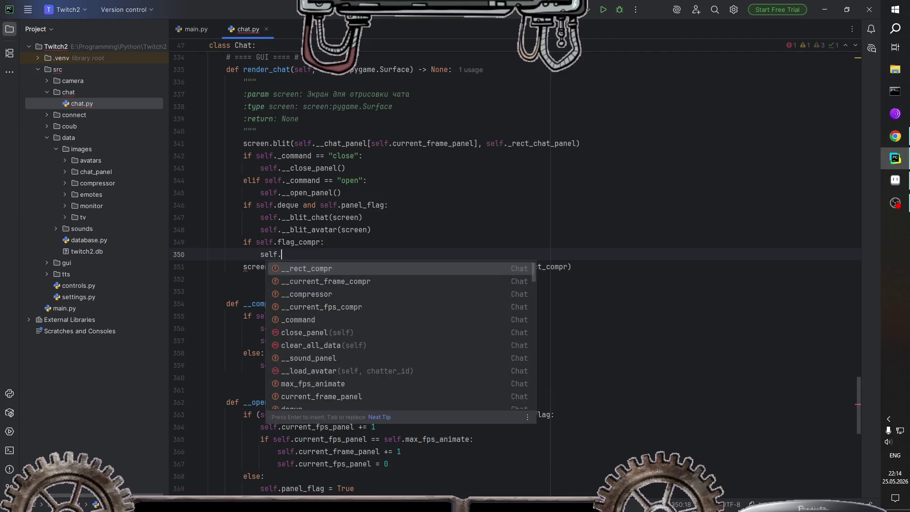
{"action": "type", "text": "__"}
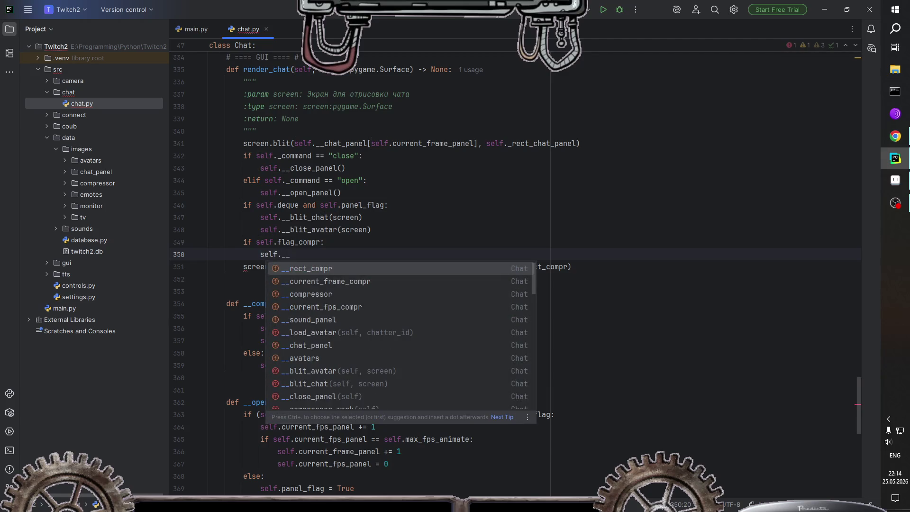
{"action": "type", "text": "com"}
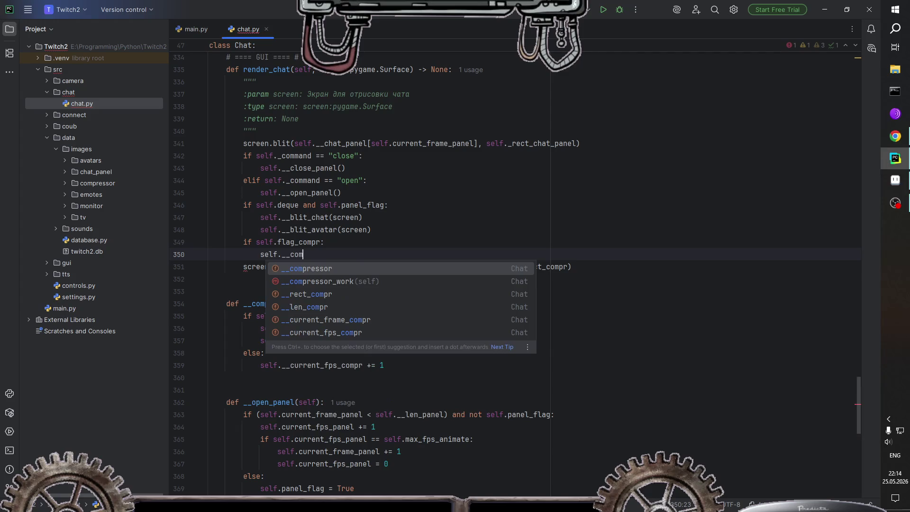
{"action": "type", "text": "pre"}
{"action": "key", "text": "Down"}
{"action": "key", "text": "Return"}
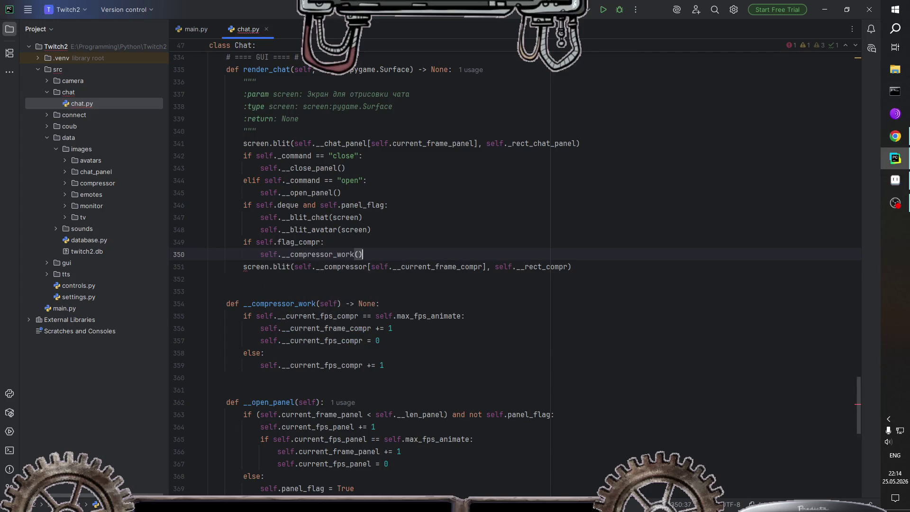
{"action": "left_click", "coordinate": [373, 247]}
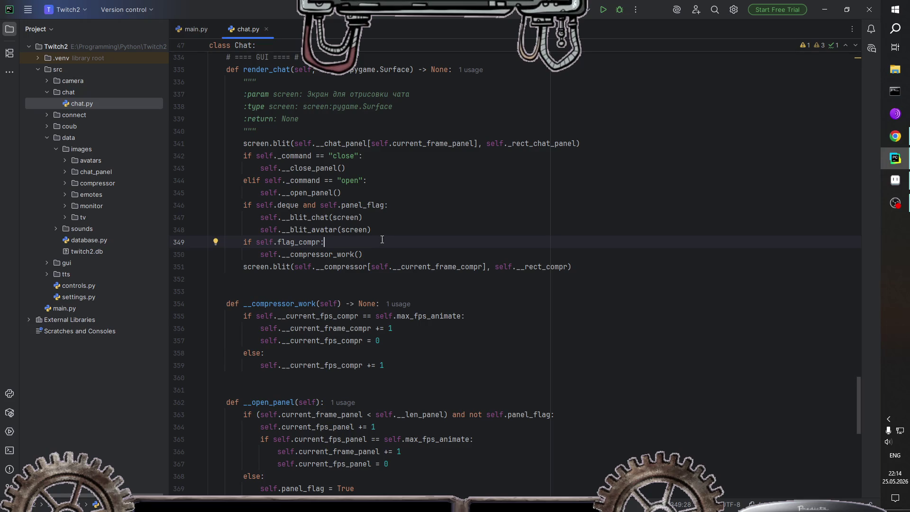
{"action": "scroll", "coordinate": [374, 246], "scroll_direction": "up", "scroll_amount": 6}
{"action": "scroll", "coordinate": [382, 243], "scroll_direction": "up", "scroll_amount": 15}
{"action": "scroll", "coordinate": [389, 240], "scroll_direction": "up", "scroll_amount": 15}
{"action": "scroll", "coordinate": [389, 241], "scroll_direction": "up", "scroll_amount": 5}
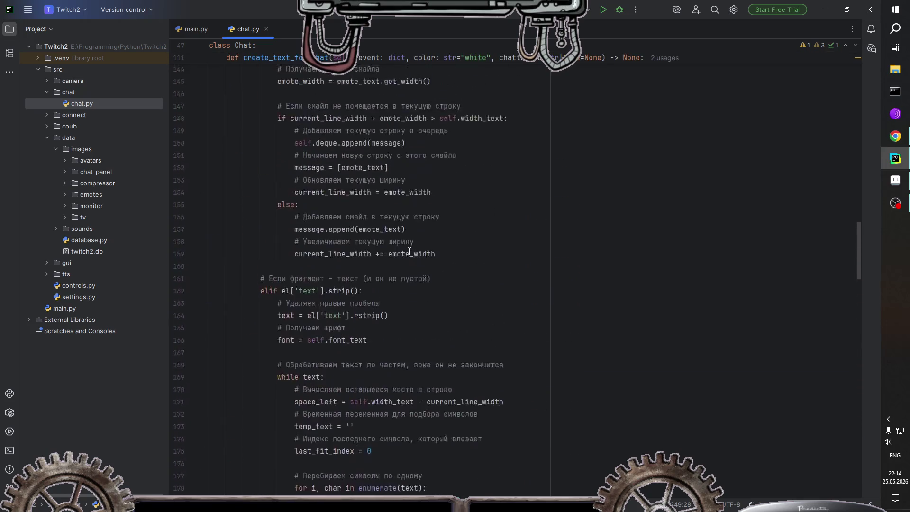
{"action": "scroll", "coordinate": [403, 261], "scroll_direction": "up", "scroll_amount": 5}
{"action": "scroll", "coordinate": [422, 284], "scroll_direction": "up", "scroll_amount": 5}
{"action": "scroll", "coordinate": [443, 316], "scroll_direction": "up", "scroll_amount": 5}
{"action": "scroll", "coordinate": [444, 322], "scroll_direction": "up", "scroll_amount": 4}
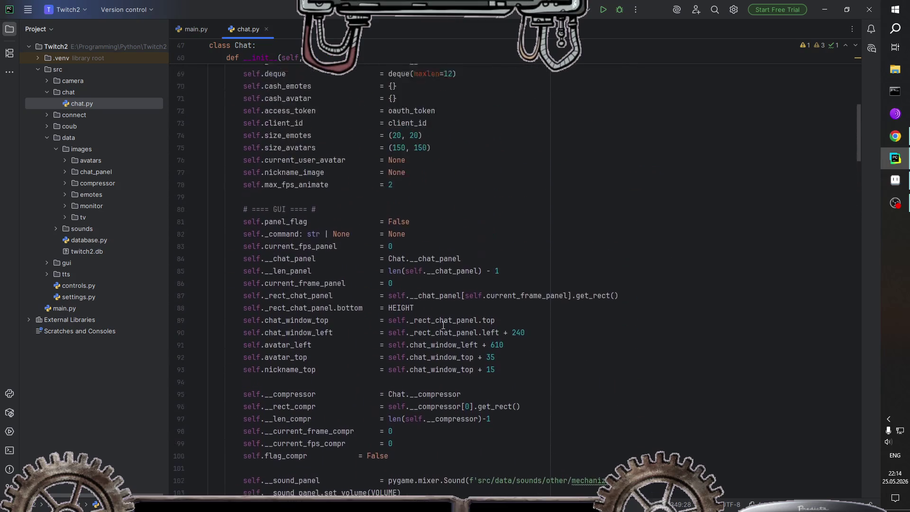
{"action": "scroll", "coordinate": [445, 330], "scroll_direction": "up", "scroll_amount": 4}
{"action": "scroll", "coordinate": [445, 339], "scroll_direction": "up", "scroll_amount": 3}
{"action": "scroll", "coordinate": [447, 349], "scroll_direction": "up", "scroll_amount": 1}
{"action": "scroll", "coordinate": [447, 348], "scroll_direction": "up", "scroll_amount": 1}
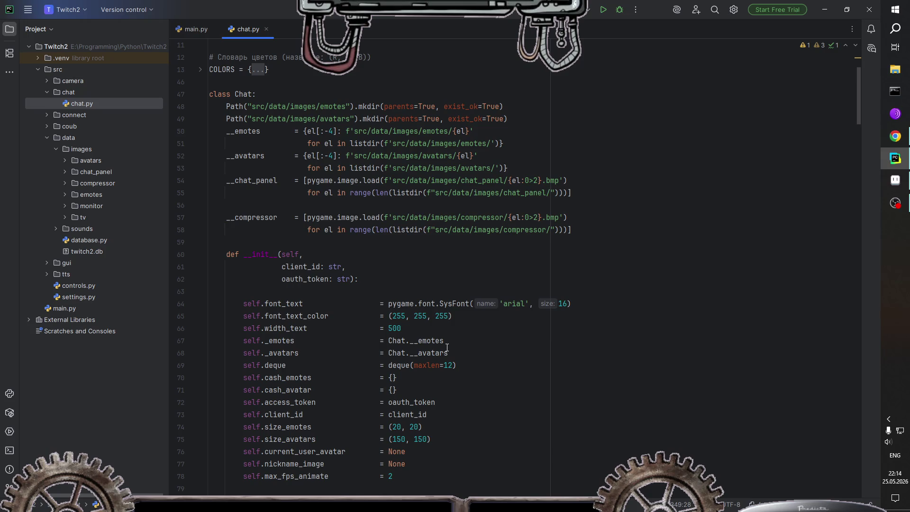
{"action": "scroll", "coordinate": [347, 410], "scroll_direction": "down", "scroll_amount": 1}
{"action": "scroll", "coordinate": [355, 398], "scroll_direction": "down", "scroll_amount": 4}
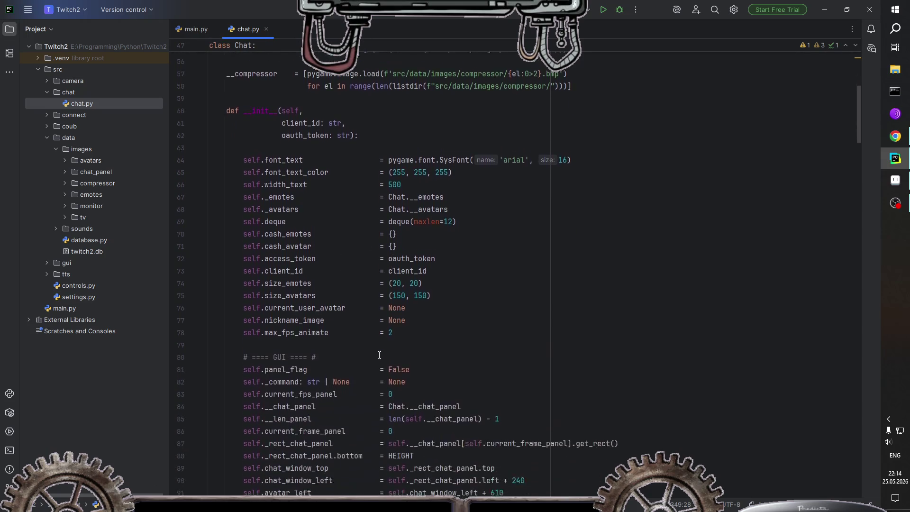
{"action": "scroll", "coordinate": [370, 380], "scroll_direction": "down", "scroll_amount": 1}
{"action": "scroll", "coordinate": [384, 355], "scroll_direction": "down", "scroll_amount": 1}
{"action": "scroll", "coordinate": [389, 350], "scroll_direction": "down", "scroll_amount": 3}
{"action": "scroll", "coordinate": [389, 350], "scroll_direction": "down", "scroll_amount": 1}
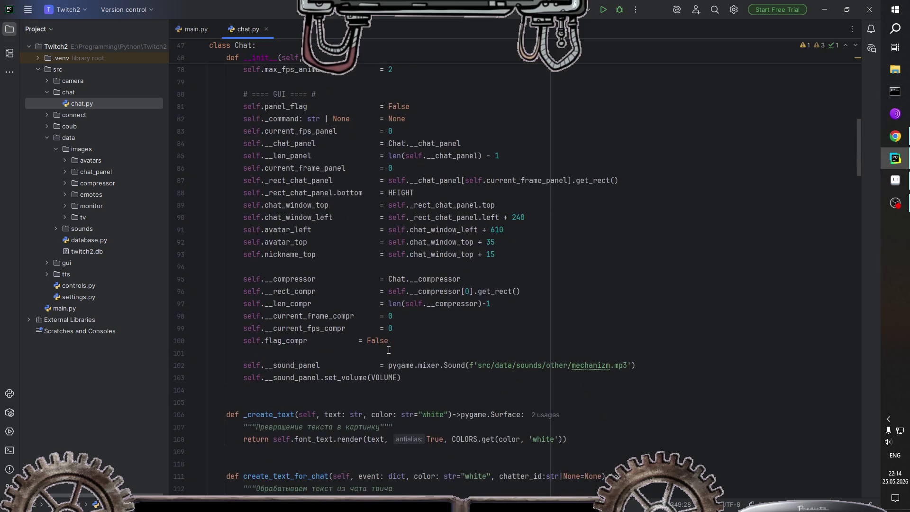
{"action": "left_click", "coordinate": [423, 279]}
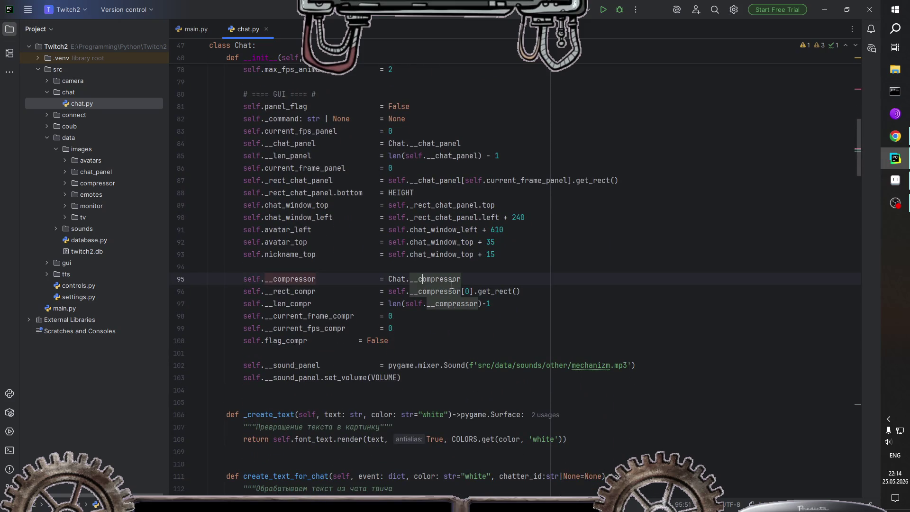
Step: Add line 97 beginning self.__rect_compr.bottomleft below the __rect_compr setup
{"action": "key", "text": "End"}
{"action": "left_click", "coordinate": [301, 291]}
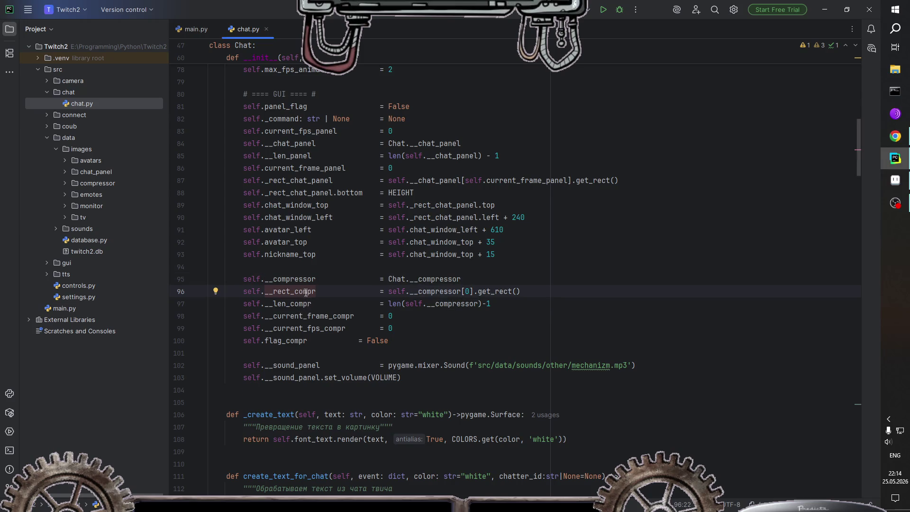
{"action": "double_click", "coordinate": [305, 291]}
{"action": "scroll", "coordinate": [357, 304], "scroll_direction": "up", "scroll_amount": 1}
{"action": "scroll", "coordinate": [357, 303], "scroll_direction": "down", "scroll_amount": 1}
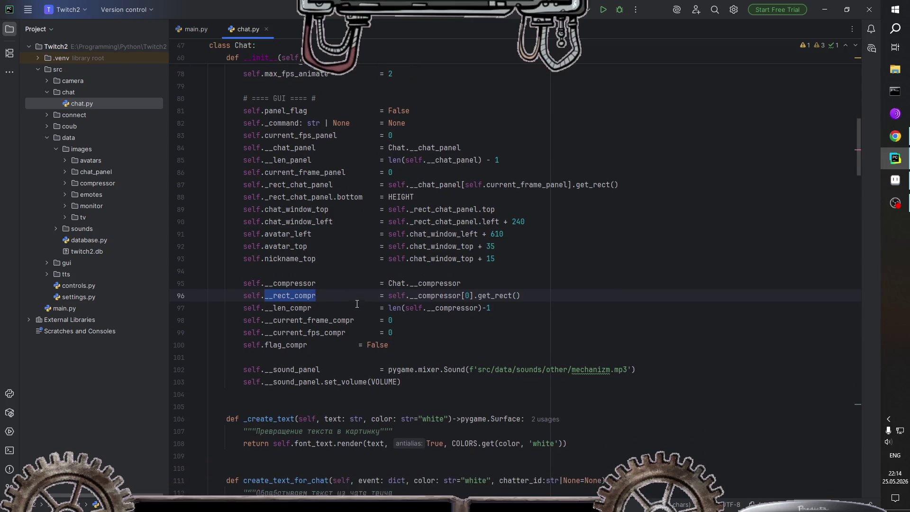
{"action": "key", "text": "End"}
{"action": "key", "text": "Return"}
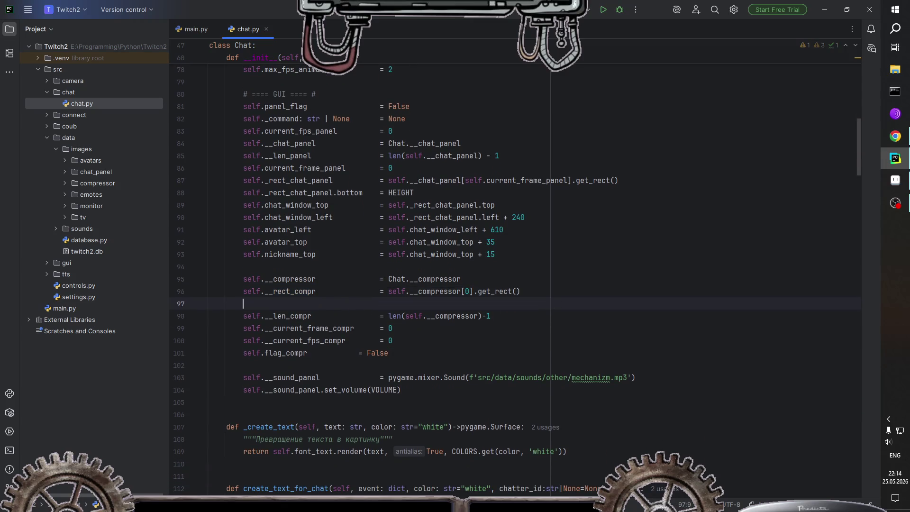
{"action": "type", "text": "self."}
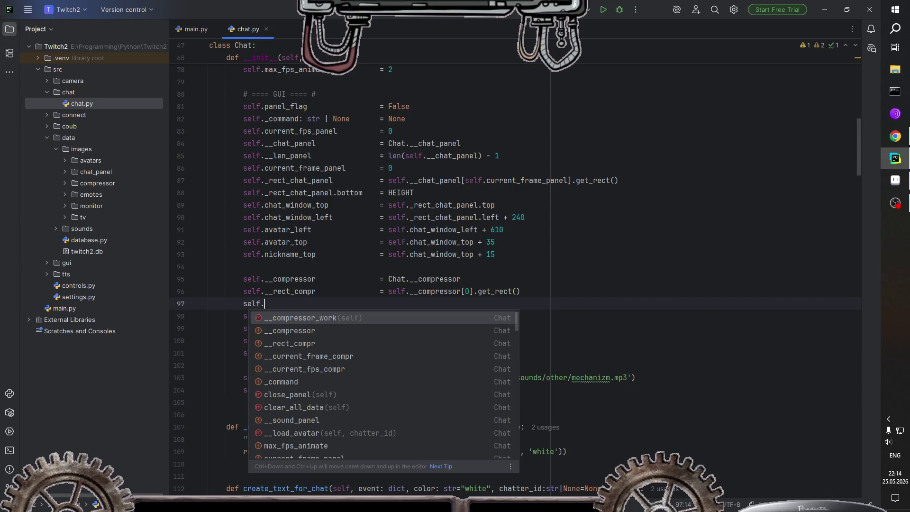
{"action": "type", "text": "__"}
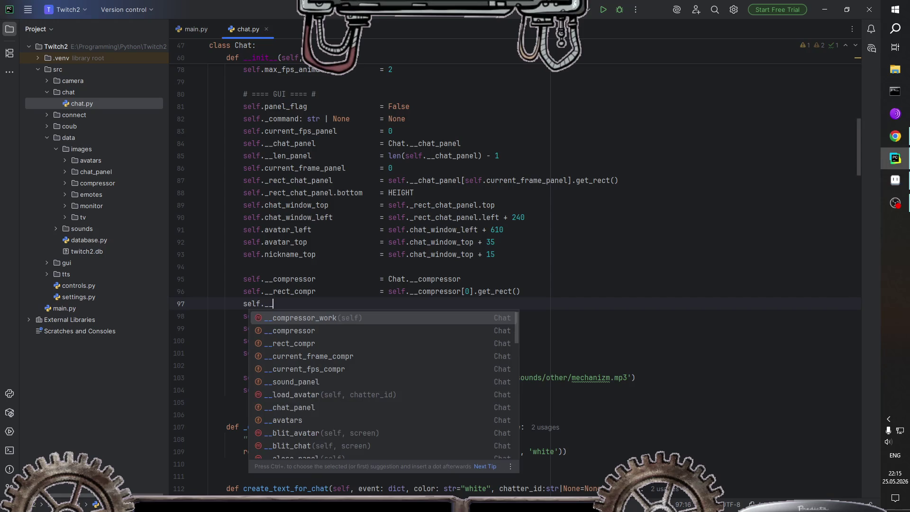
{"action": "type", "text": "rect"}
{"action": "key", "text": "Return"}
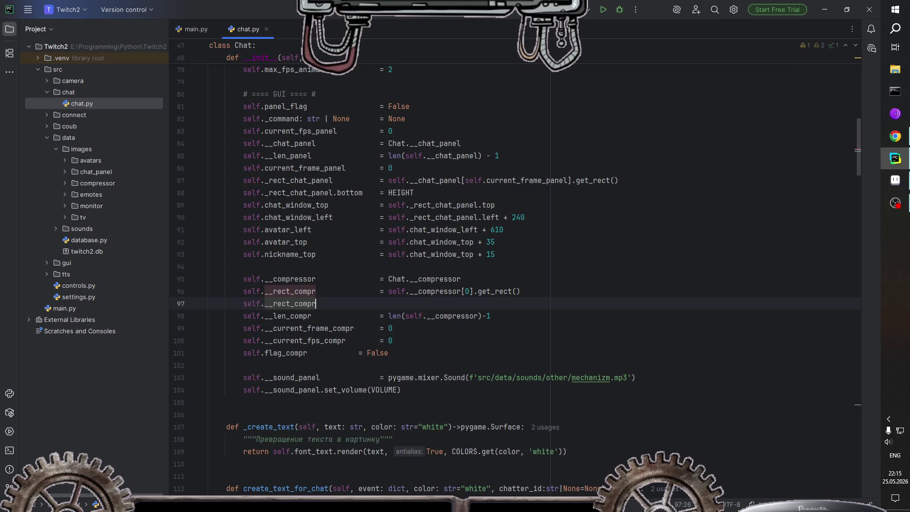
{"action": "type", "text": "."}
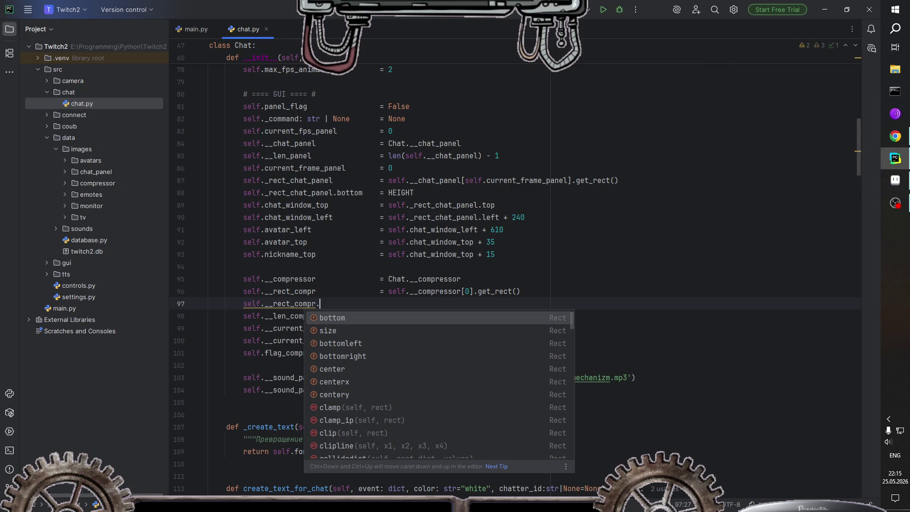
{"action": "key", "text": "Down"}
{"action": "key", "text": "Down"}
{"action": "key", "text": "Up"}
{"action": "key", "text": "Up"}
{"action": "key", "text": "Down"}
{"action": "key", "text": "Down"}
{"action": "key", "text": "Return"}
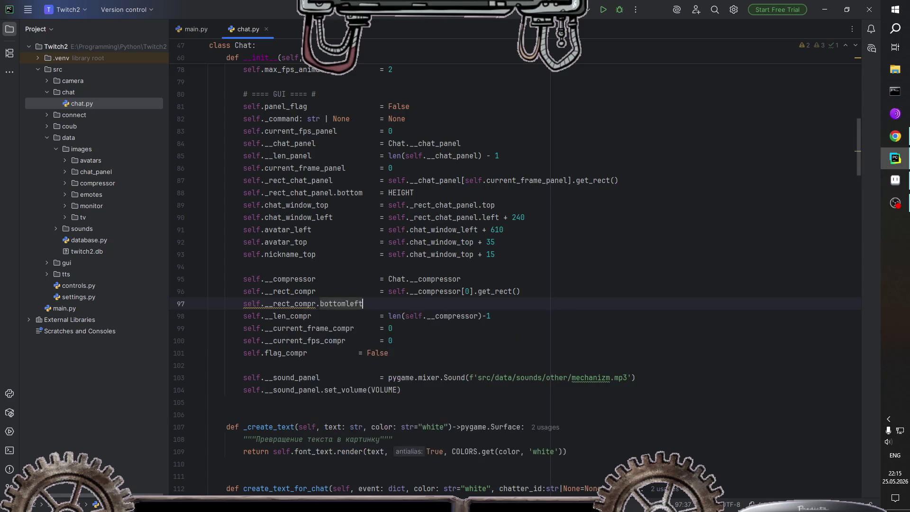
Step: Assign it the value self._rect_chat_panel.bottomright
{"action": "type", "text": "    = self."}
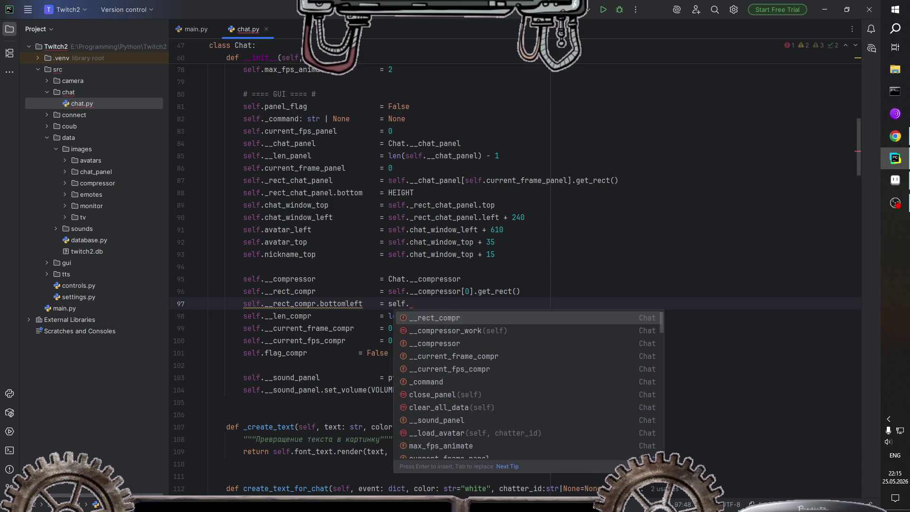
{"action": "type", "text": "ch"}
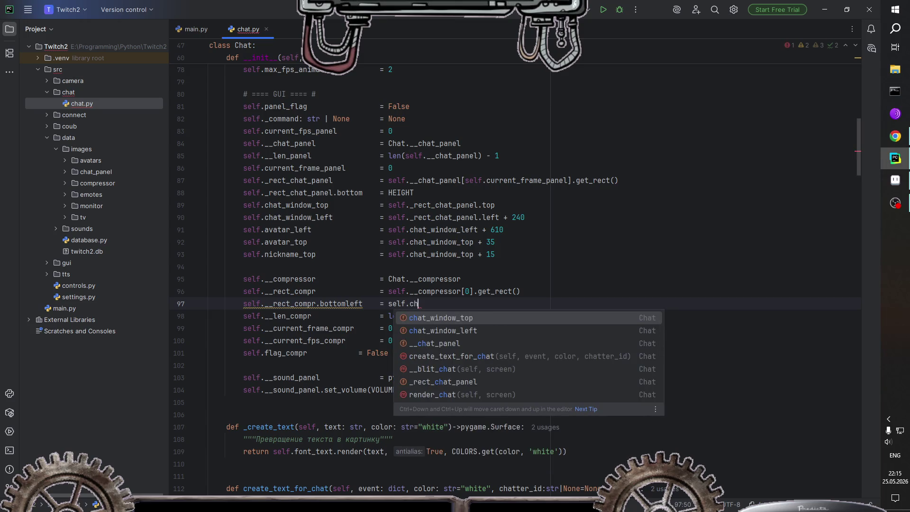
{"action": "key", "text": "Down"}
{"action": "key", "text": "Down"}
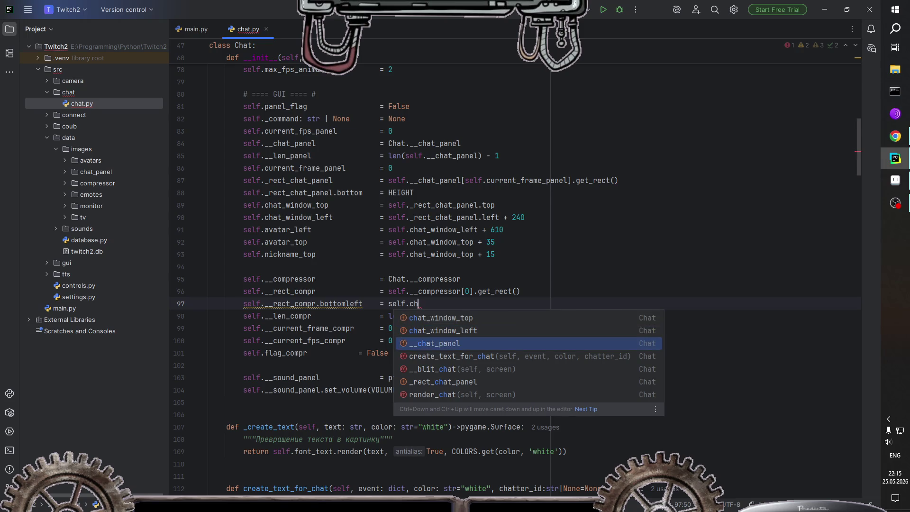
{"action": "key", "text": "BackSpace"}
{"action": "key", "text": "BackSpace"}
{"action": "type", "text": "re"}
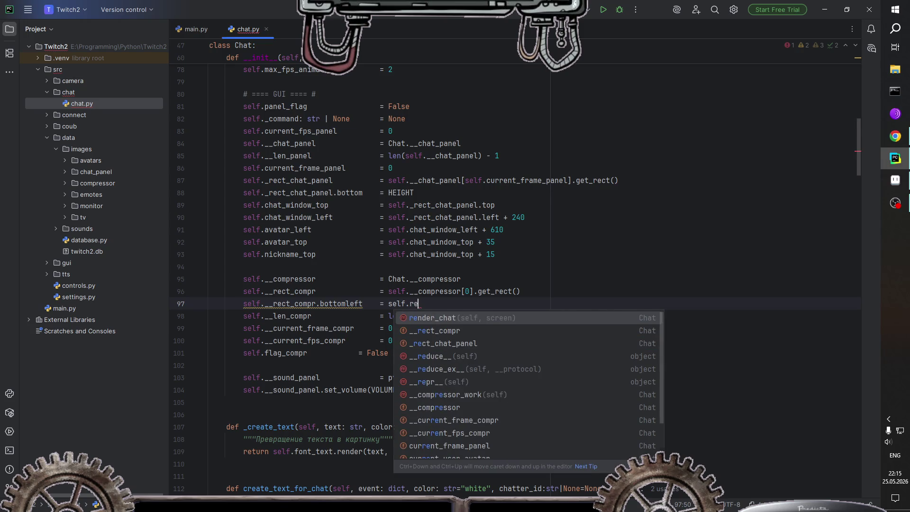
{"action": "type", "text": "ct"}
{"action": "key", "text": "Down"}
{"action": "key", "text": "Return"}
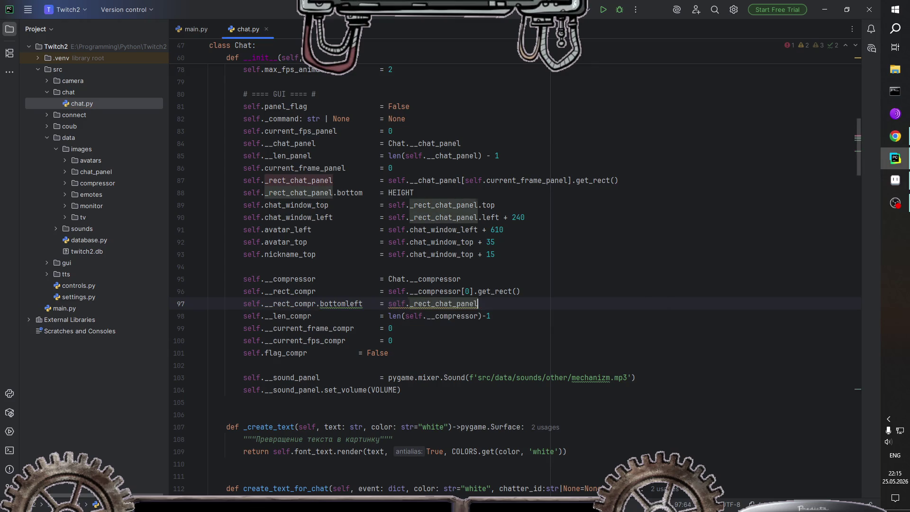
{"action": "type", "text": "."}
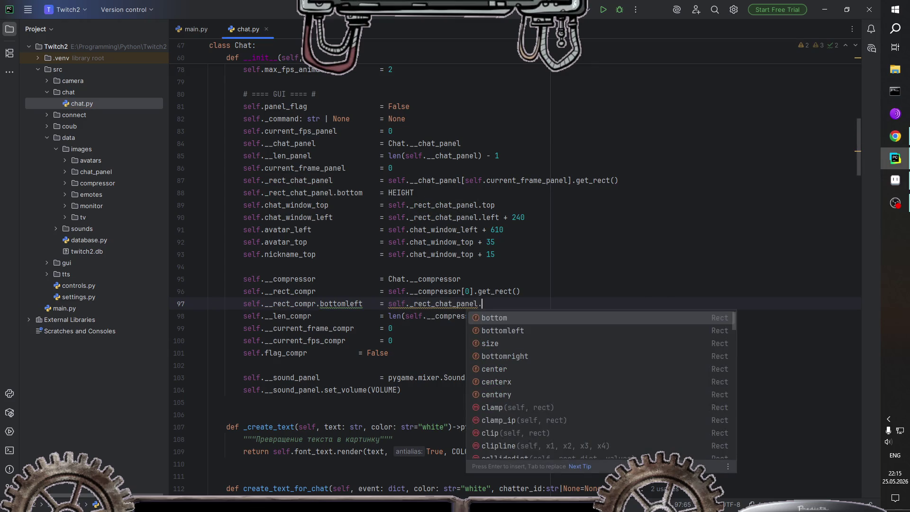
{"action": "type", "text": "bo"}
{"action": "key", "text": "Down"}
{"action": "key", "text": "Return"}
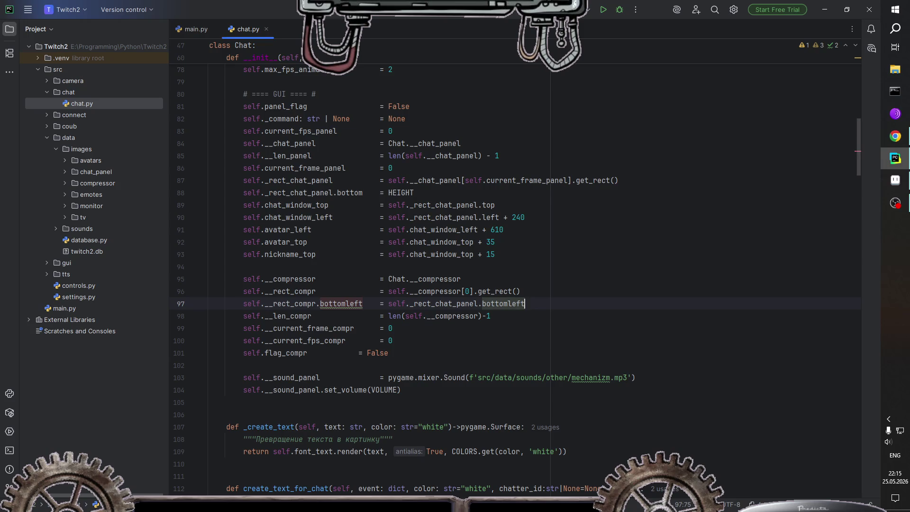
{"action": "key", "text": "BackSpace"}
{"action": "key", "text": "BackSpace"}
{"action": "key", "text": "BackSpace"}
{"action": "key", "text": "BackSpace"}
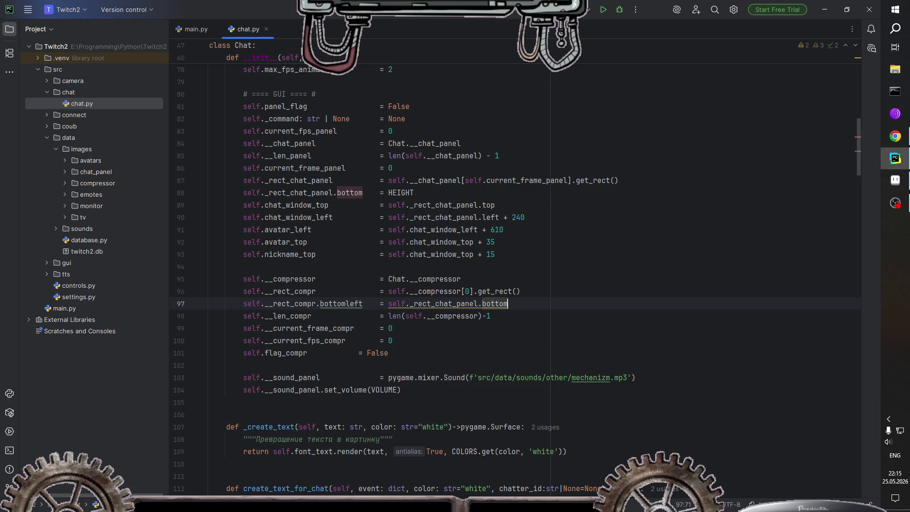
{"action": "type", "text": "rig"}
{"action": "key", "text": "Return"}
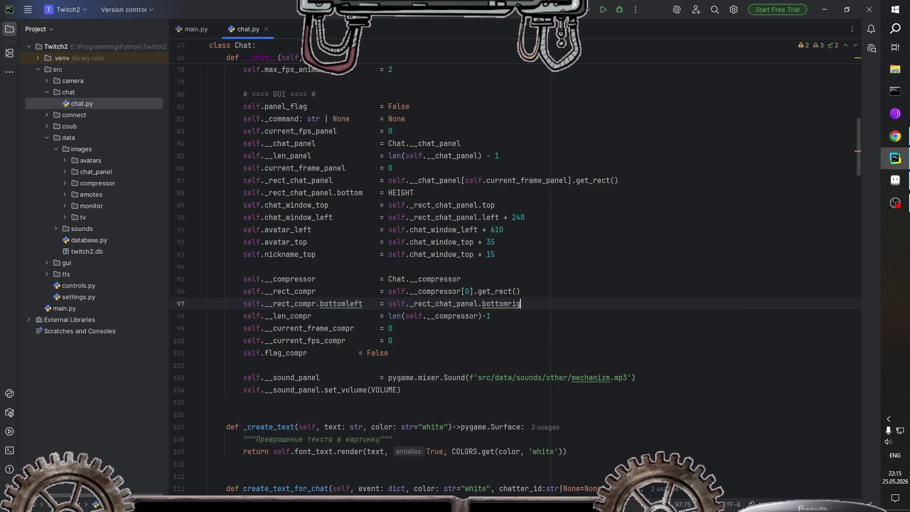
Step: Change the left-hand attribute on line 97 from bottomleft to bottomrigth
{"action": "key", "text": "ctrl+Left"}
{"action": "key", "text": "ctrl+Left"}
{"action": "key", "text": "ctrl+Left"}
{"action": "key", "text": "ctrl+Left"}
{"action": "key", "text": "ctrl+Left"}
{"action": "key", "text": "Left"}
{"action": "key", "text": "Left"}
{"action": "key", "text": "Left"}
{"action": "key", "text": "ctrl+shift+Left"}
{"action": "type", "text": "bottomrigt"}
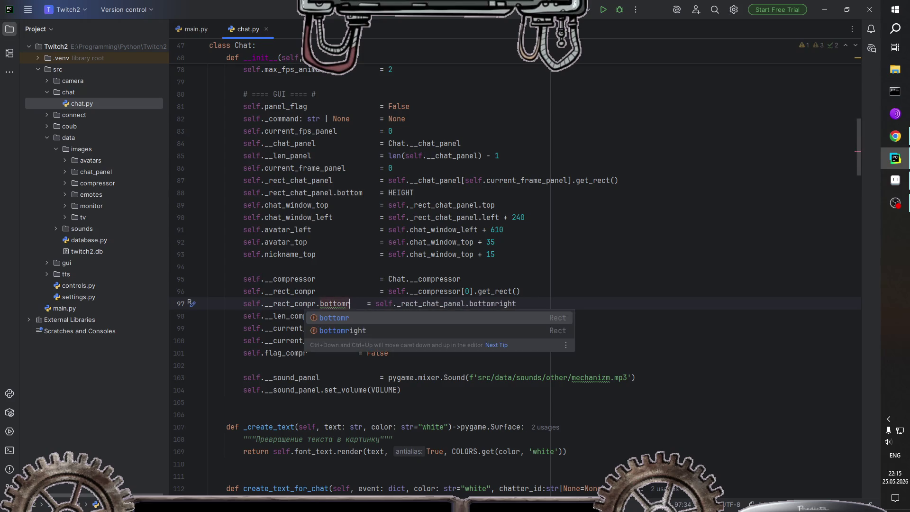
{"action": "type", "text": "h"}
{"action": "key", "text": "Return"}
{"action": "key", "text": "Right"}
{"action": "key", "text": "Right"}
{"action": "key", "text": "Right"}
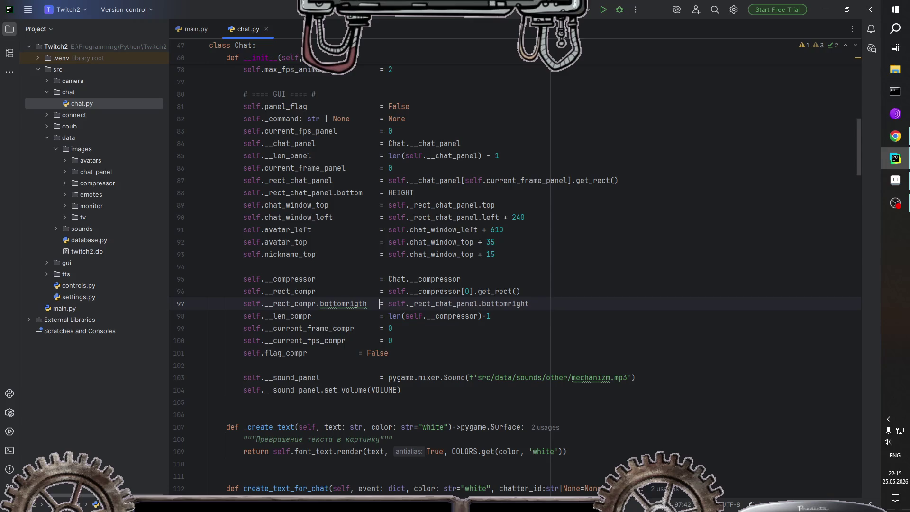
{"action": "left_click", "coordinate": [429, 303]}
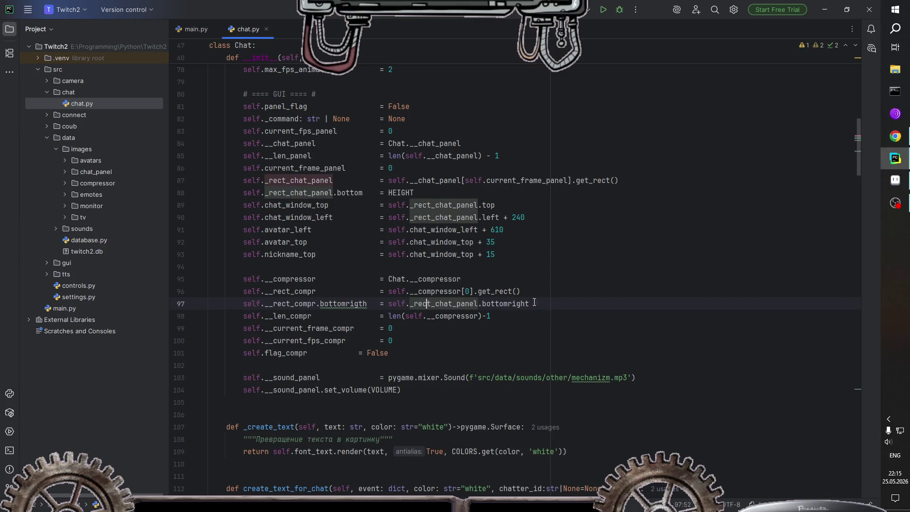
{"action": "key", "text": "End"}
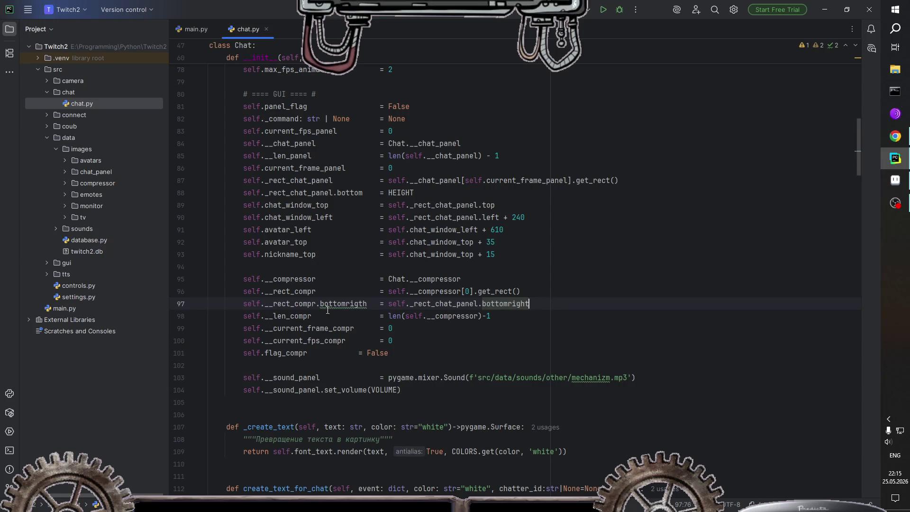
{"action": "left_click", "coordinate": [294, 304]}
{"action": "left_click", "coordinate": [341, 303]}
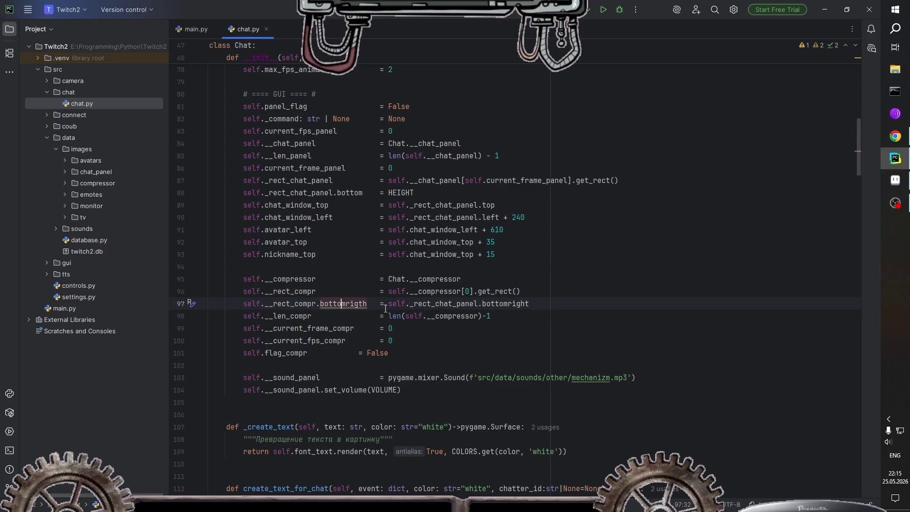
{"action": "left_click", "coordinate": [539, 307]}
Step: Add self.__rect_compr.x -= 60 on the next line to shift the compressor left
{"action": "key", "text": "Return"}
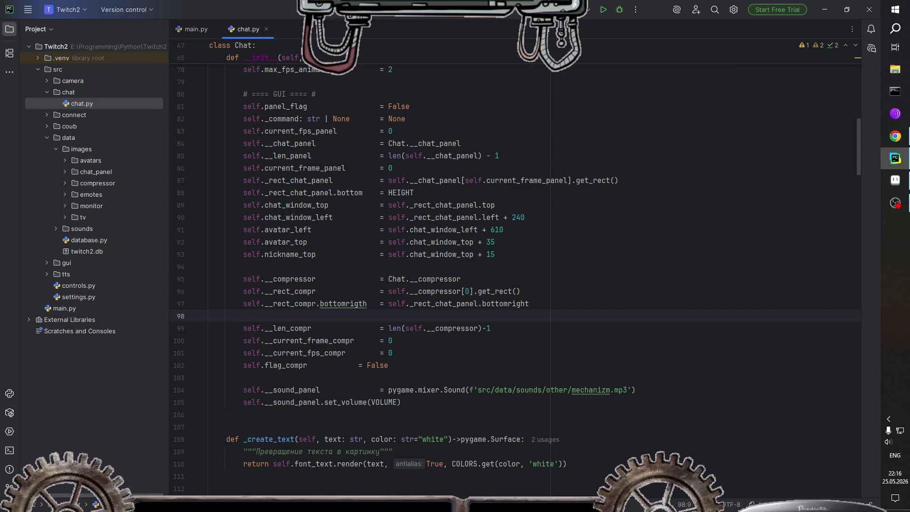
{"action": "type", "text": "self."}
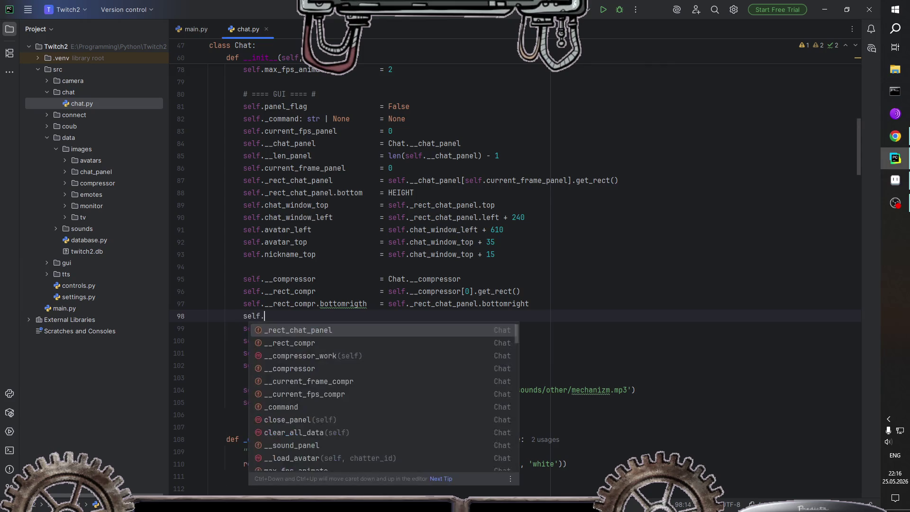
{"action": "type", "text": "__rect_com"}
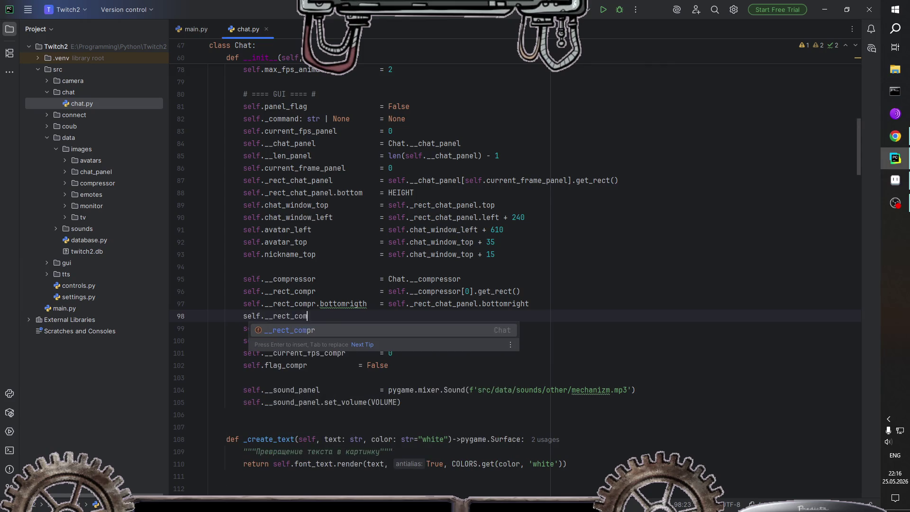
{"action": "key", "text": "Return"}
{"action": "type", "text": "."}
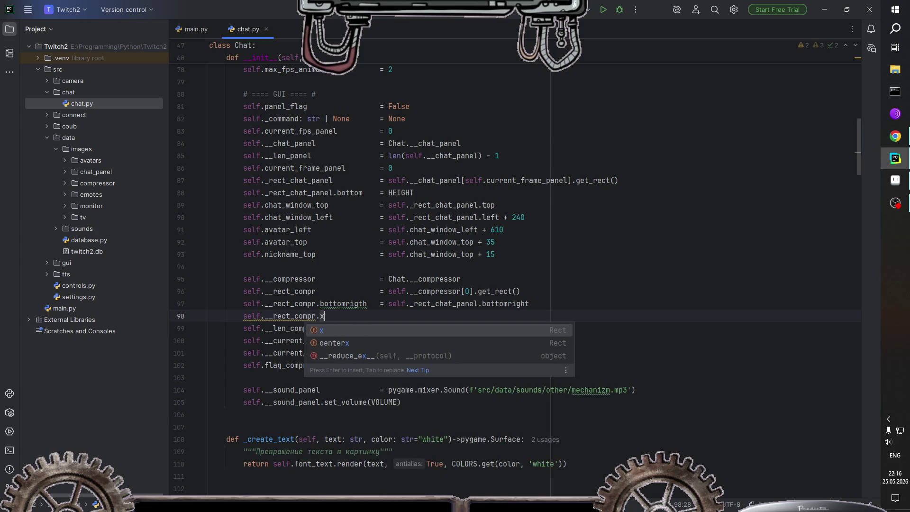
{"action": "type", "text": "x    ="}
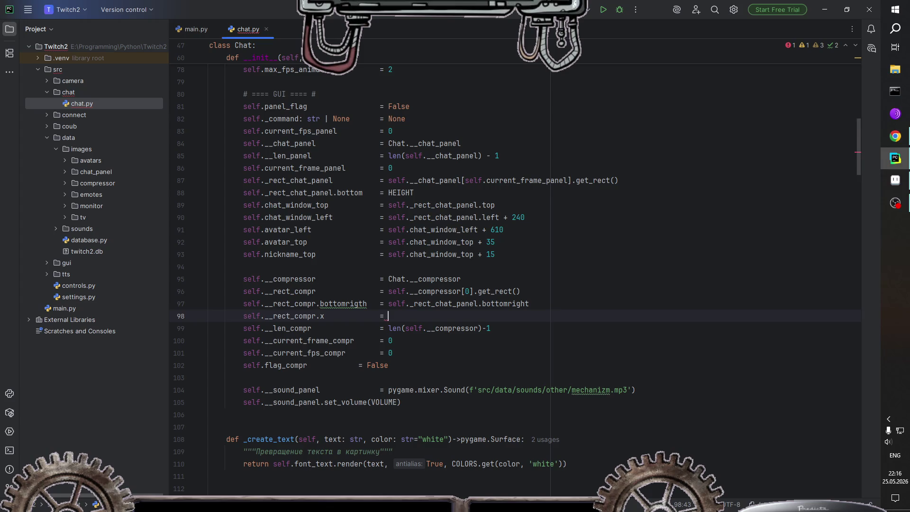
{"action": "type", "text": "se"}
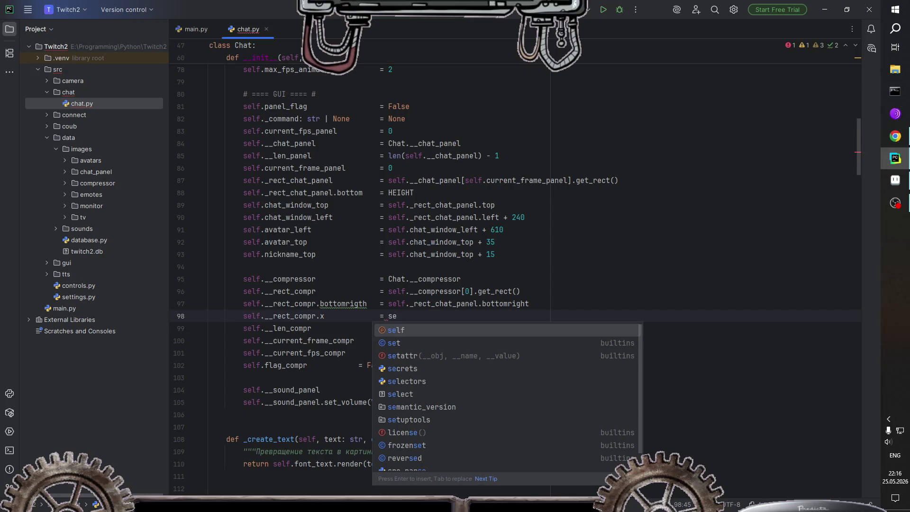
{"action": "key", "text": "BackSpace"}
{"action": "key", "text": "BackSpace"}
{"action": "key", "text": "Left"}
{"action": "key", "text": "Left"}
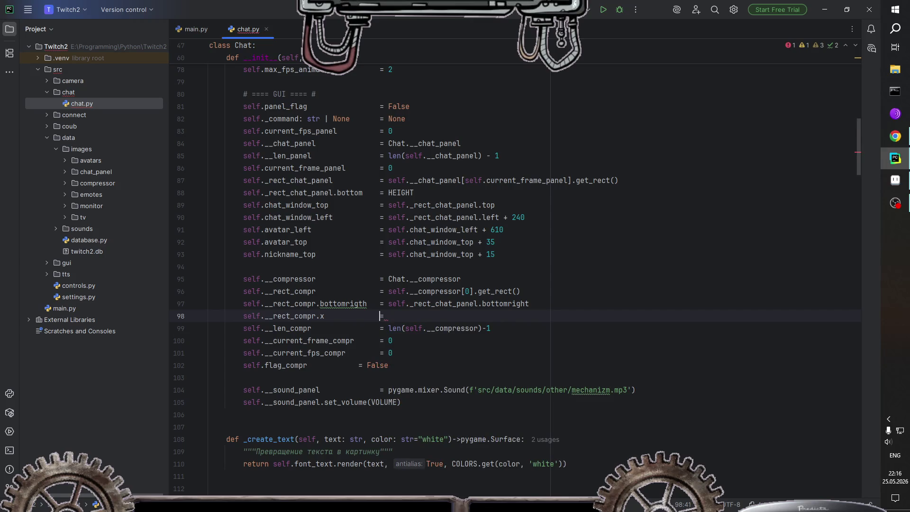
{"action": "key", "text": "BackSpace"}
{"action": "type", "text": "-="}
{"action": "type", "text": " 60"}
{"action": "left_click", "coordinate": [360, 366]}
Step: Align the self.flag_compr = False line in the constructor
{"action": "left_click", "coordinate": [419, 362]}
{"action": "scroll", "coordinate": [420, 361], "scroll_direction": "down", "scroll_amount": 3}
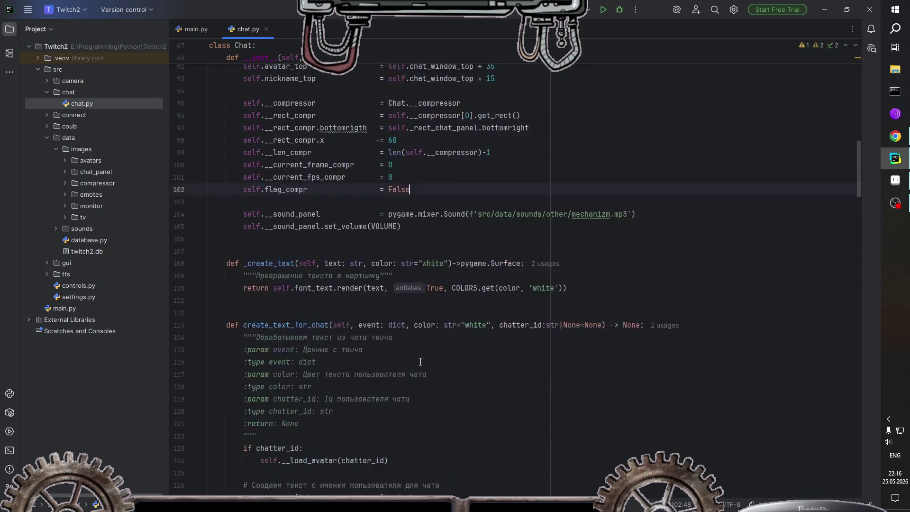
{"action": "scroll", "coordinate": [420, 361], "scroll_direction": "down", "scroll_amount": 10}
{"action": "scroll", "coordinate": [421, 361], "scroll_direction": "down", "scroll_amount": 10}
{"action": "scroll", "coordinate": [422, 361], "scroll_direction": "down", "scroll_amount": 10}
{"action": "scroll", "coordinate": [422, 362], "scroll_direction": "down", "scroll_amount": 10}
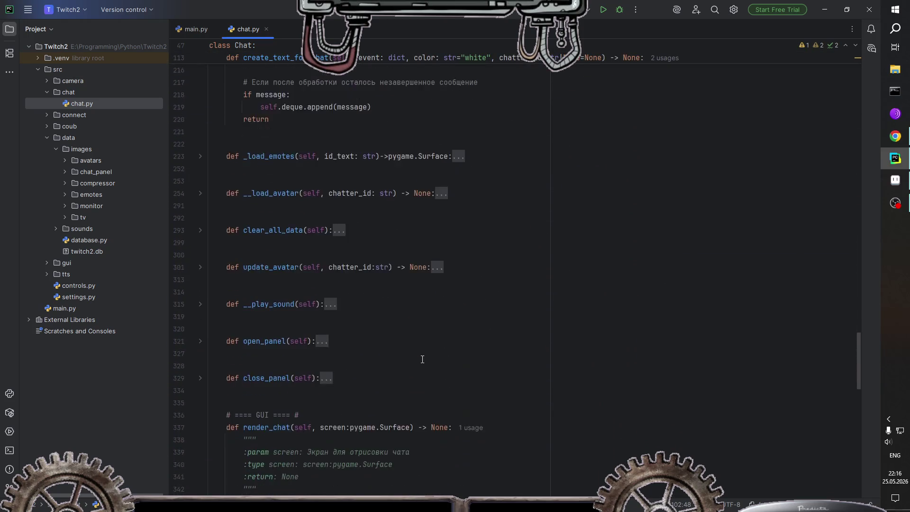
{"action": "scroll", "coordinate": [422, 361], "scroll_direction": "down", "scroll_amount": 3}
{"action": "scroll", "coordinate": [305, 338], "scroll_direction": "down", "scroll_amount": 1}
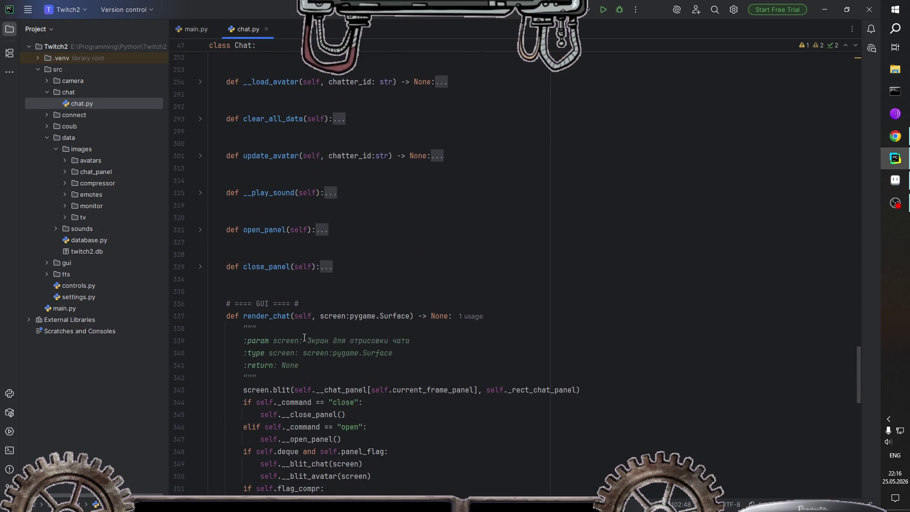
Step: Fold the render_chat method and add a blank line after close_panel
{"action": "left_click", "coordinate": [198, 314]}
{"action": "left_click", "coordinate": [194, 314]}
{"action": "left_click", "coordinate": [201, 316]}
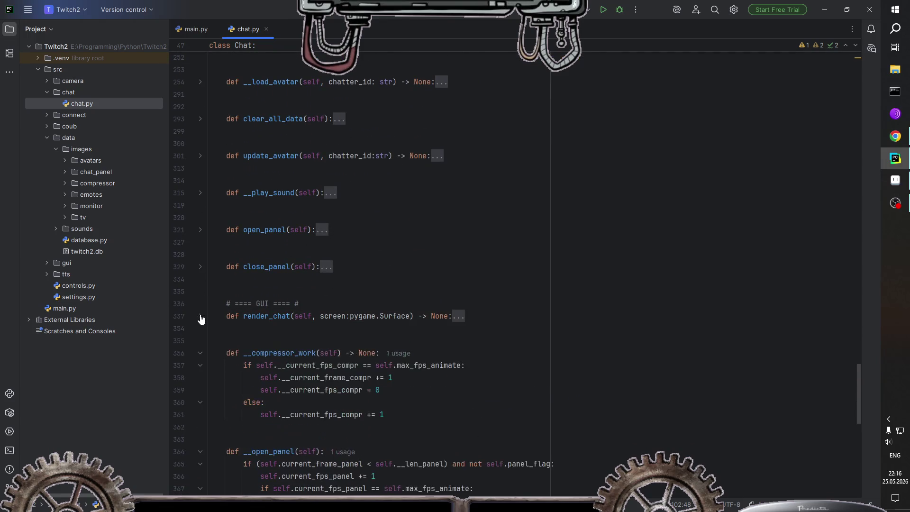
{"action": "scroll", "coordinate": [331, 315], "scroll_direction": "up", "scroll_amount": 2}
{"action": "left_click", "coordinate": [362, 340]}
{"action": "key", "text": "Return"}
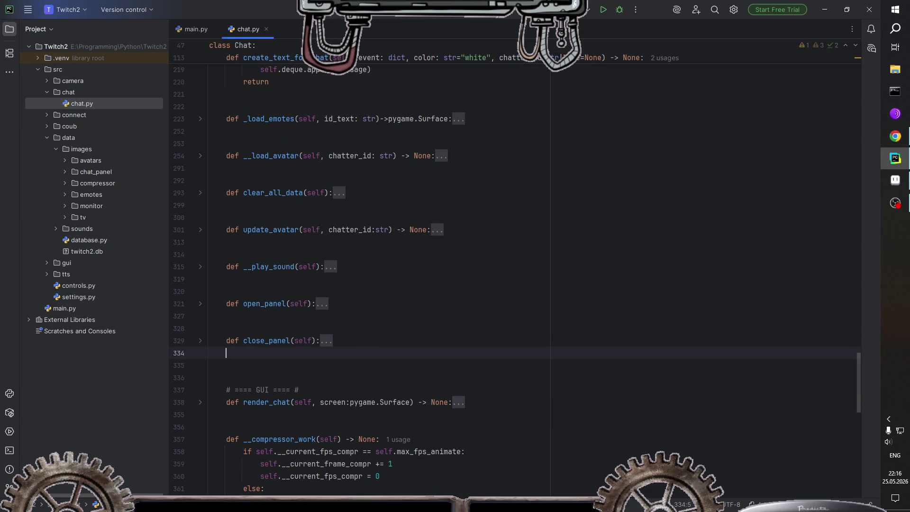
Step: Write a start_compressor method that sets self.flag_compr = True
{"action": "key", "text": "Return"}
{"action": "key", "text": "Return"}
{"action": "type", "text": "def"}
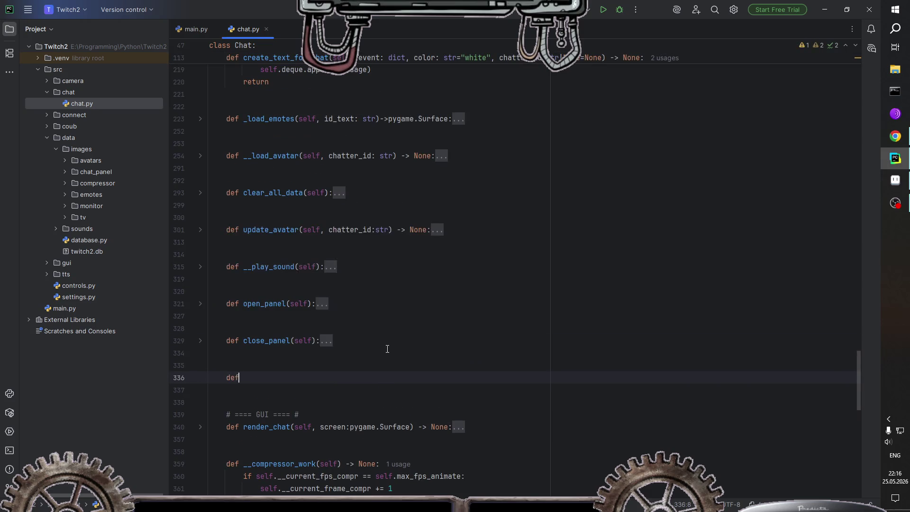
{"action": "type", "text": " play"}
{"action": "key", "text": "ctrl+BackSpace"}
{"action": "type", "text": "start"}
{"action": "type", "text": "_compre"}
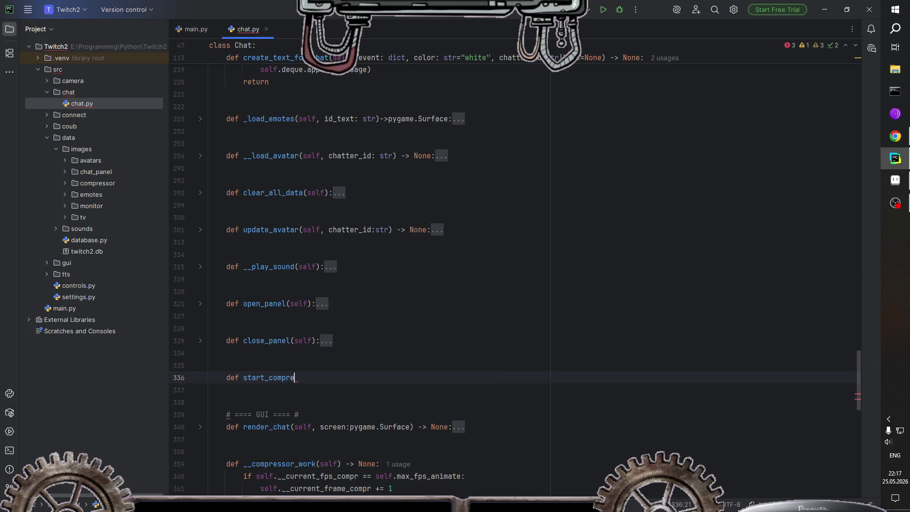
{"action": "type", "text": "ssor(self):"}
{"action": "key", "text": "Return"}
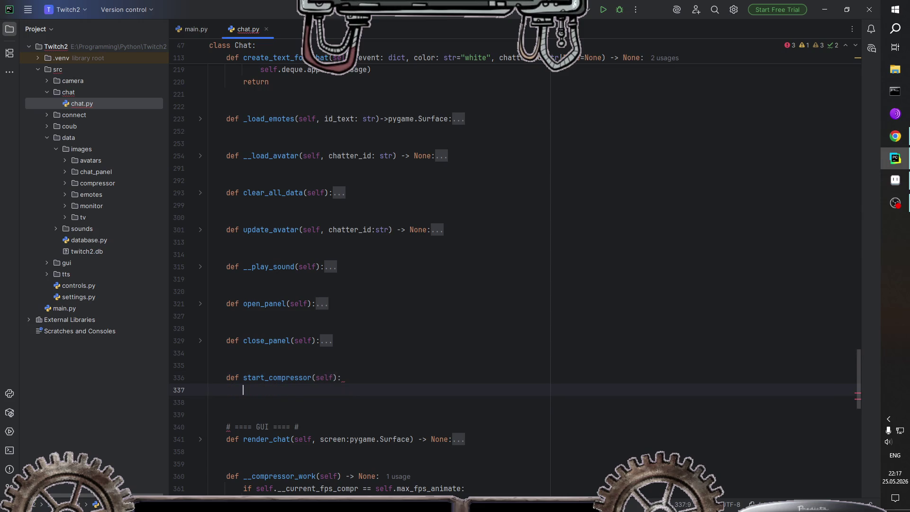
{"action": "type", "text": "self."}
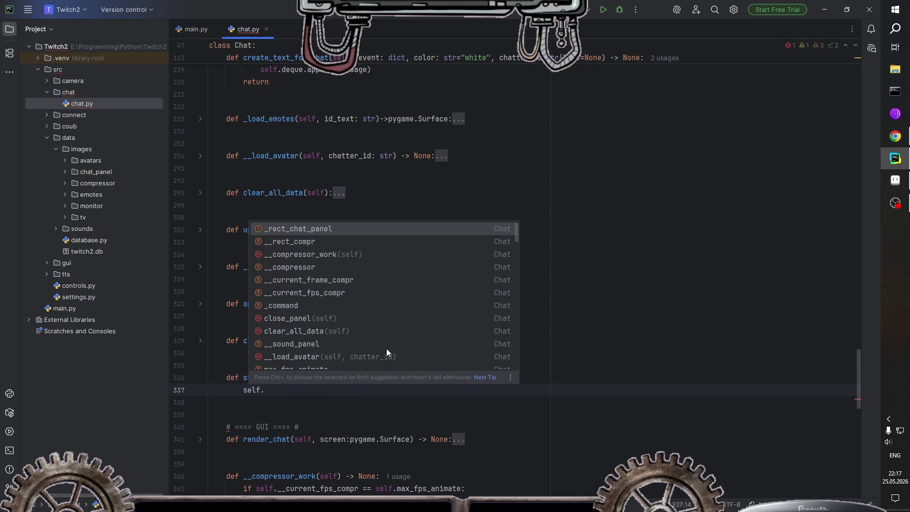
{"action": "type", "text": "fa"}
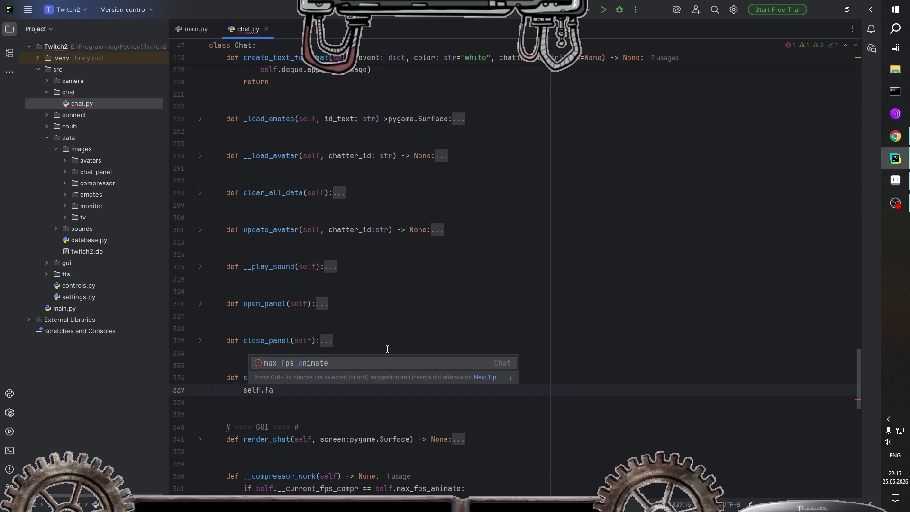
{"action": "key", "text": "BackSpace"}
{"action": "type", "text": "l"}
{"action": "key", "text": "Return"}
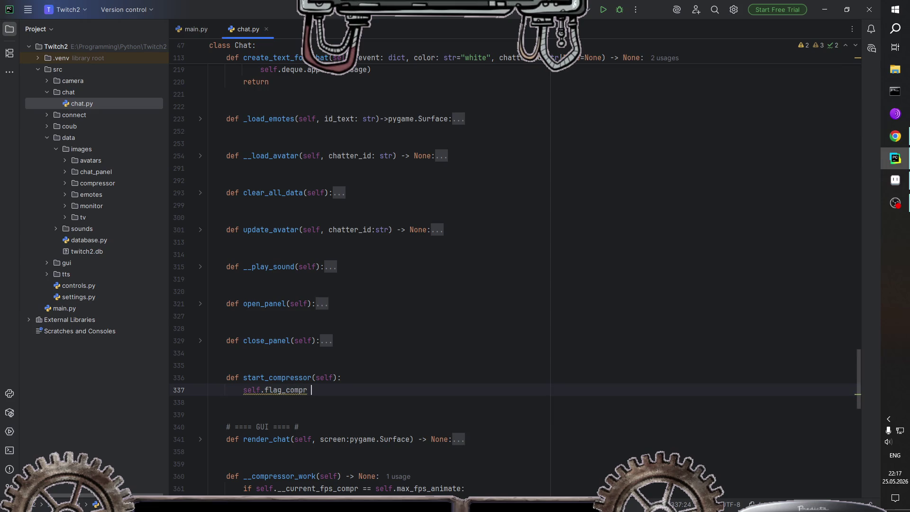
{"action": "type", "text": "= Tr"}
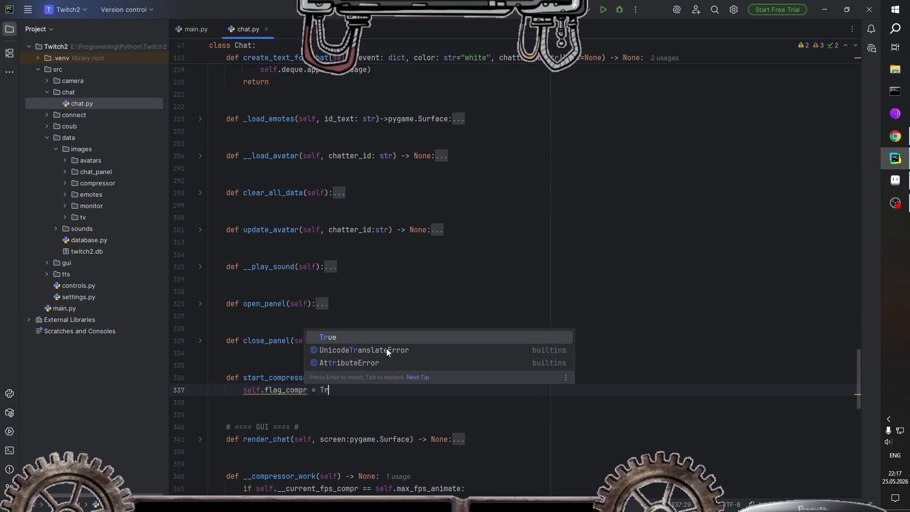
{"action": "key", "text": "Return"}
{"action": "key", "text": "Return"}
{"action": "key", "text": "Return"}
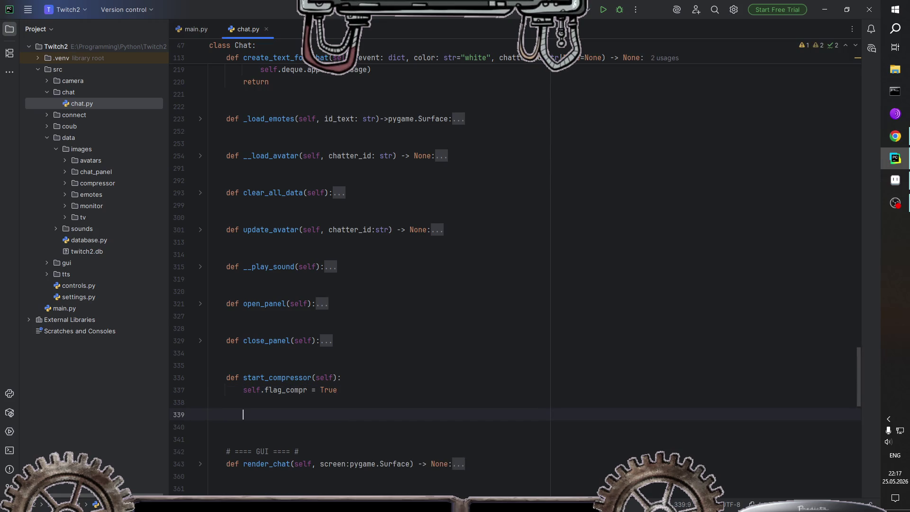
{"action": "key", "text": "BackSpace"}
Step: Write a stop_compressor(self) method that sets self.flag_compr = False
{"action": "type", "text": "def "}
{"action": "type", "text": "stor"}
{"action": "key", "text": "BackSpace"}
{"action": "type", "text": "p"}
{"action": "type", "text": "_compres"}
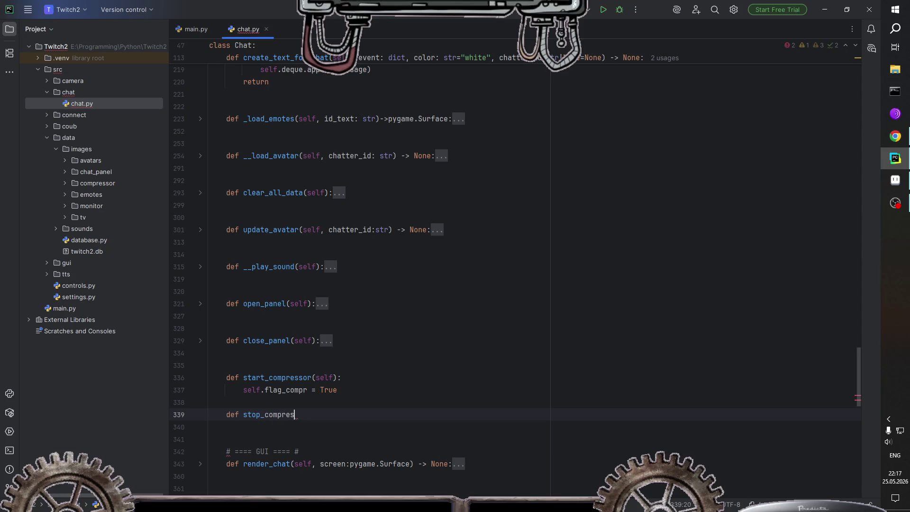
{"action": "type", "text": "sor(self):"}
{"action": "key", "text": "Return"}
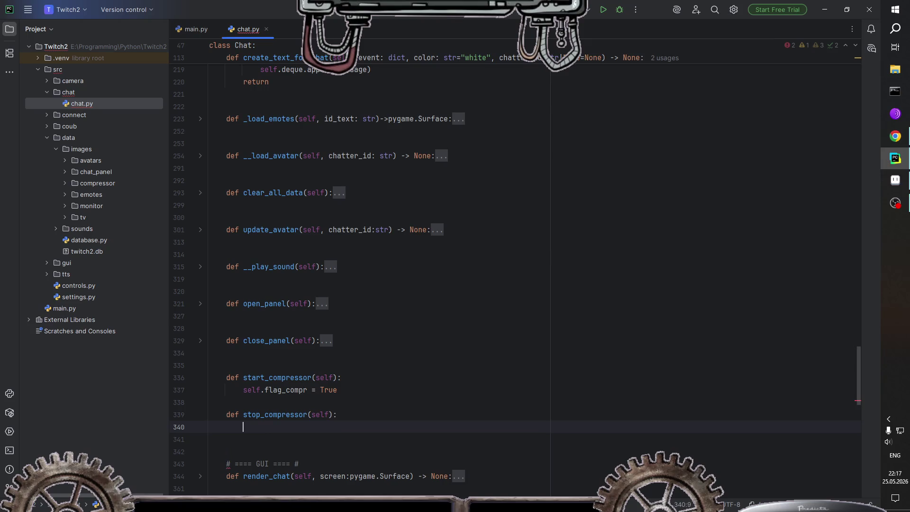
{"action": "type", "text": "self.fl"}
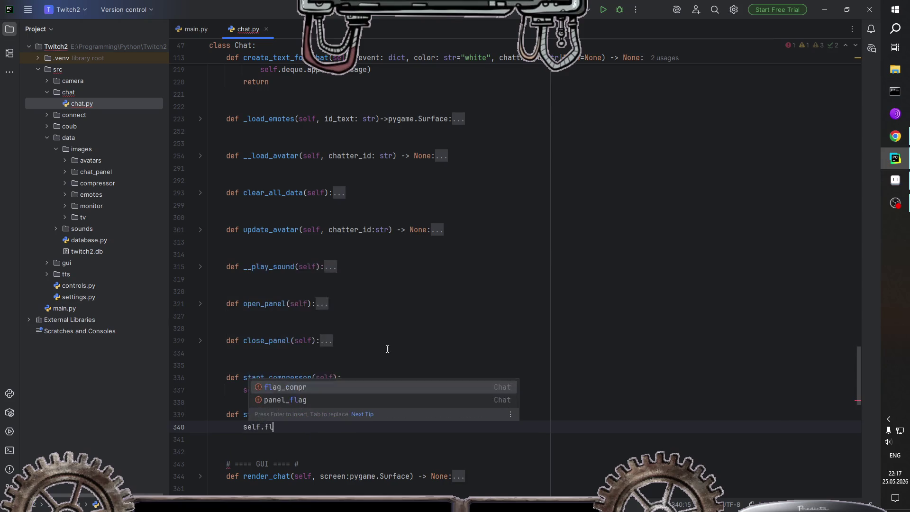
{"action": "type", "text": "ag"}
{"action": "key", "text": "Return"}
{"action": "type", "text": "= "}
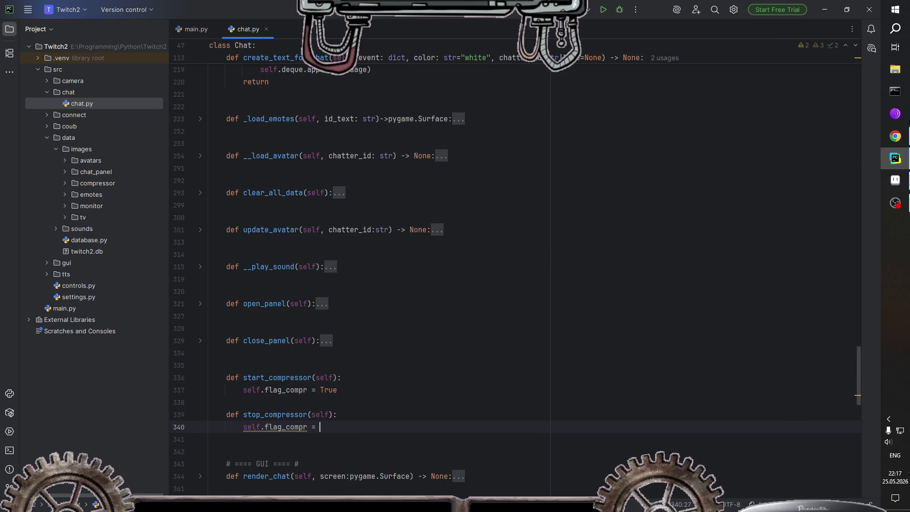
{"action": "type", "text": "F"}
{"action": "key", "text": "Return"}
Step: Add a return to start_compressor and a blank line before stop_compressor
{"action": "key", "text": "Up"}
{"action": "key", "text": "Up"}
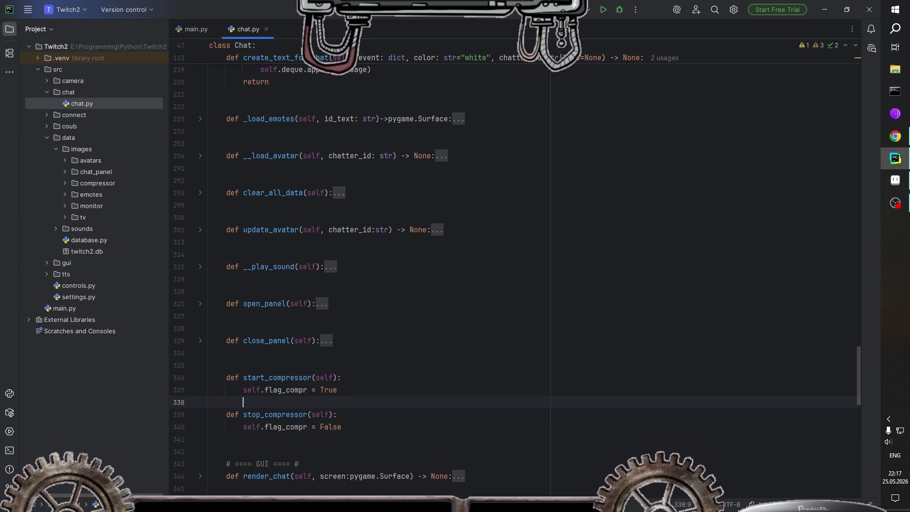
{"action": "type", "text": "ret"}
{"action": "key", "text": "Return"}
{"action": "key", "text": "Return"}
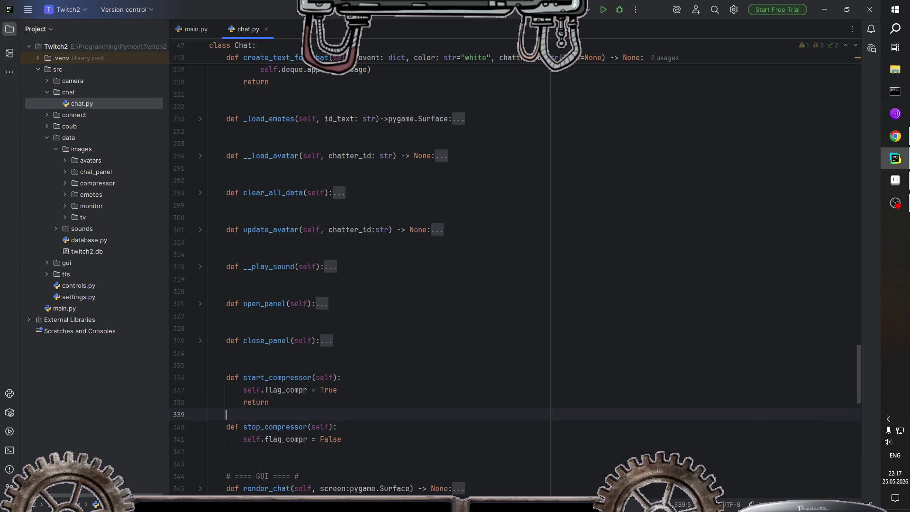
{"action": "key", "text": "Down"}
{"action": "key", "text": "Down"}
{"action": "key", "text": "Down"}
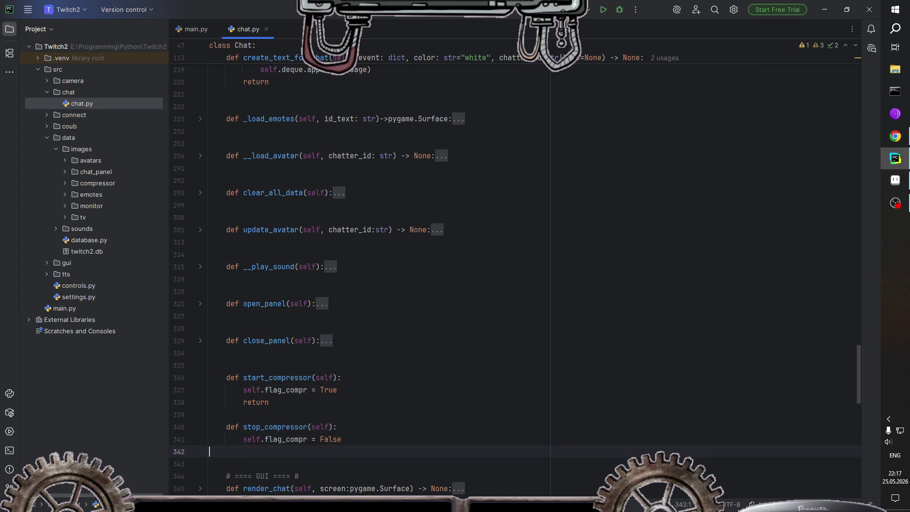
{"action": "key", "text": "Up"}
{"action": "key", "text": "Up"}
{"action": "key", "text": "Up"}
{"action": "key", "text": "Return"}
{"action": "key", "text": "Down"}
{"action": "key", "text": "Down"}
{"action": "key", "text": "Up"}
{"action": "key", "text": "Up"}
{"action": "key", "text": "Up"}
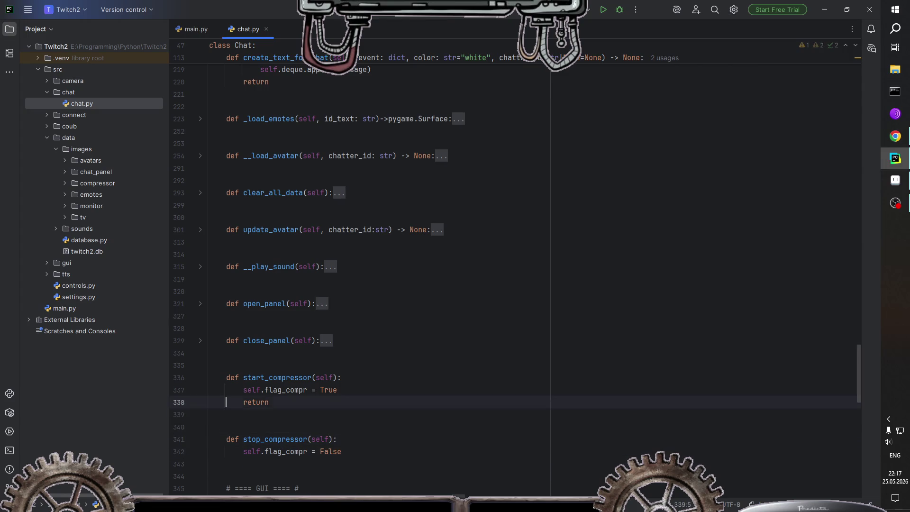
{"action": "key", "text": "Up"}
Step: Fold start_compressor, add a return to stop_compressor, then fold stop_compressor
{"action": "left_click", "coordinate": [200, 378]}
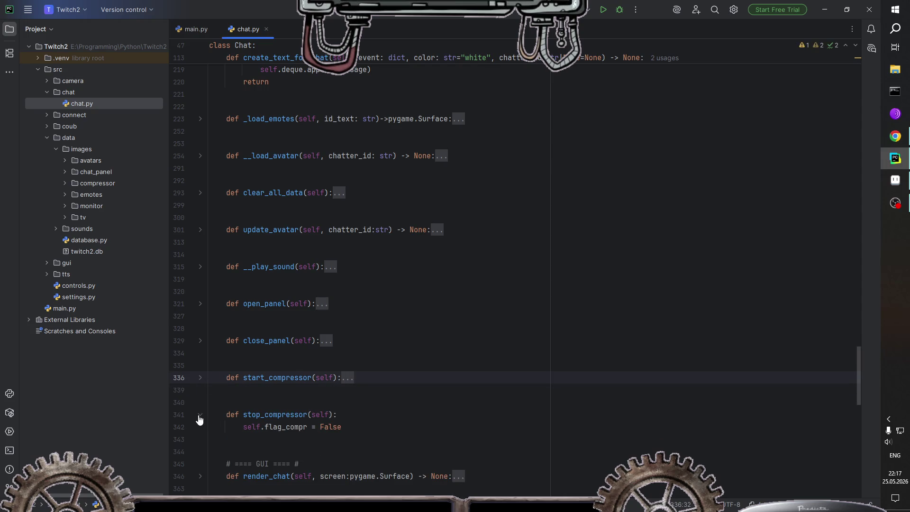
{"action": "left_click", "coordinate": [350, 429]}
{"action": "key", "text": "Return"}
{"action": "type", "text": "return"}
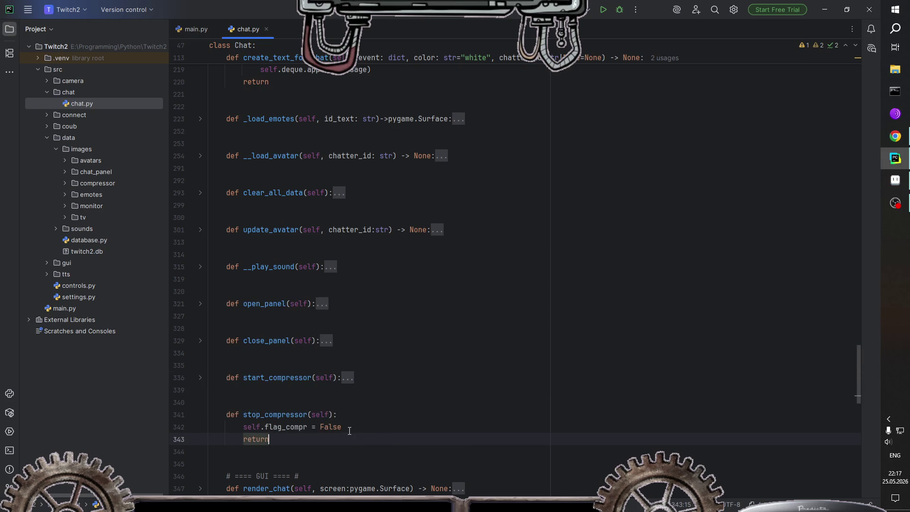
{"action": "left_click", "coordinate": [201, 418]}
{"action": "left_click", "coordinate": [409, 425]}
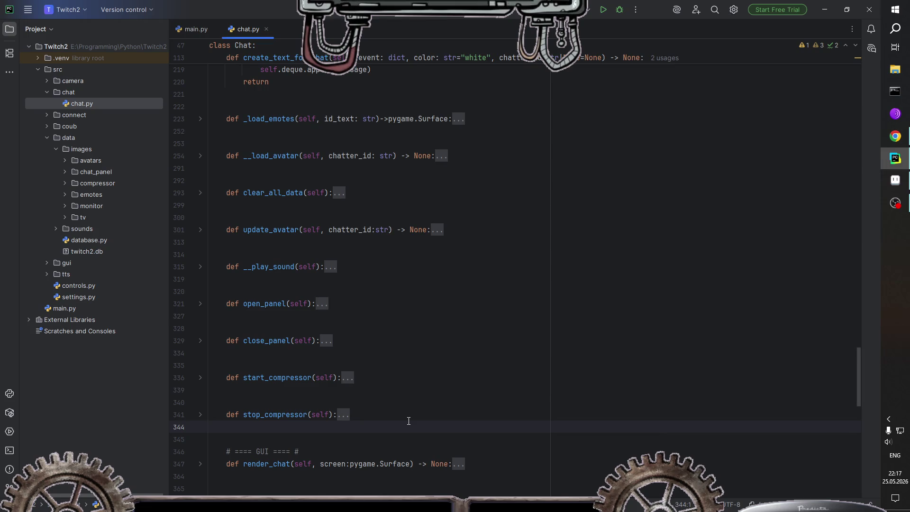
Step: Expand start_compressor to check its body, then fold it again
{"action": "left_click", "coordinate": [205, 377]}
{"action": "left_click", "coordinate": [205, 377]}
{"action": "left_click", "coordinate": [201, 379]}
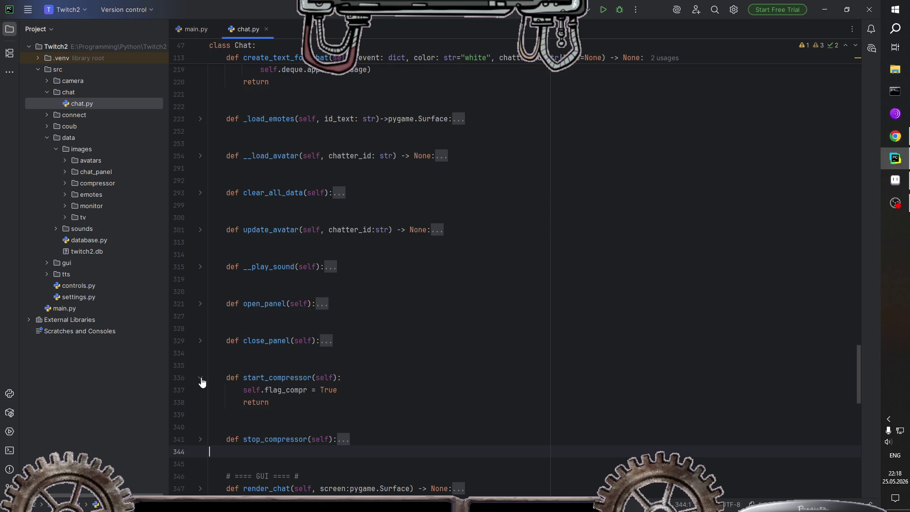
{"action": "left_click", "coordinate": [200, 378]}
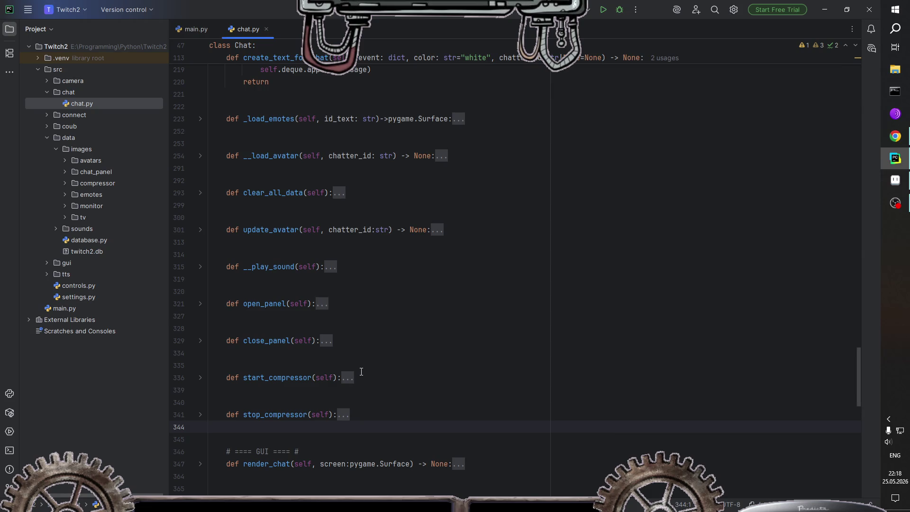
{"action": "scroll", "coordinate": [361, 372], "scroll_direction": "up", "scroll_amount": 5}
{"action": "scroll", "coordinate": [362, 372], "scroll_direction": "up", "scroll_amount": 9}
{"action": "scroll", "coordinate": [379, 309], "scroll_direction": "up", "scroll_amount": 4}
{"action": "scroll", "coordinate": [398, 246], "scroll_direction": "down", "scroll_amount": 11}
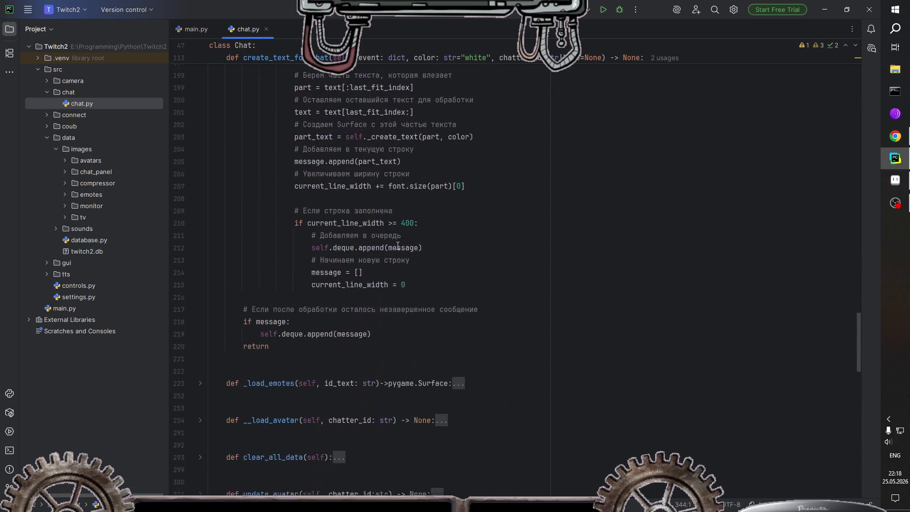
{"action": "left_click", "coordinate": [195, 29]}
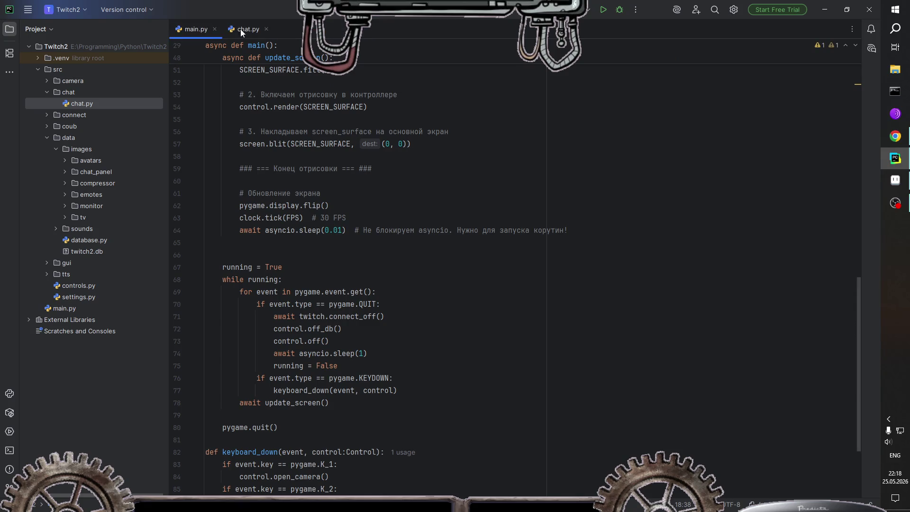
Step: Collapse the data and chat folders in the Project tree and open controls.py
{"action": "scroll", "coordinate": [331, 233], "scroll_direction": "down", "scroll_amount": 3}
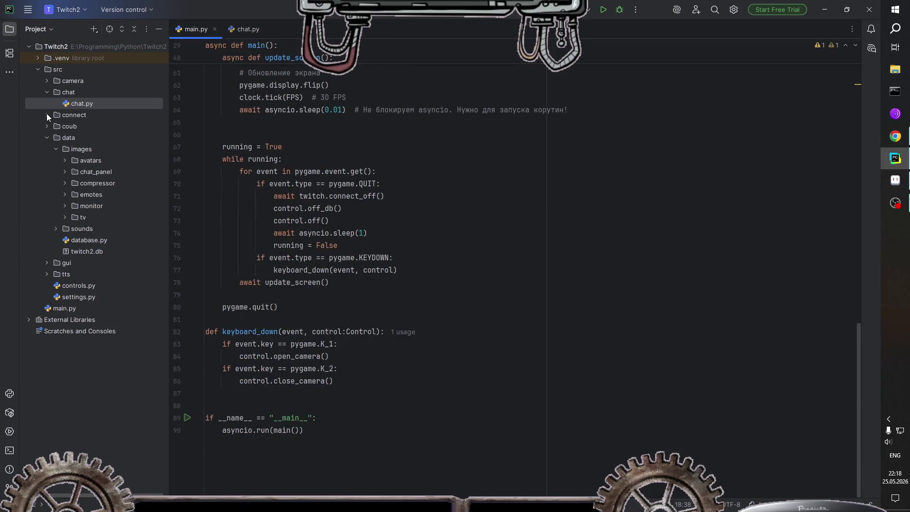
{"action": "left_click", "coordinate": [46, 137]}
{"action": "left_click", "coordinate": [47, 91]}
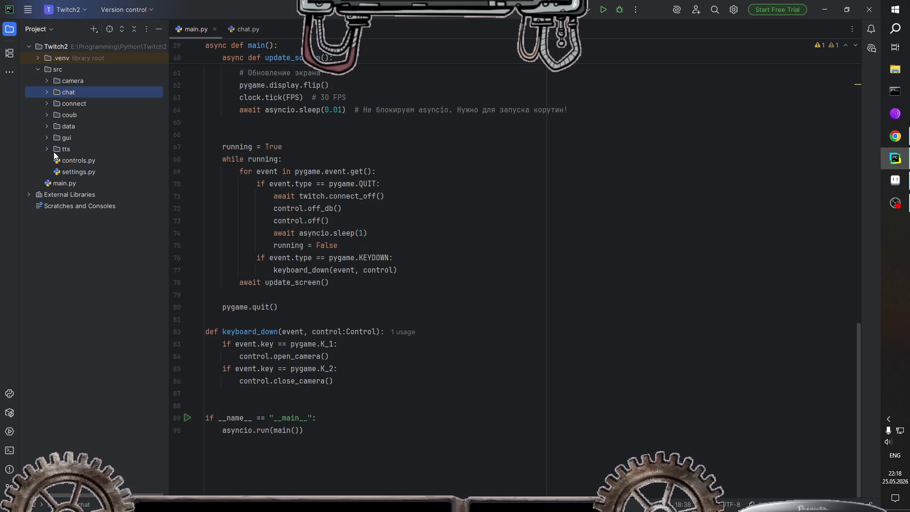
{"action": "double_click", "coordinate": [71, 161]}
Step: Fold the __play_tts_audio method and unfold __manager_tts in controls.py
{"action": "scroll", "coordinate": [455, 303], "scroll_direction": "down", "scroll_amount": 5}
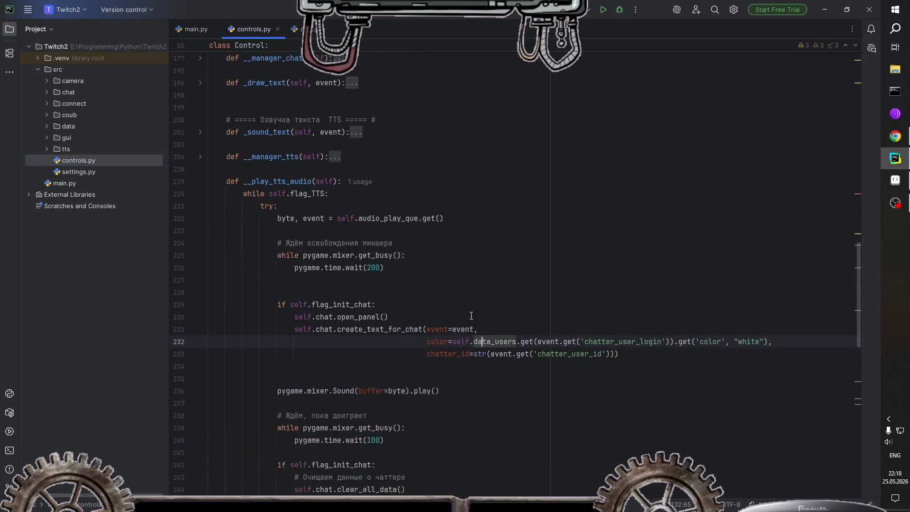
{"action": "scroll", "coordinate": [472, 315], "scroll_direction": "down", "scroll_amount": 5}
{"action": "scroll", "coordinate": [455, 328], "scroll_direction": "up", "scroll_amount": 4}
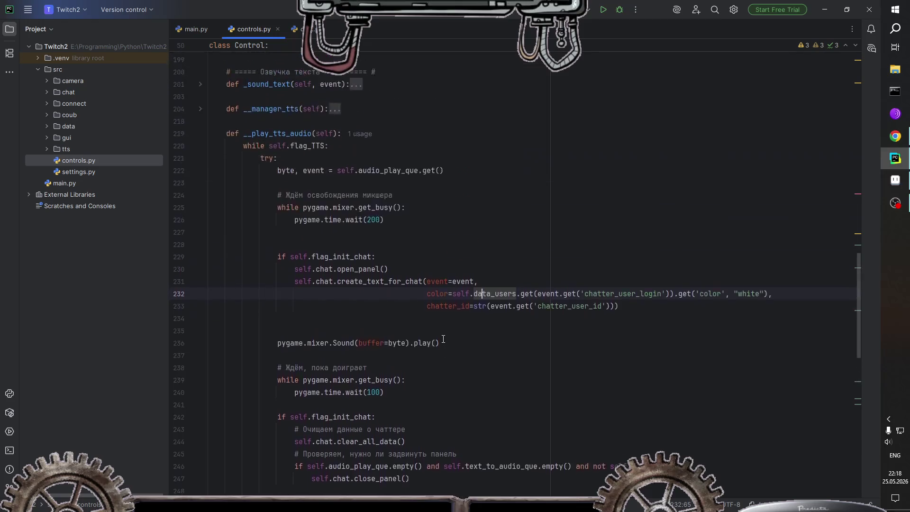
{"action": "scroll", "coordinate": [444, 339], "scroll_direction": "up", "scroll_amount": 4}
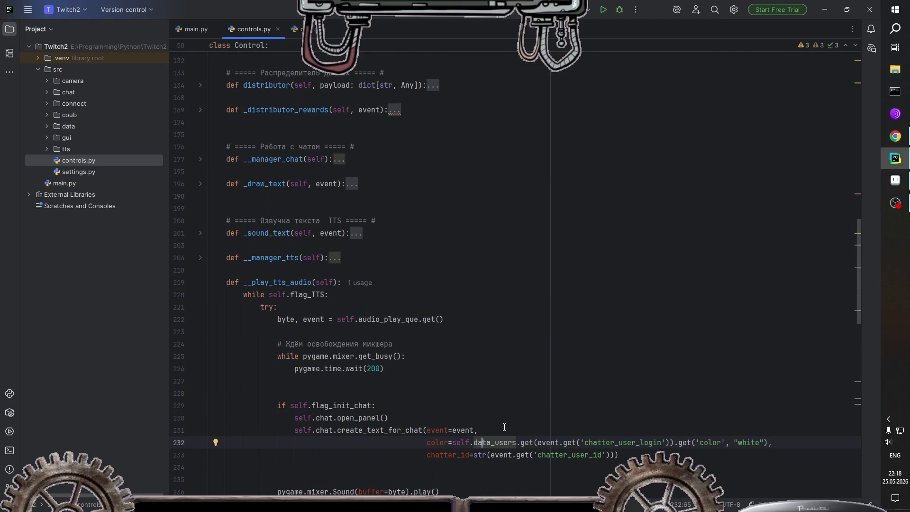
{"action": "left_click", "coordinate": [200, 283]}
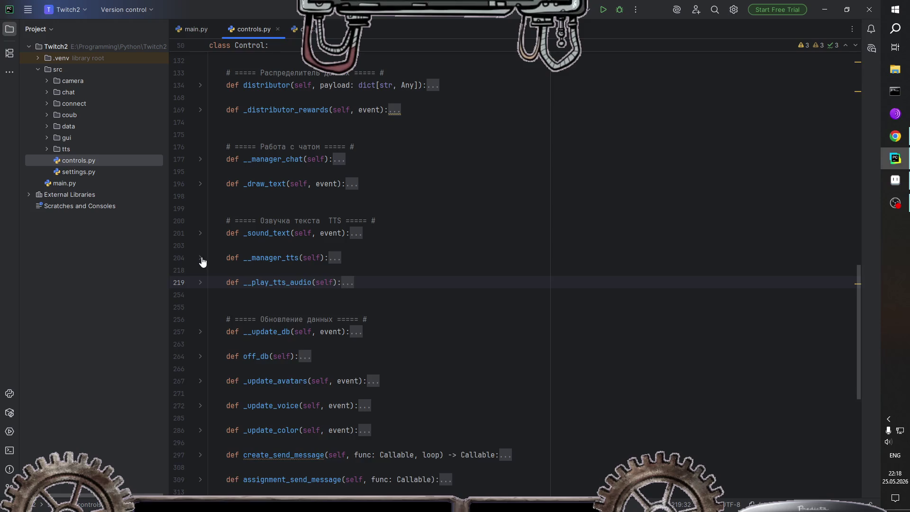
{"action": "left_click", "coordinate": [201, 259]}
{"action": "scroll", "coordinate": [483, 319], "scroll_direction": "down", "scroll_amount": 2}
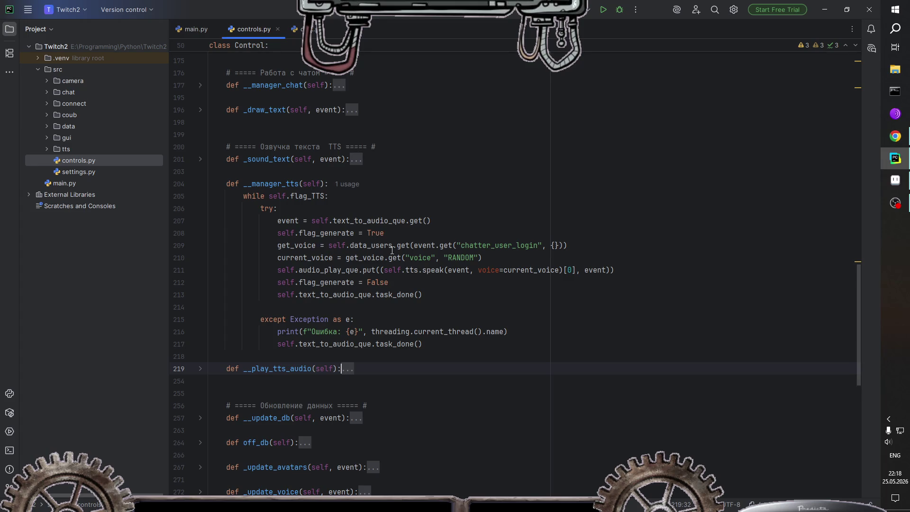
Step: Add the line 'if self.flag_init_chat:' after 'self.flag_generate = True'
{"action": "left_click", "coordinate": [405, 235]}
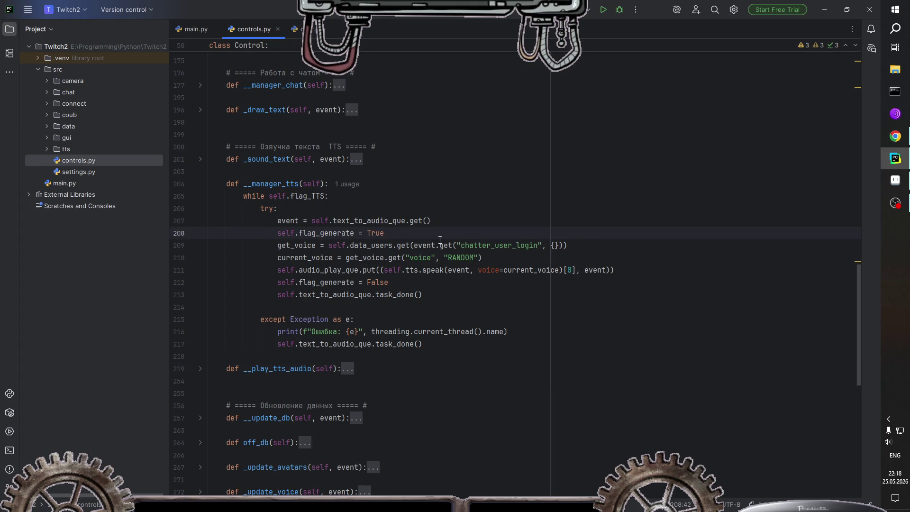
{"action": "key", "text": "Return"}
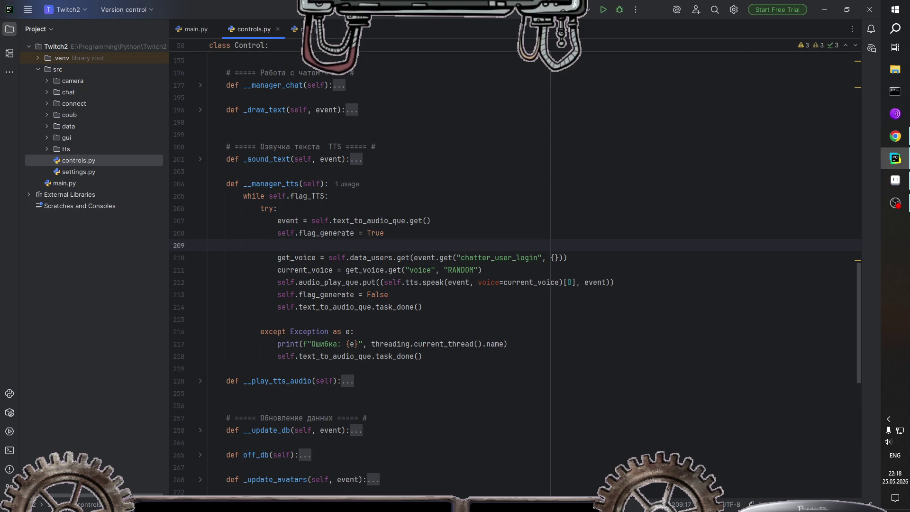
{"action": "type", "text": "if sel"}
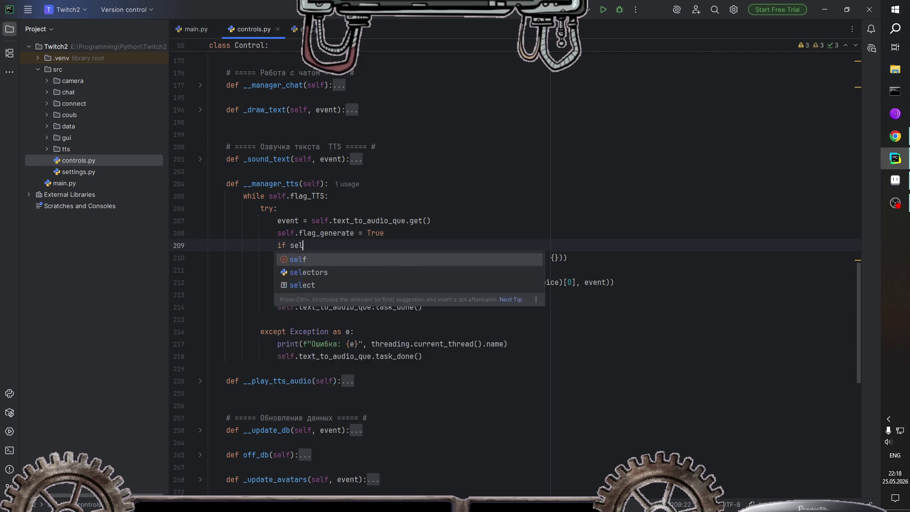
{"action": "type", "text": "f.ch"}
{"action": "key", "text": "Down"}
{"action": "key", "text": "Return"}
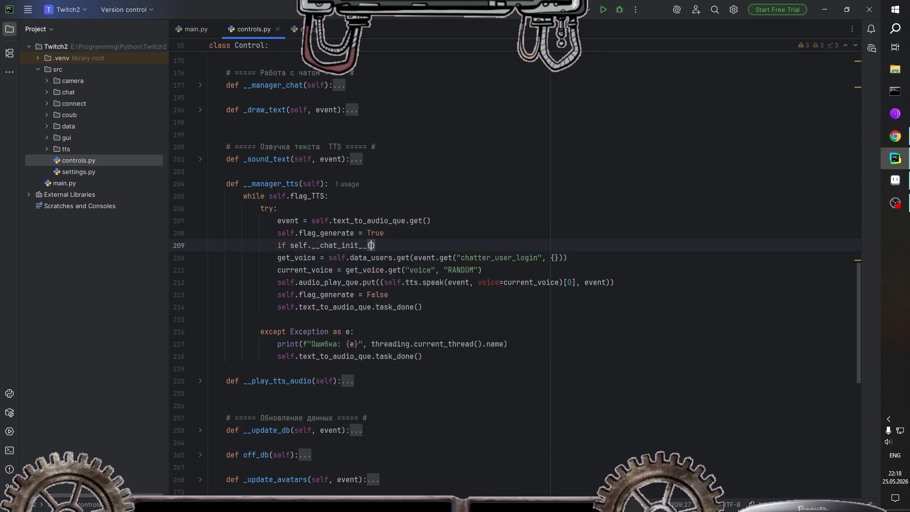
{"action": "key", "text": "BackSpace"}
{"action": "key", "text": "BackSpace"}
{"action": "key", "text": "BackSpace"}
{"action": "key", "text": "BackSpace"}
{"action": "key", "text": "BackSpace"}
{"action": "key", "text": "BackSpace"}
{"action": "key", "text": "BackSpace"}
{"action": "key", "text": "BackSpace"}
{"action": "key", "text": "BackSpace"}
{"action": "key", "text": "BackSpace"}
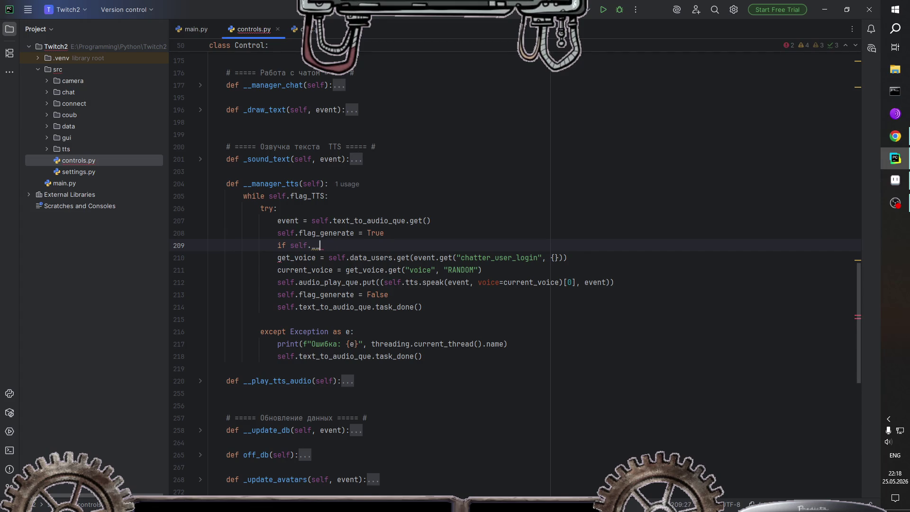
{"action": "key", "text": "BackSpace"}
{"action": "key", "text": "BackSpace"}
{"action": "key", "text": "BackSpace"}
{"action": "type", "text": "."}
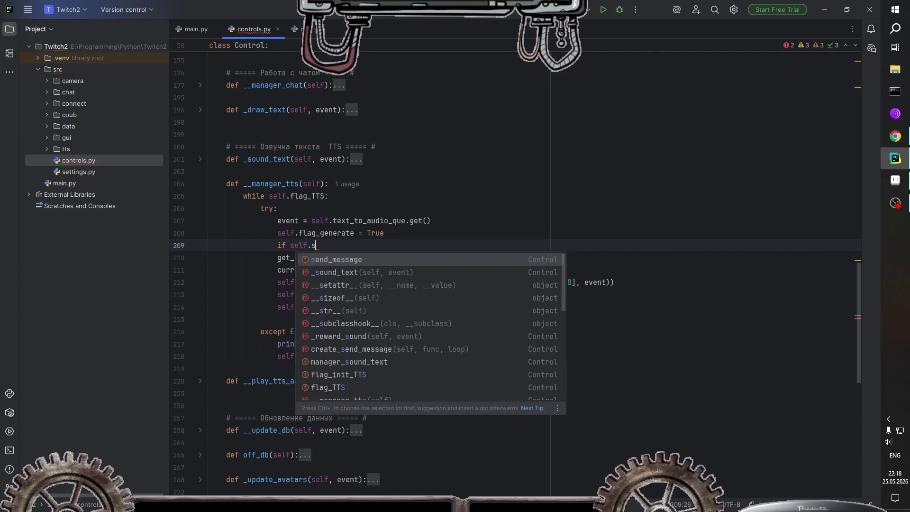
{"action": "key", "text": "Return"}
{"action": "type", "text": ":"}
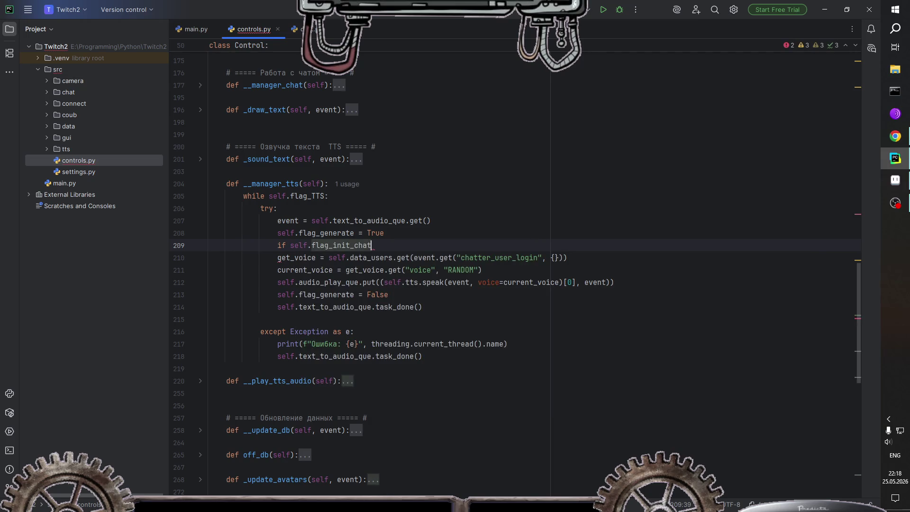
Step: Call self.chat.start_compressor() inside the new if block, then select the whole check
{"action": "key", "text": "Return"}
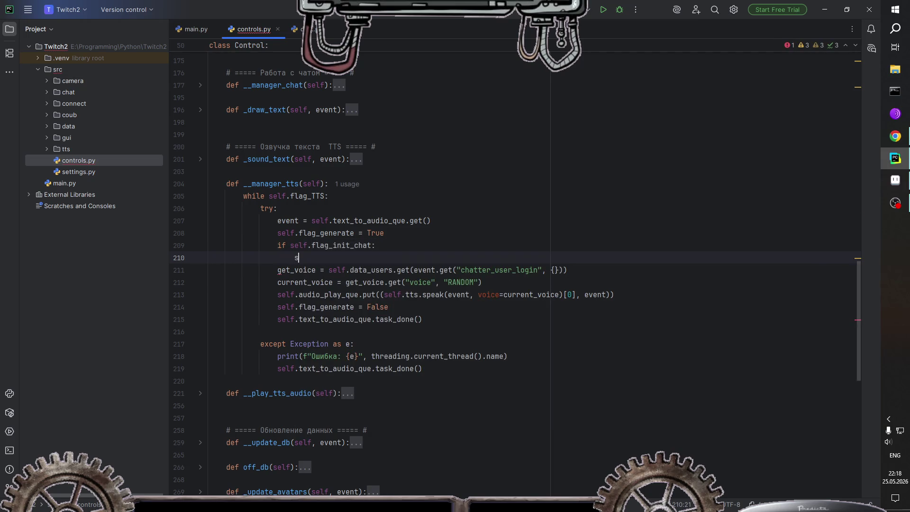
{"action": "type", "text": "self.chat"}
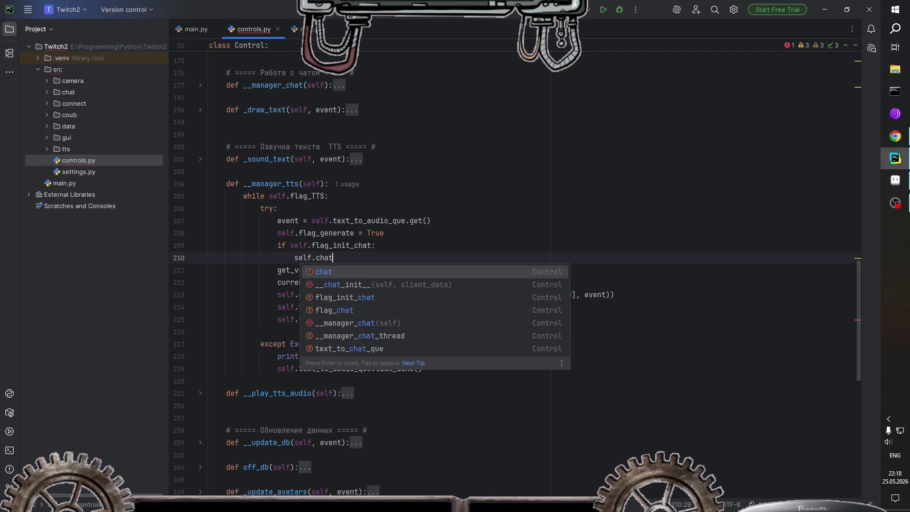
{"action": "type", "text": ".c"}
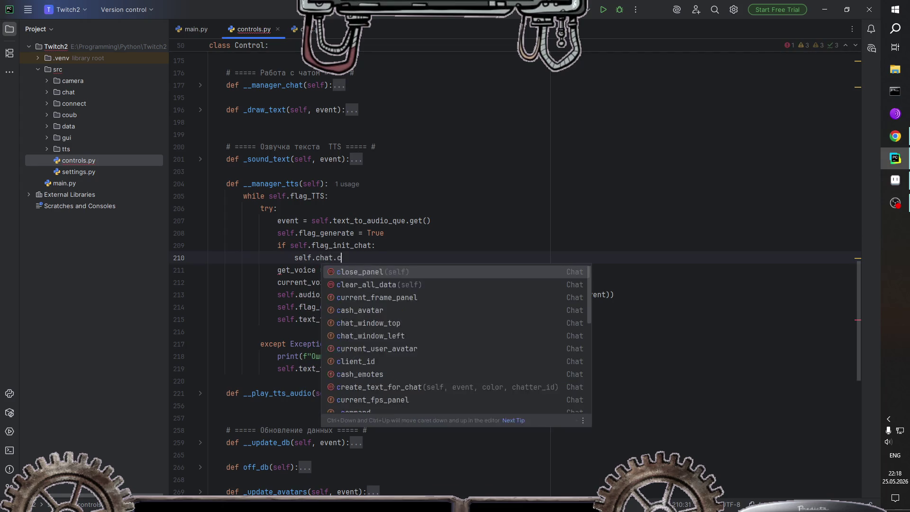
{"action": "key", "text": "Escape"}
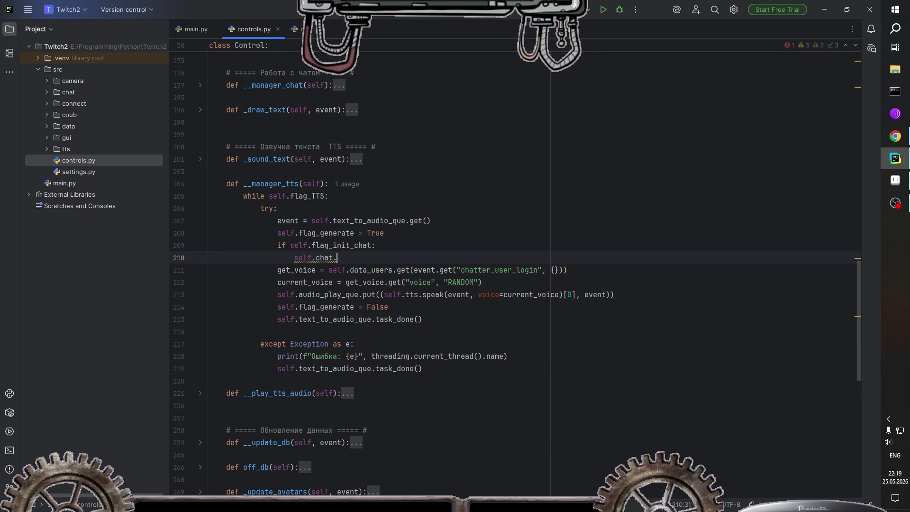
{"action": "type", "text": "sta"}
{"action": "key", "text": "Return"}
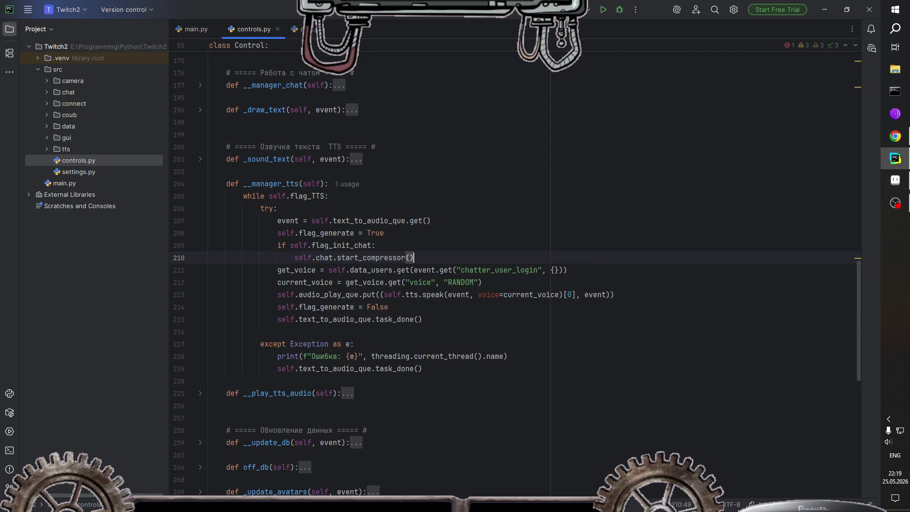
{"action": "left_click_drag", "start_coordinate": [414, 257], "coordinate": [278, 246]}
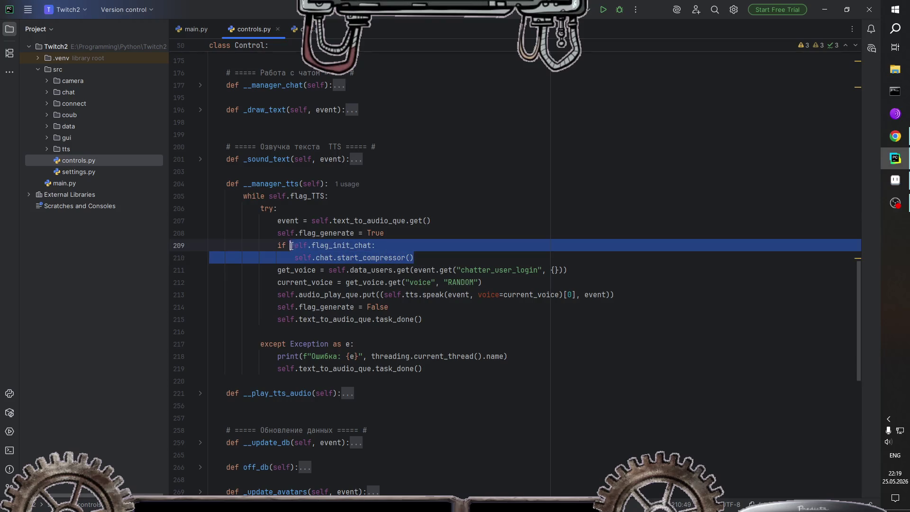
Step: Paste the flag_init_chat check after 'flag_generate = False' and change its call to self.chat.stop_compressor()
{"action": "left_click", "coordinate": [400, 308]}
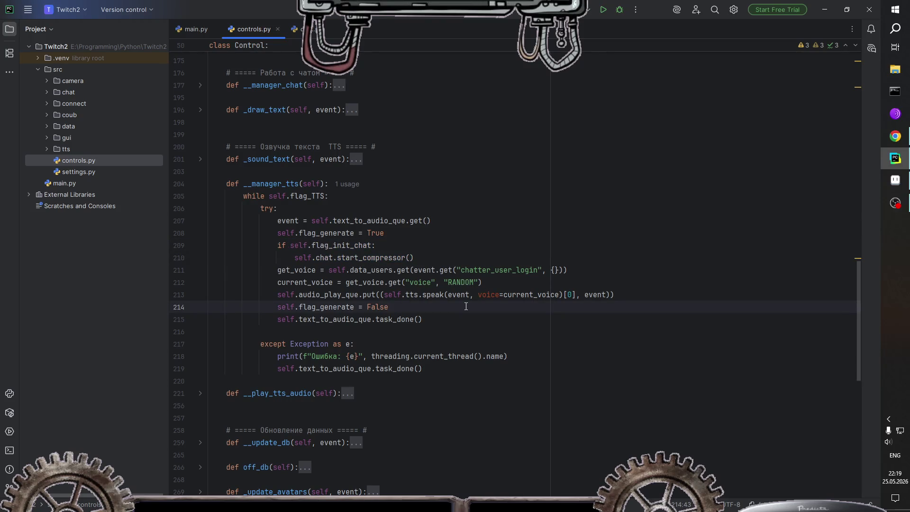
{"action": "key", "text": "Return"}
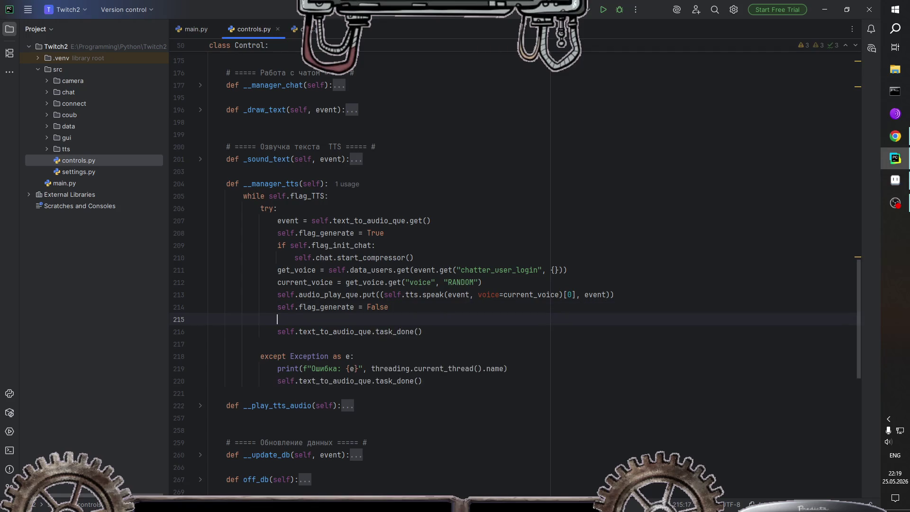
{"action": "type", "text": "if self.flag_init_chat:                 self.chat.start_compressor()"}
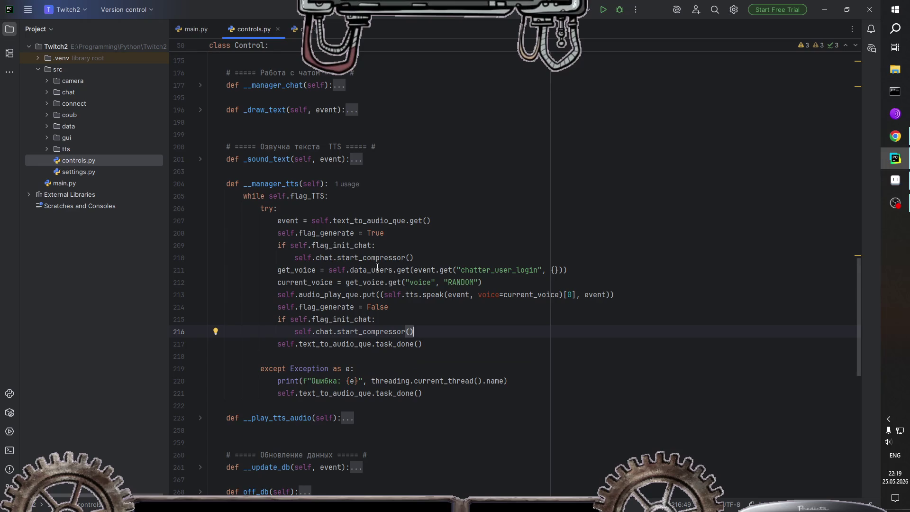
{"action": "double_click", "coordinate": [353, 332]}
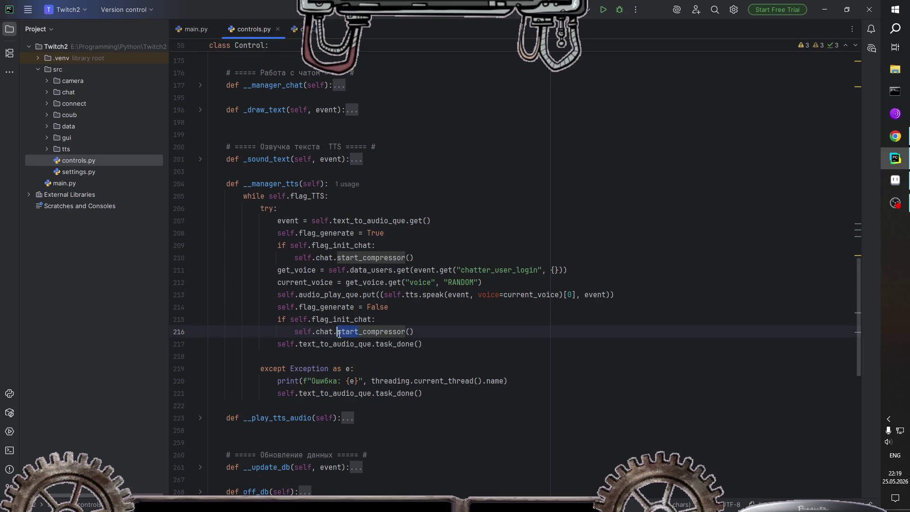
{"action": "type", "text": "stop"}
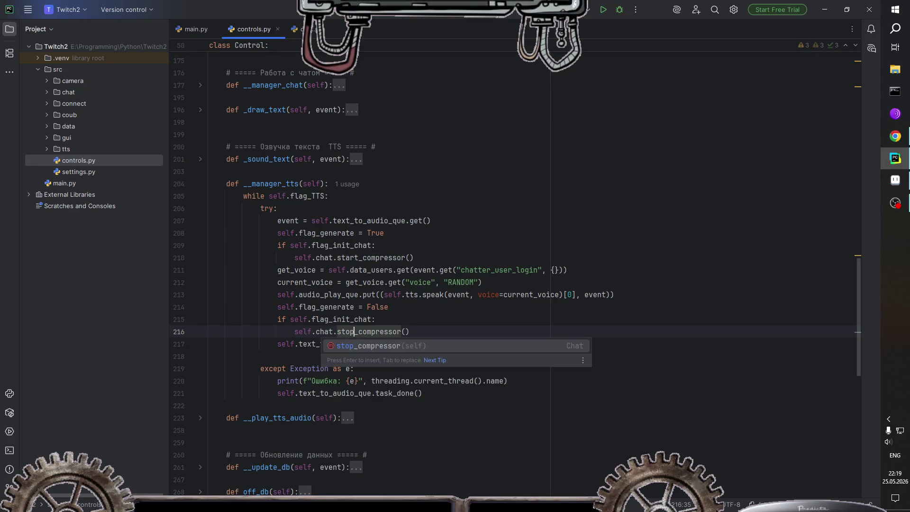
{"action": "key", "text": "Escape"}
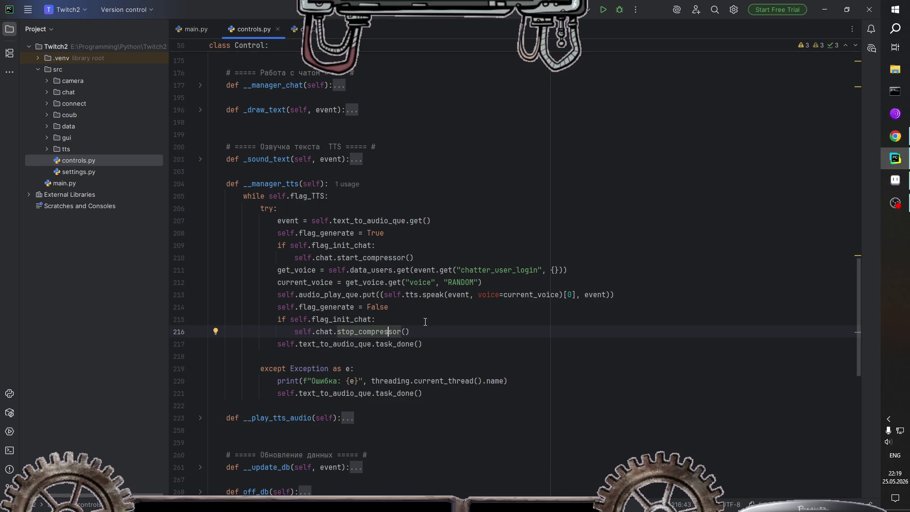
{"action": "left_click", "coordinate": [416, 331]}
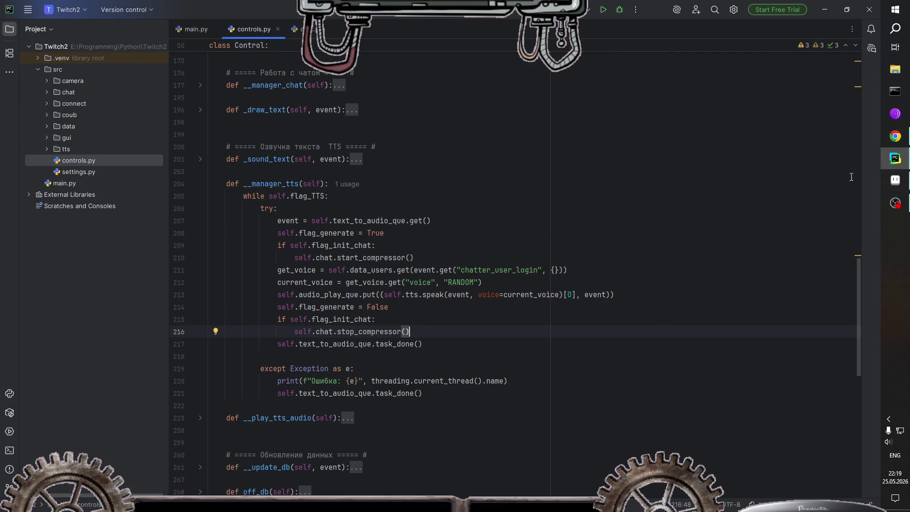
{"action": "mouse_move", "coordinate": [896, 203]}
{"action": "mouse_move", "coordinate": [812, 194]}
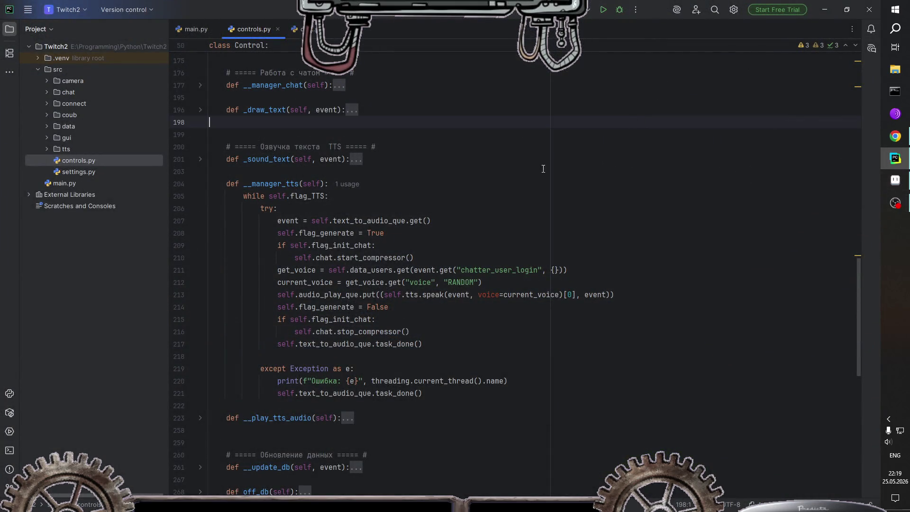
Step: Switch to desktop 2 and rerun python main.py in Command Prompt
{"action": "left_click", "coordinate": [510, 196]}
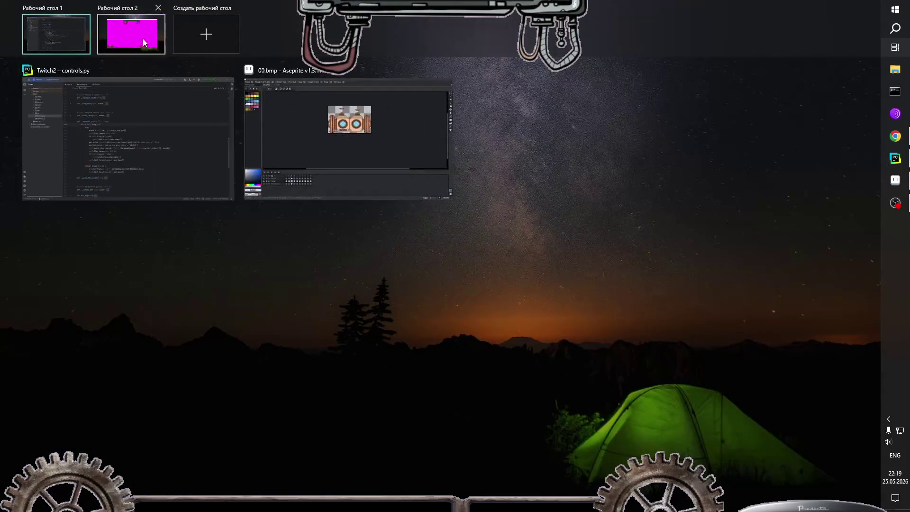
{"action": "left_click", "coordinate": [411, 179]}
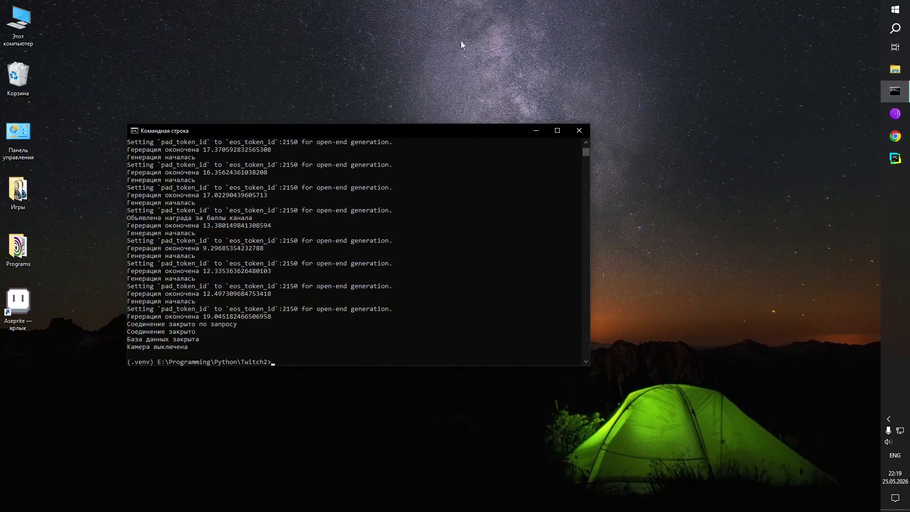
{"action": "key", "text": "Up"}
{"action": "key", "text": "Return"}
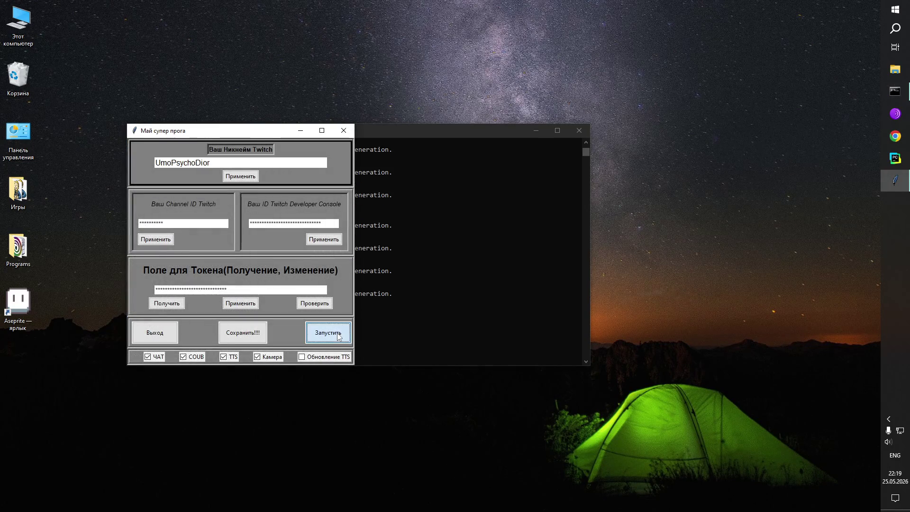
Step: Launch the bot with Запустить, confirm 'Токен валиден!', and read the 'bottomrigth' AttributeError traceback
{"action": "left_click", "coordinate": [340, 336]}
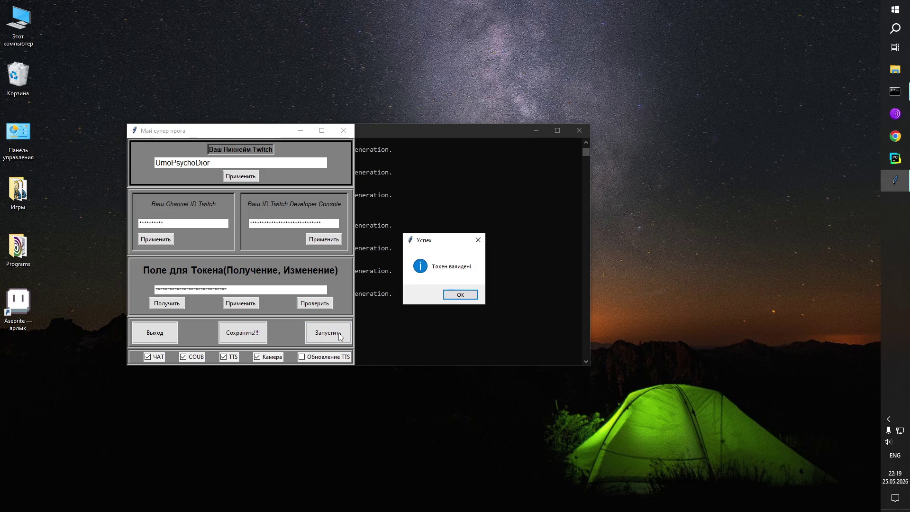
{"action": "left_click", "coordinate": [460, 294]}
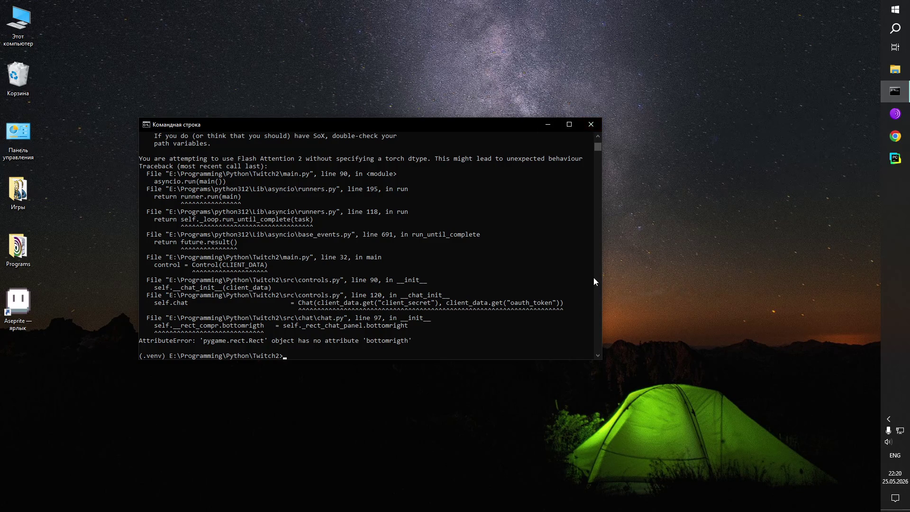
{"action": "key", "text": "super+Tab"}
Step: Return to PyCharm on desktop 1 and bring chat.py up to line 97
{"action": "left_click", "coordinate": [72, 38]}
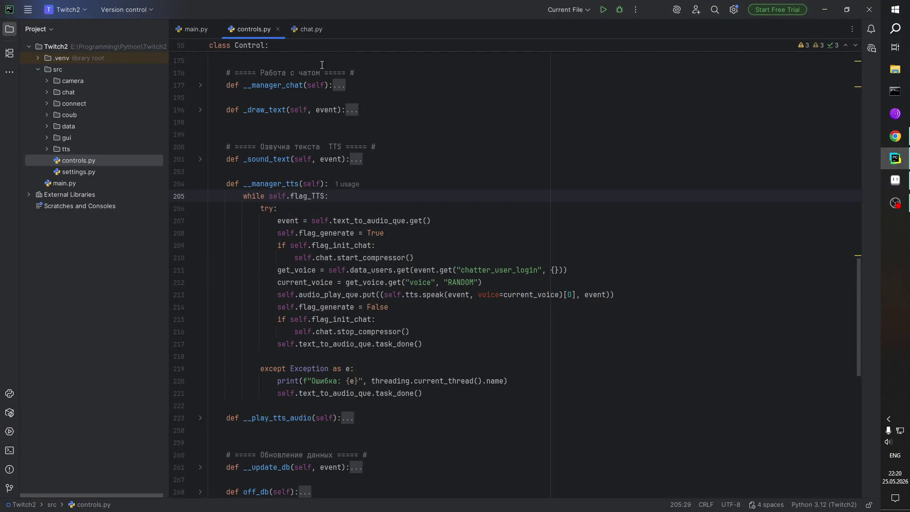
{"action": "left_click", "coordinate": [308, 30]}
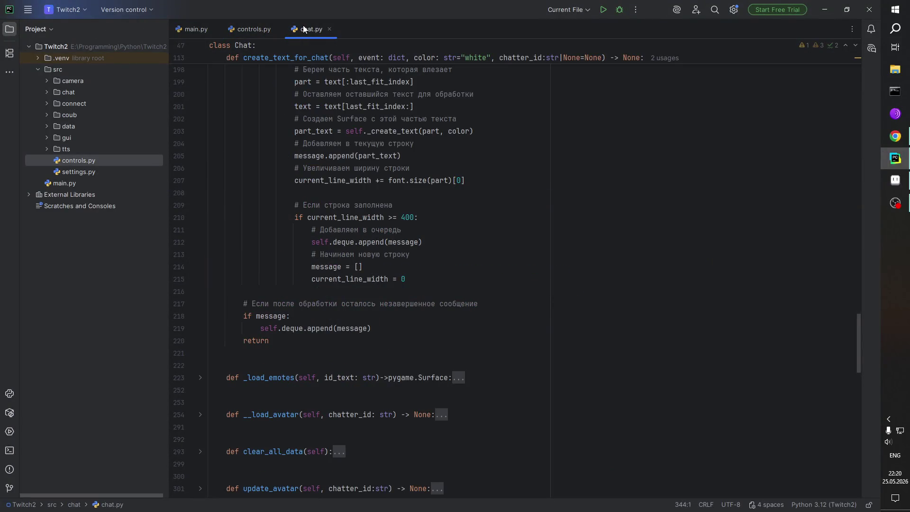
{"action": "left_click", "coordinate": [244, 30]}
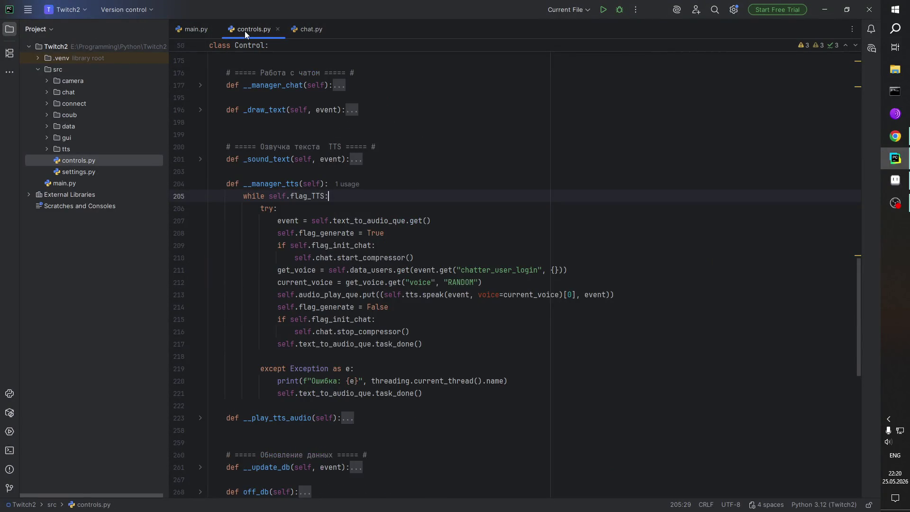
{"action": "left_click", "coordinate": [308, 29]}
{"action": "scroll", "coordinate": [448, 309], "scroll_direction": "up", "scroll_amount": 10}
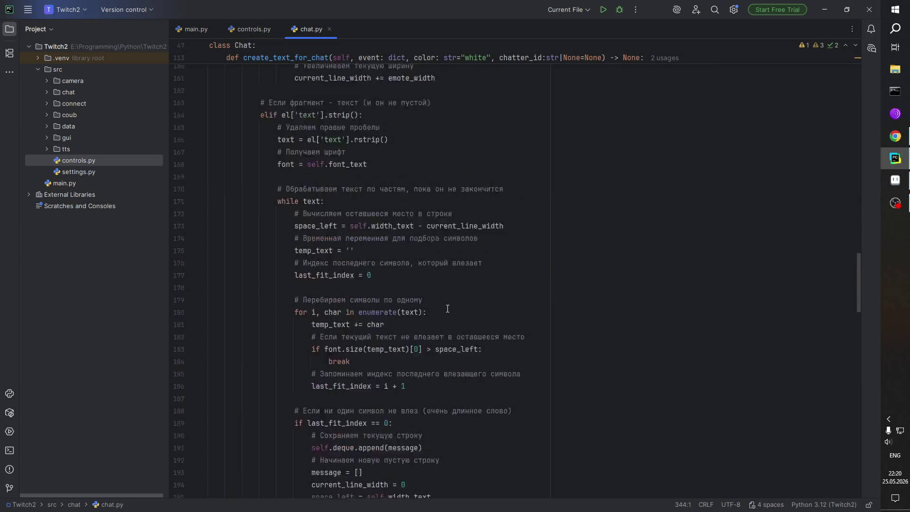
{"action": "scroll", "coordinate": [447, 309], "scroll_direction": "up", "scroll_amount": 10}
{"action": "scroll", "coordinate": [447, 309], "scroll_direction": "up", "scroll_amount": 4}
{"action": "scroll", "coordinate": [447, 309], "scroll_direction": "up", "scroll_amount": 8}
{"action": "scroll", "coordinate": [448, 311], "scroll_direction": "up", "scroll_amount": 4}
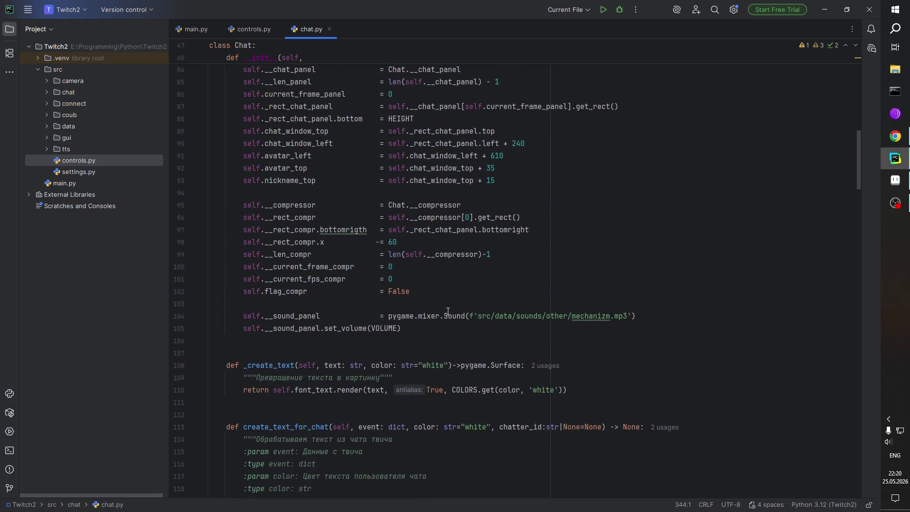
Step: Correct the misspelled 'bottomrigth' to 'bottomright' on line 97
{"action": "left_click", "coordinate": [365, 230]}
{"action": "key", "text": "BackSpace"}
{"action": "key", "text": "BackSpace"}
{"action": "key", "text": "BackSpace"}
{"action": "type", "text": "ght"}
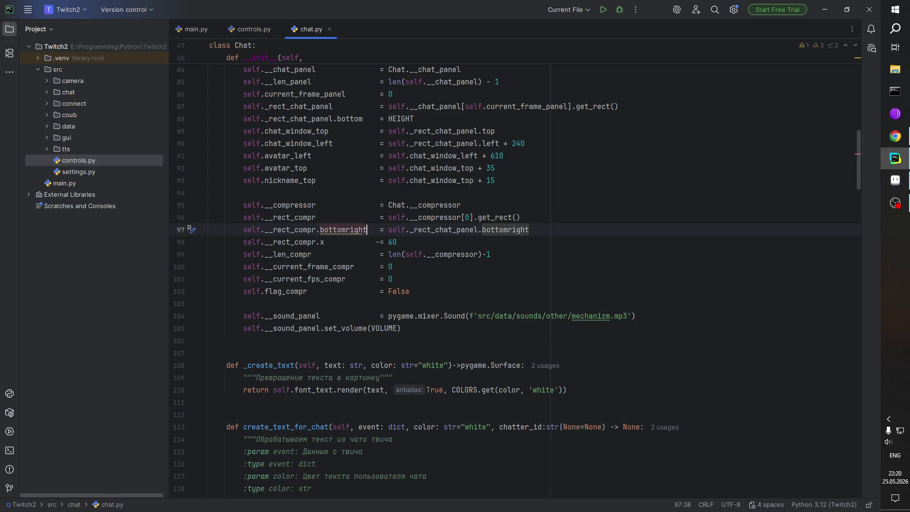
{"action": "left_click", "coordinate": [371, 242]}
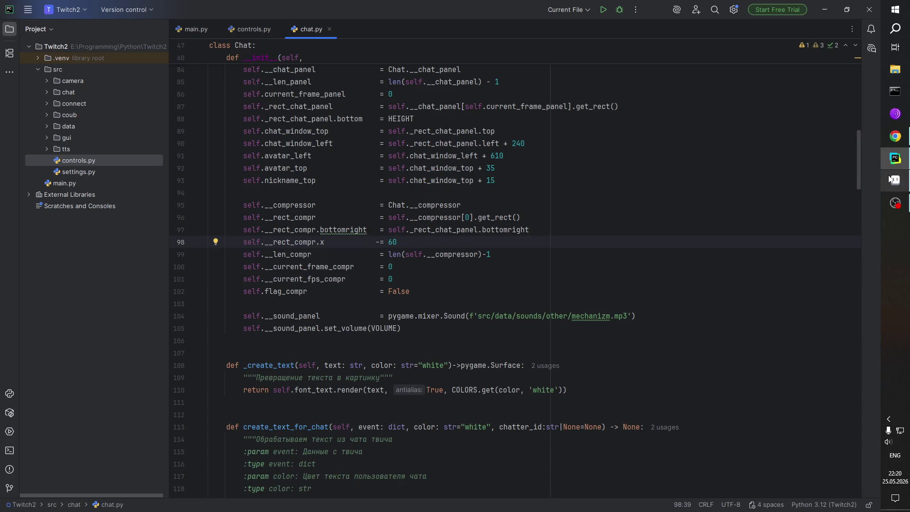
{"action": "key", "text": "super+Tab"}
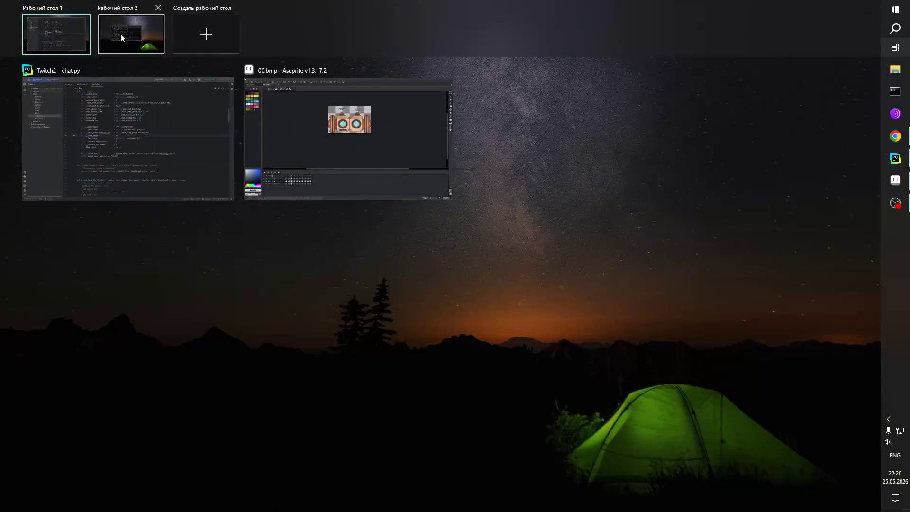
Step: Rerun python main.py and uncheck COUB, TTS and Камера, leaving only ЧАТ
{"action": "left_click", "coordinate": [121, 33]}
{"action": "key", "text": "Up"}
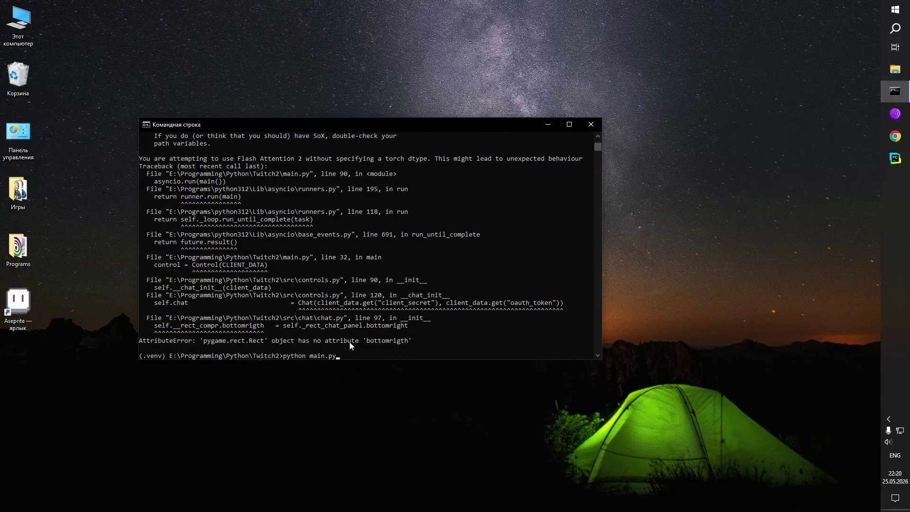
{"action": "key", "text": "Return"}
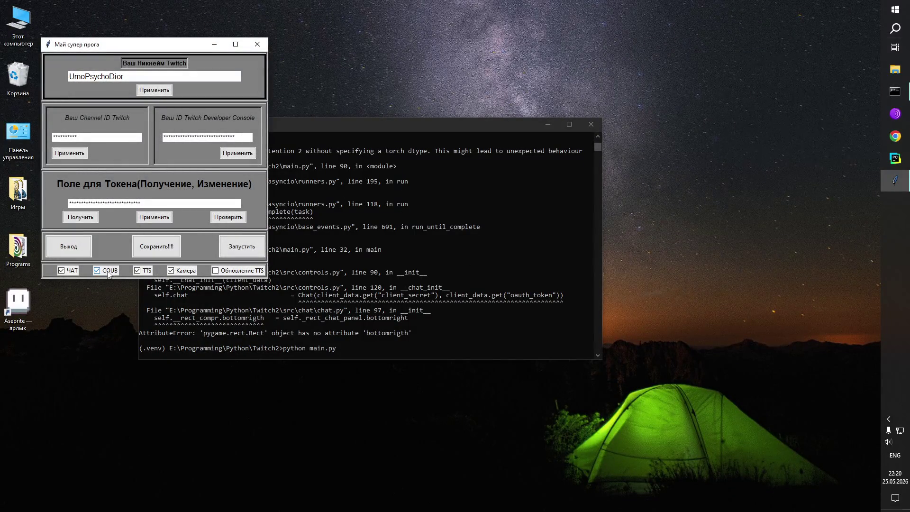
{"action": "left_click", "coordinate": [109, 271]}
{"action": "left_click", "coordinate": [145, 271]}
{"action": "left_click", "coordinate": [182, 271]}
Step: Launch the chat-only bot, confirm the token message, then close the pygame window
{"action": "left_click", "coordinate": [243, 251]}
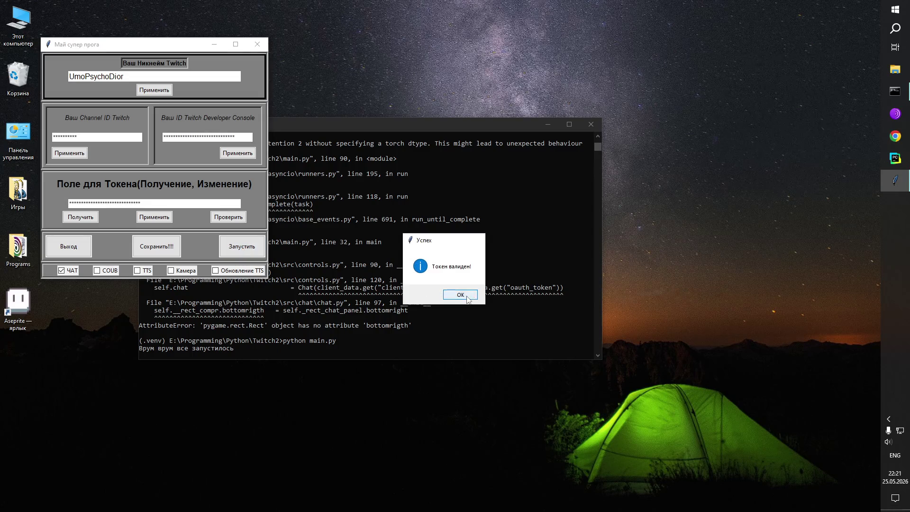
{"action": "left_click", "coordinate": [459, 298]}
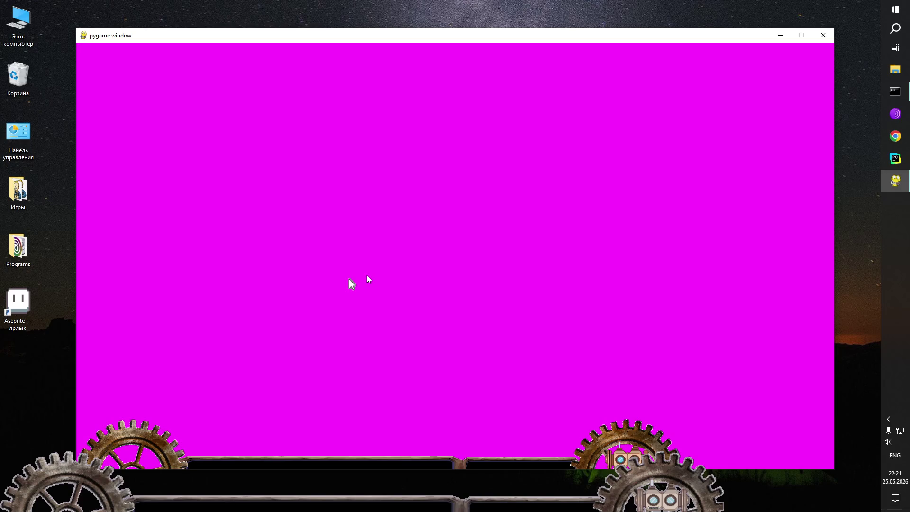
{"action": "left_click", "coordinate": [824, 36]}
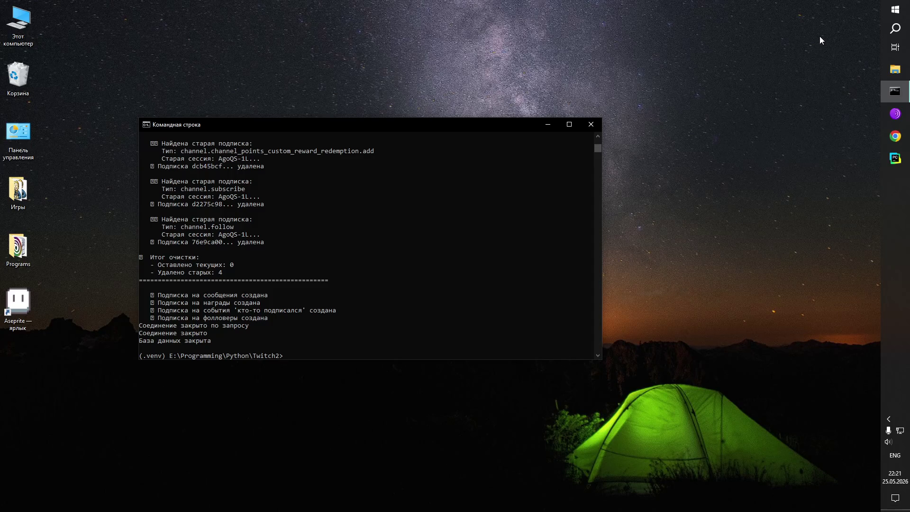
{"action": "key", "text": "super+Tab"}
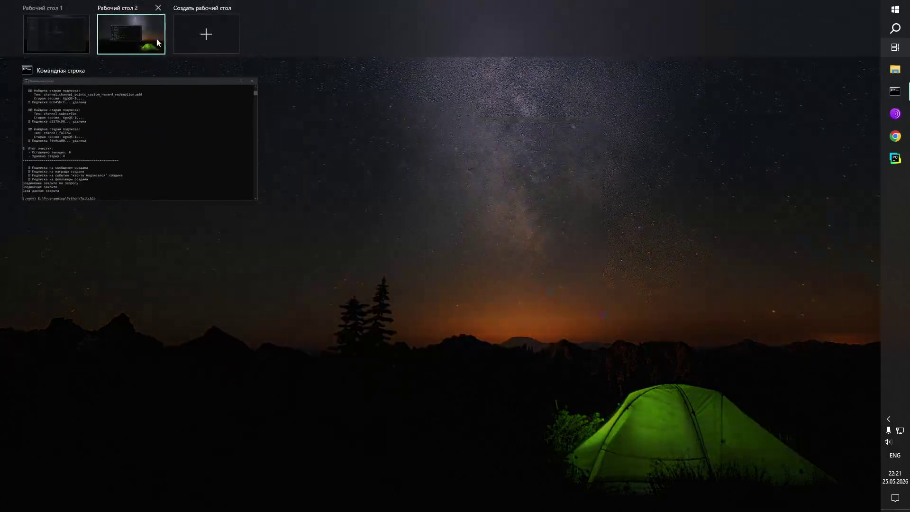
Step: Change the compressor x offset on line 98 of chat.py from 60 to 360
{"action": "left_click", "coordinate": [136, 35]}
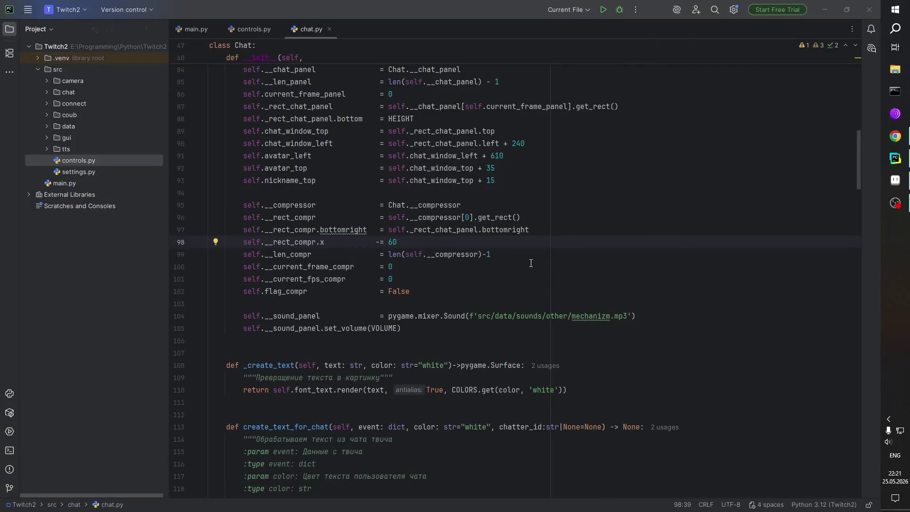
{"action": "double_click", "coordinate": [397, 242]}
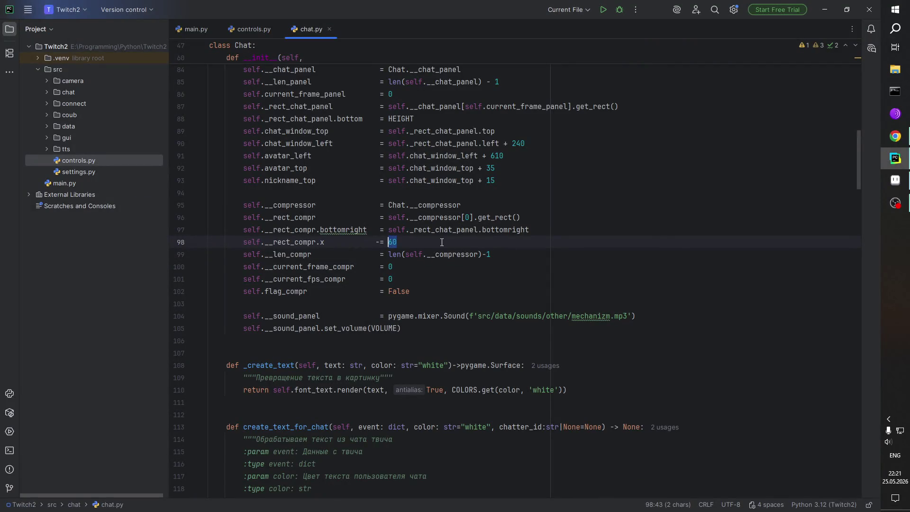
{"action": "type", "text": "360"}
Step: Rerun main.py with only ЧАТ enabled, launch the bot, then close the pygame window
{"action": "key", "text": "super+Tab"}
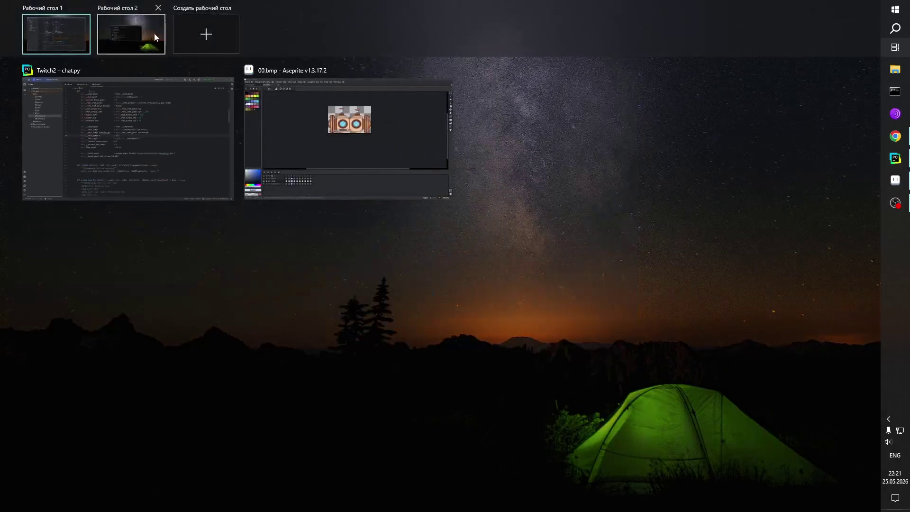
{"action": "left_click", "coordinate": [129, 33]}
{"action": "key", "text": "Up"}
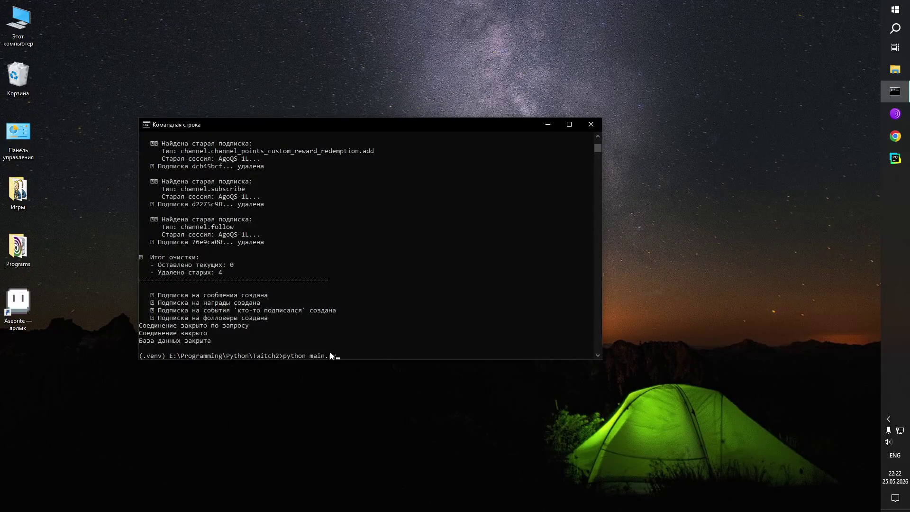
{"action": "key", "text": "Return"}
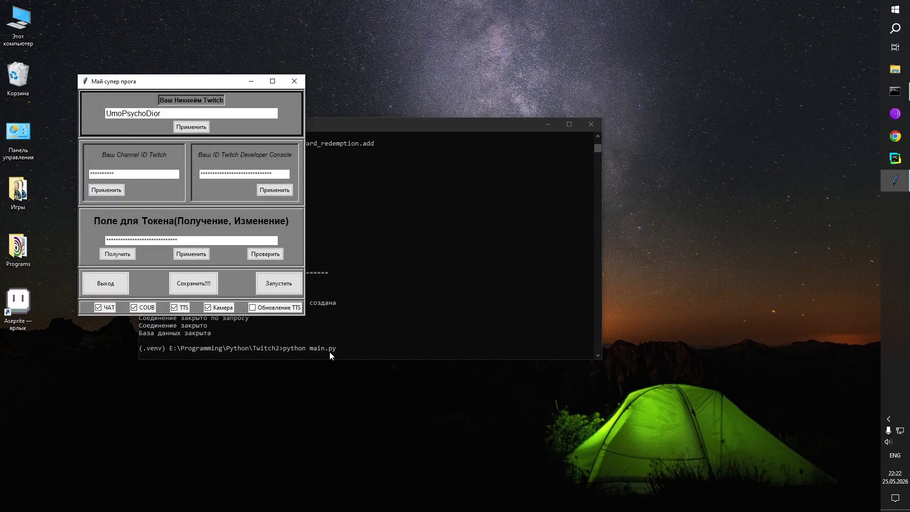
{"action": "left_click", "coordinate": [150, 309]}
{"action": "left_click", "coordinate": [175, 308]}
{"action": "left_click", "coordinate": [209, 308]}
{"action": "left_click", "coordinate": [284, 287]}
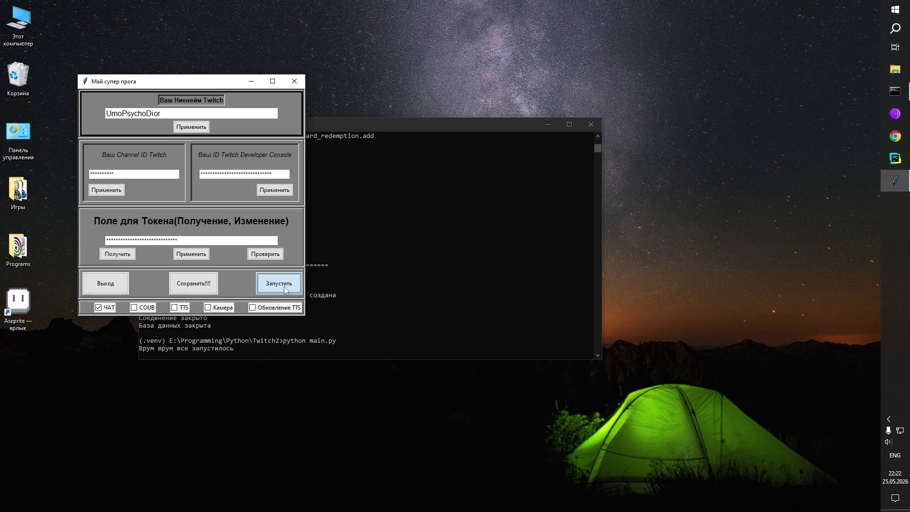
{"action": "left_click", "coordinate": [454, 293]}
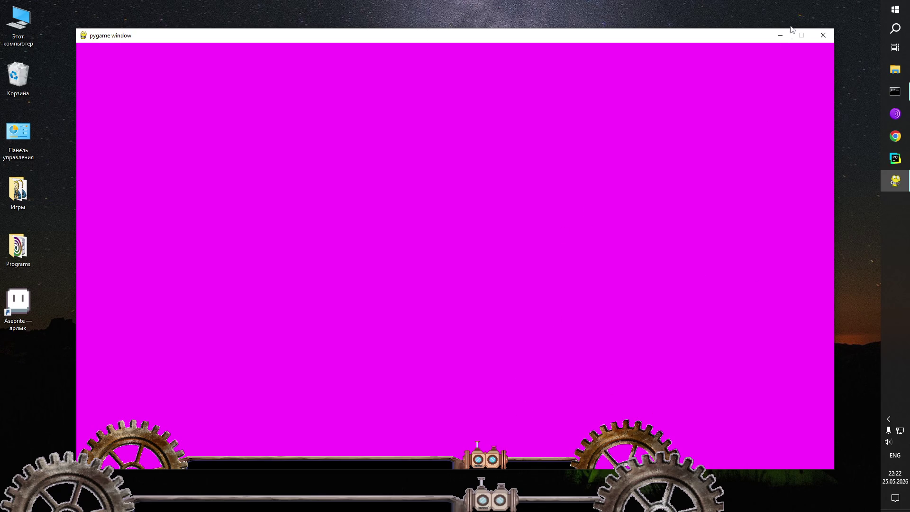
{"action": "left_click", "coordinate": [825, 37]}
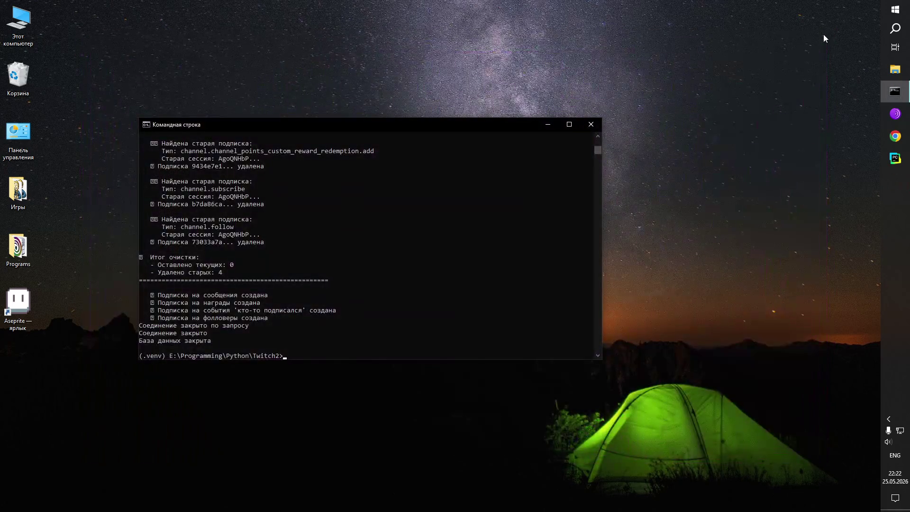
{"action": "left_click", "coordinate": [689, 161]}
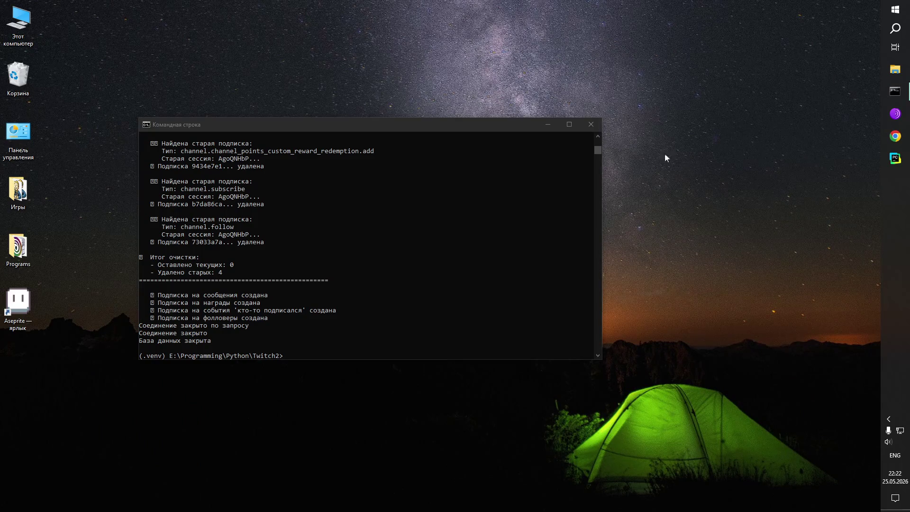
Step: Change the compressor offset on line 98 of chat.py from 360 to 340
{"action": "key", "text": "super+Tab"}
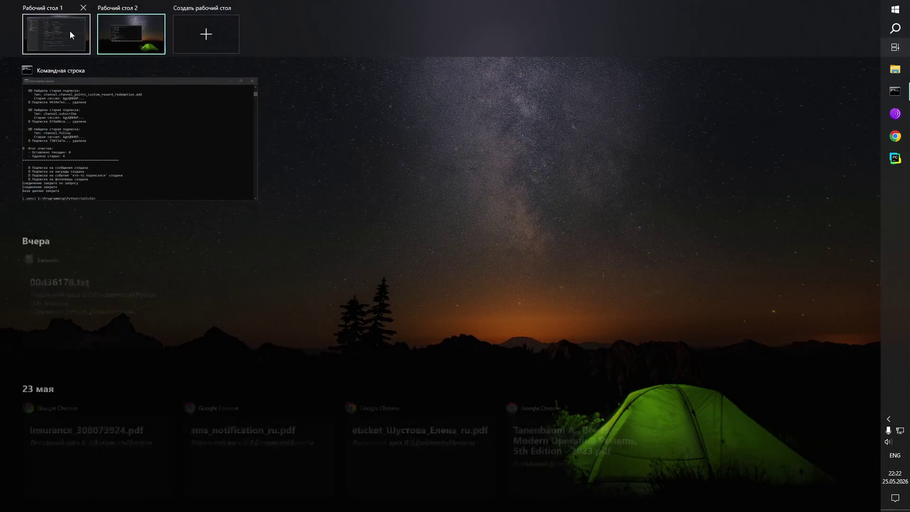
{"action": "left_click", "coordinate": [69, 34]}
{"action": "left_click", "coordinate": [420, 241]}
{"action": "key", "text": "Left"}
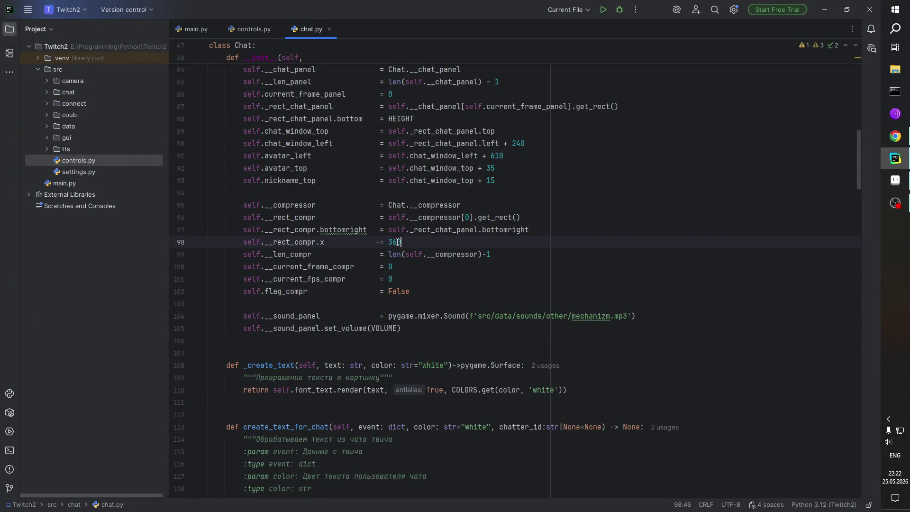
{"action": "key", "text": "BackSpace"}
{"action": "type", "text": "4"}
{"action": "key", "text": "Right"}
{"action": "left_click", "coordinate": [194, 30]}
Step: Run python main.py and launch the bot, which crashes with an IndexError in render_chat
{"action": "key", "text": "super+Tab"}
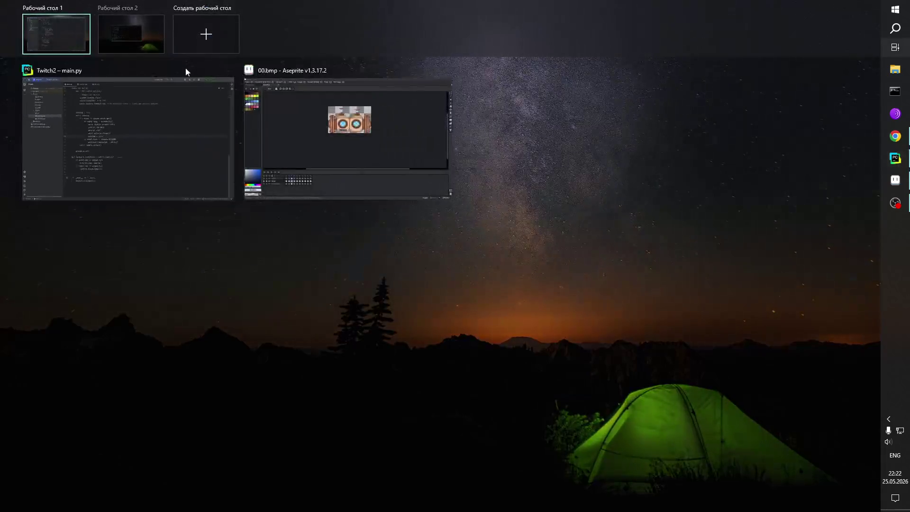
{"action": "left_click", "coordinate": [139, 39]}
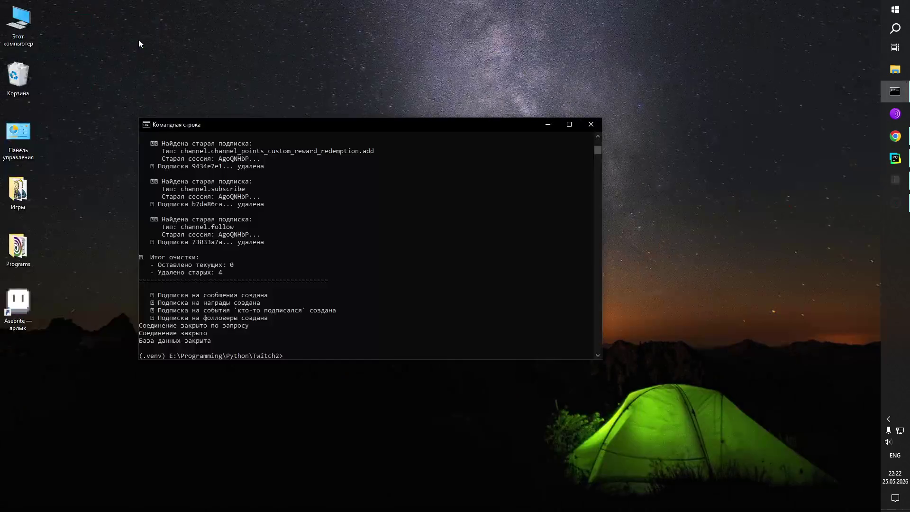
{"action": "left_click", "coordinate": [325, 356]}
{"action": "type", "text": "python main.py"}
{"action": "key", "text": "Return"}
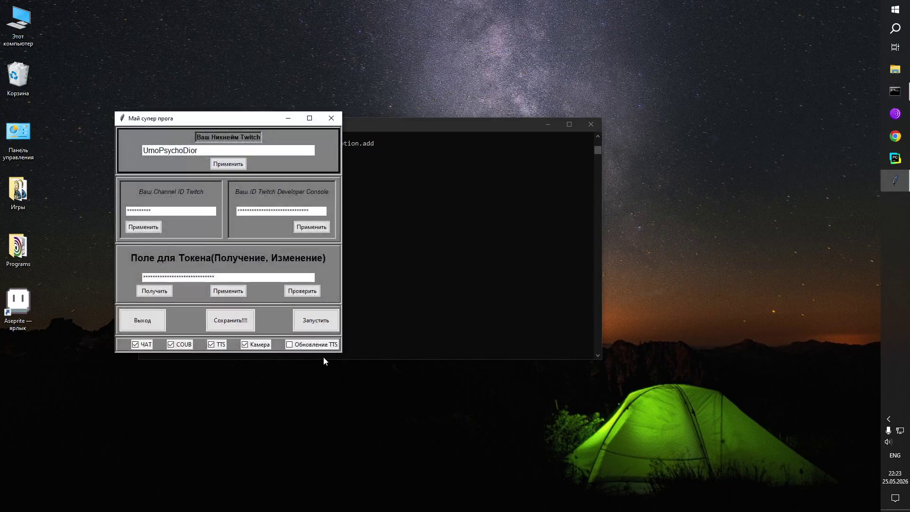
{"action": "left_click", "coordinate": [316, 325]}
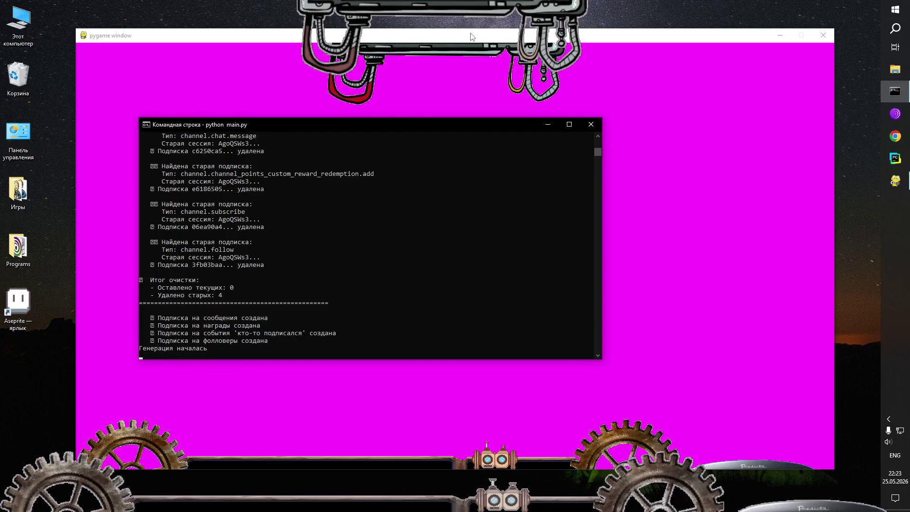
{"action": "left_click", "coordinate": [472, 40]}
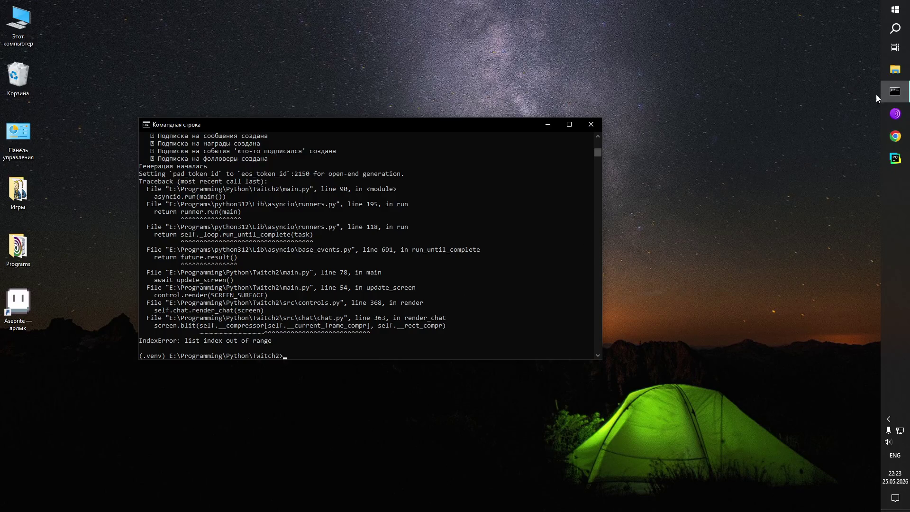
{"action": "left_click", "coordinate": [622, 127]}
{"action": "key", "text": "super+Tab"}
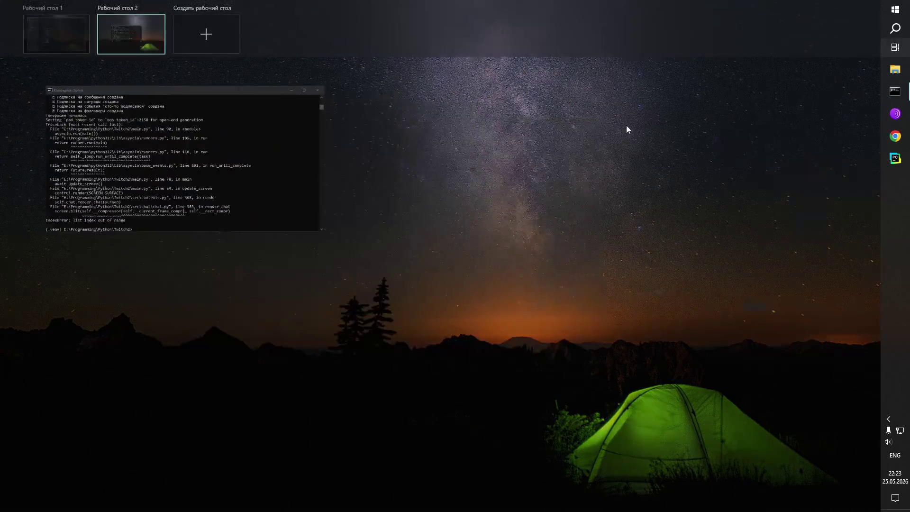
Step: Return to chat.py in PyCharm and place the caret at the start of __compressor_work
{"action": "left_click", "coordinate": [59, 43]}
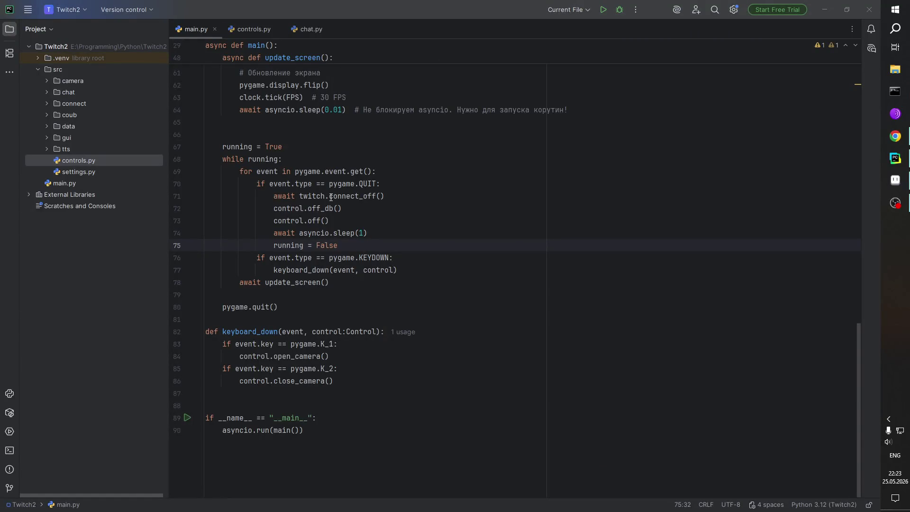
{"action": "left_click", "coordinate": [253, 29]}
{"action": "left_click", "coordinate": [311, 29]}
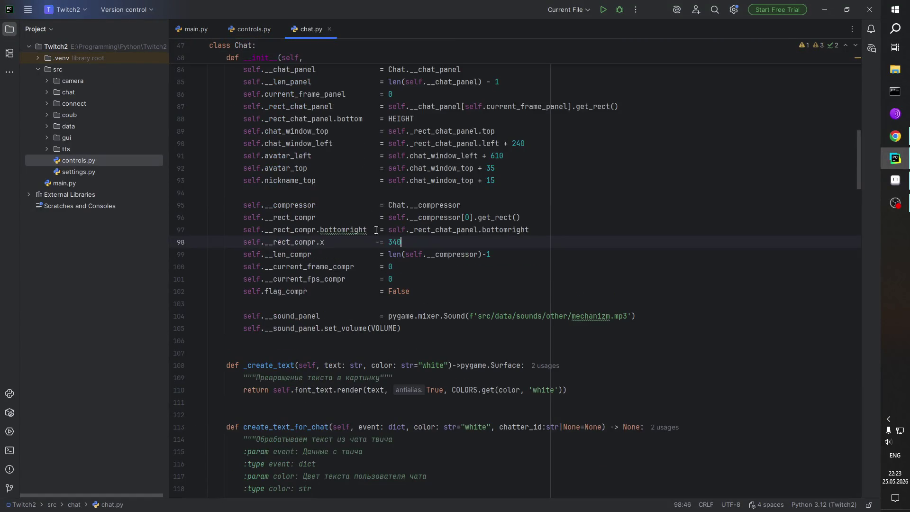
{"action": "scroll", "coordinate": [413, 310], "scroll_direction": "down", "scroll_amount": 1}
{"action": "scroll", "coordinate": [413, 311], "scroll_direction": "down", "scroll_amount": 3}
{"action": "scroll", "coordinate": [413, 310], "scroll_direction": "down", "scroll_amount": 5}
{"action": "scroll", "coordinate": [413, 310], "scroll_direction": "up", "scroll_amount": 3}
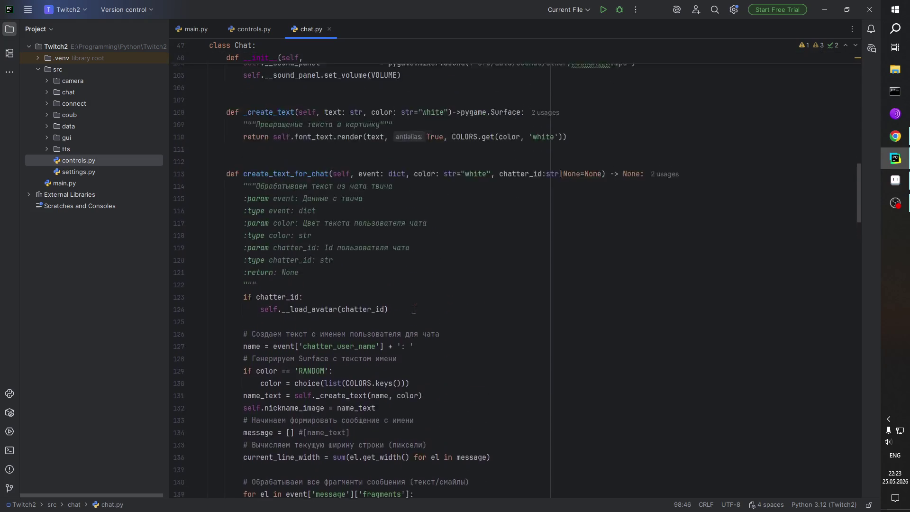
{"action": "scroll", "coordinate": [417, 315], "scroll_direction": "up", "scroll_amount": 4}
{"action": "scroll", "coordinate": [424, 322], "scroll_direction": "up", "scroll_amount": 2}
{"action": "scroll", "coordinate": [433, 328], "scroll_direction": "down", "scroll_amount": 3}
{"action": "scroll", "coordinate": [433, 328], "scroll_direction": "down", "scroll_amount": 2}
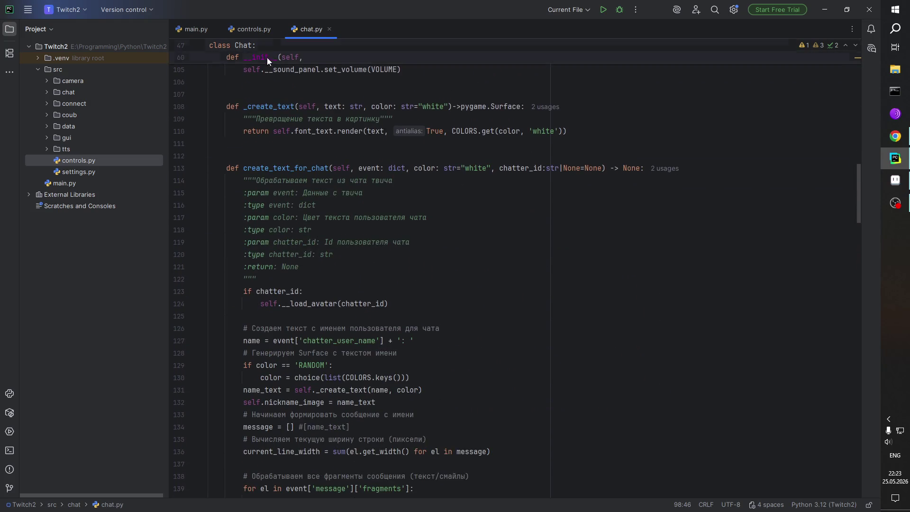
{"action": "scroll", "coordinate": [404, 278], "scroll_direction": "down", "scroll_amount": 5}
{"action": "scroll", "coordinate": [405, 277], "scroll_direction": "down", "scroll_amount": 10}
{"action": "scroll", "coordinate": [404, 278], "scroll_direction": "down", "scroll_amount": 10}
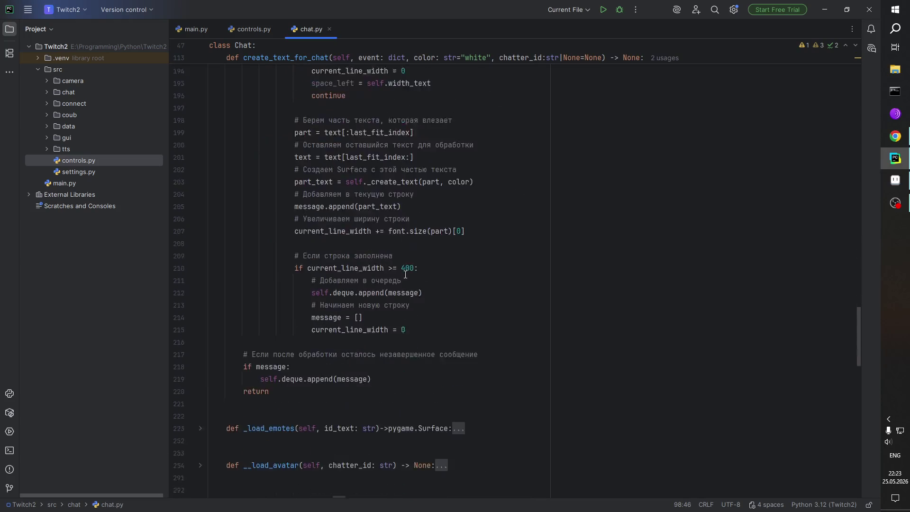
{"action": "scroll", "coordinate": [426, 311], "scroll_direction": "down", "scroll_amount": 8}
{"action": "scroll", "coordinate": [389, 306], "scroll_direction": "down", "scroll_amount": 6}
{"action": "scroll", "coordinate": [364, 299], "scroll_direction": "down", "scroll_amount": 6}
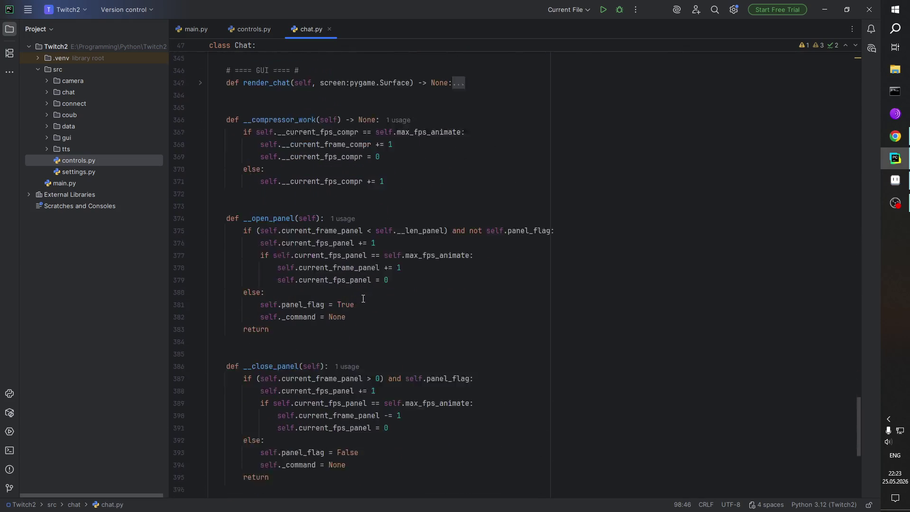
{"action": "scroll", "coordinate": [341, 305], "scroll_direction": "down", "scroll_amount": 3}
{"action": "scroll", "coordinate": [370, 332], "scroll_direction": "down", "scroll_amount": 2}
{"action": "scroll", "coordinate": [384, 332], "scroll_direction": "up", "scroll_amount": 2}
{"action": "scroll", "coordinate": [391, 303], "scroll_direction": "up", "scroll_amount": 1}
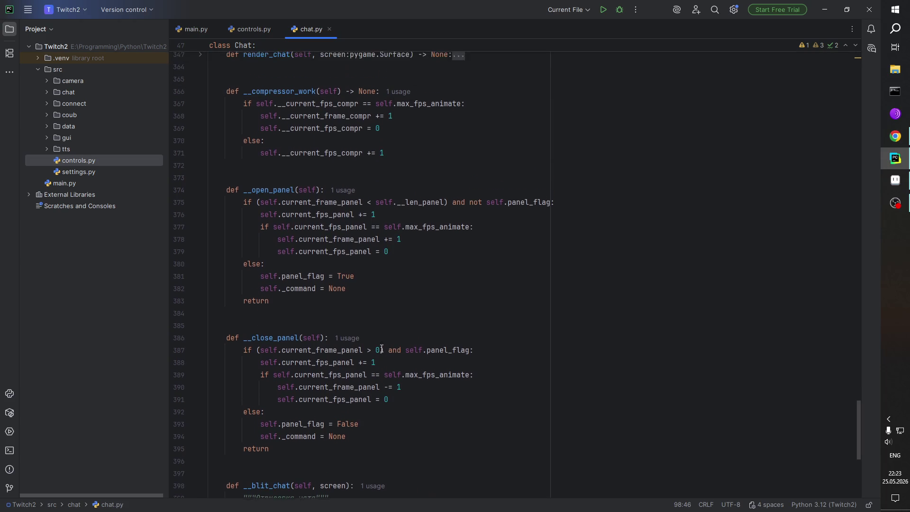
{"action": "scroll", "coordinate": [315, 236], "scroll_direction": "up", "scroll_amount": 2}
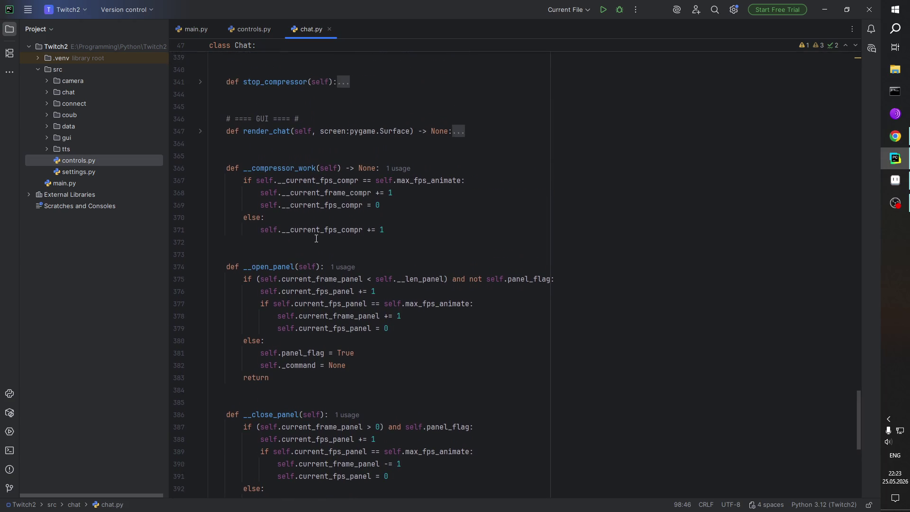
{"action": "scroll", "coordinate": [325, 181], "scroll_direction": "up", "scroll_amount": 1}
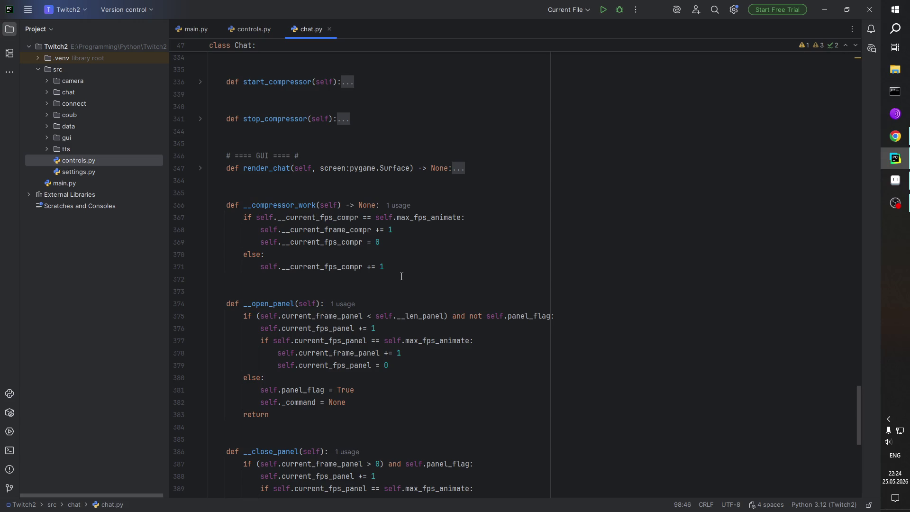
{"action": "left_click", "coordinate": [387, 207]}
Step: Add 'if self.__current_frame_compr == self.__len_compr:' as the first line of __compressor_work
{"action": "key", "text": "Return"}
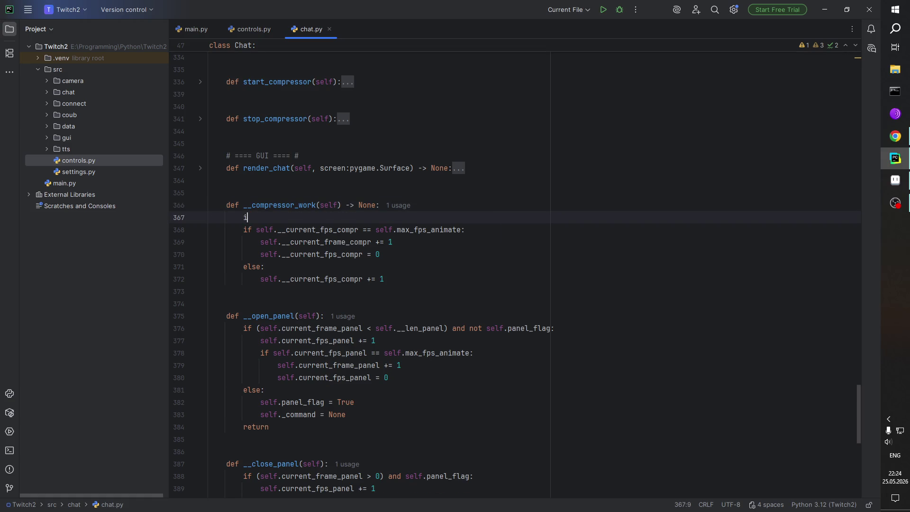
{"action": "type", "text": "if self"}
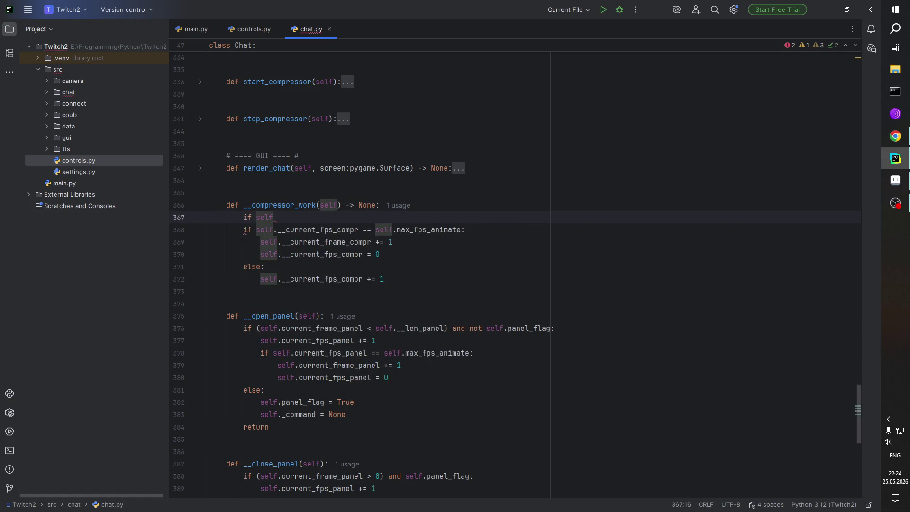
{"action": "type", "text": "."}
{"action": "key", "text": "Escape"}
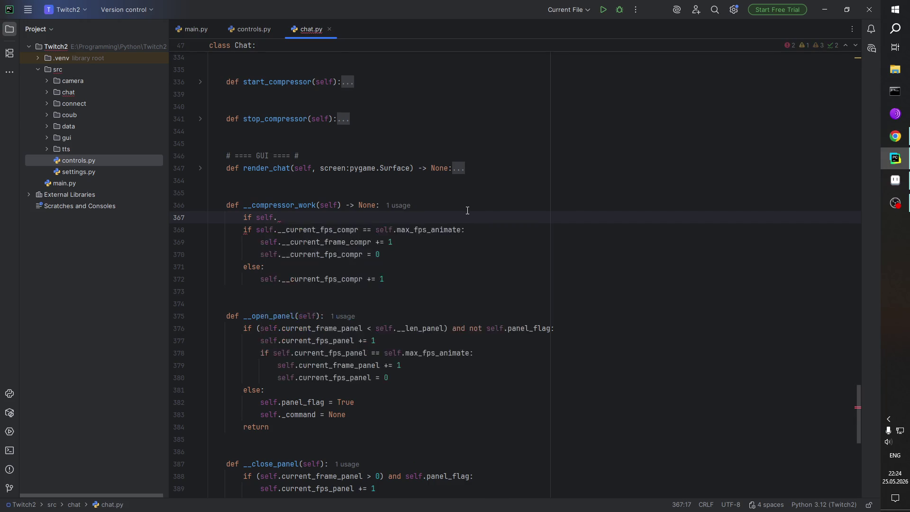
{"action": "double_click", "coordinate": [334, 243]}
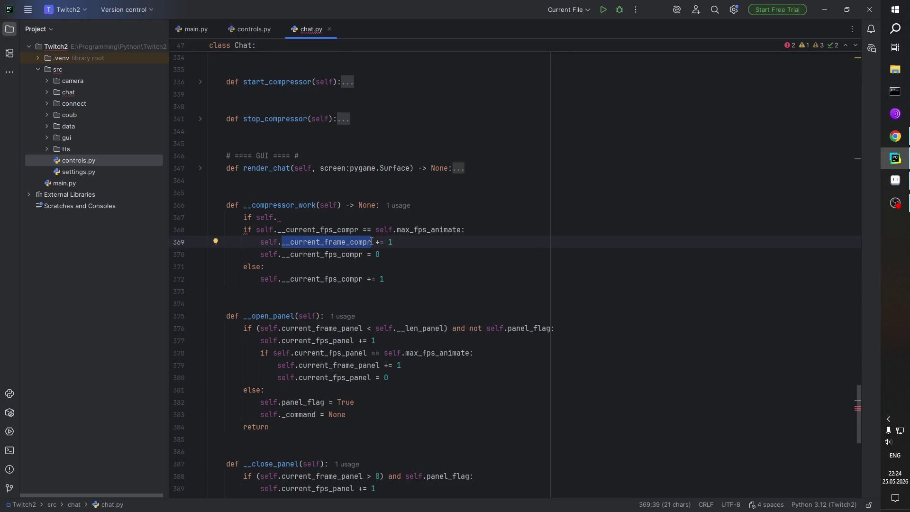
{"action": "key", "text": "ctrl+c"}
{"action": "left_click", "coordinate": [389, 220]}
{"action": "key", "text": "ctrl+v"}
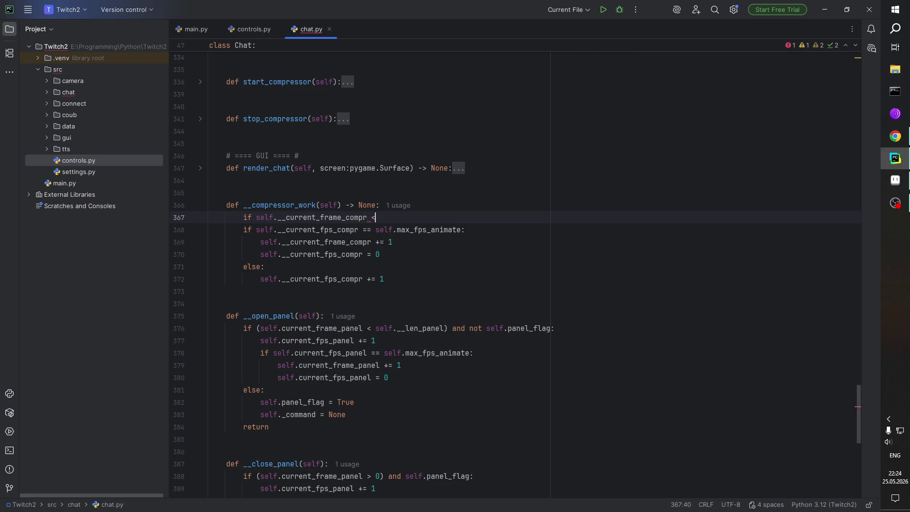
{"action": "type", "text": "="}
{"action": "type", "text": "= self.__"}
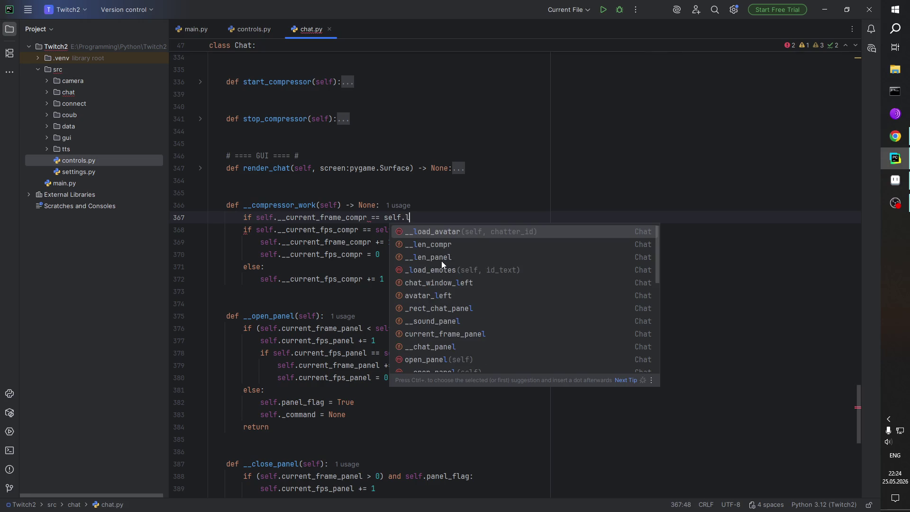
{"action": "type", "text": "l"}
{"action": "key", "text": "Return"}
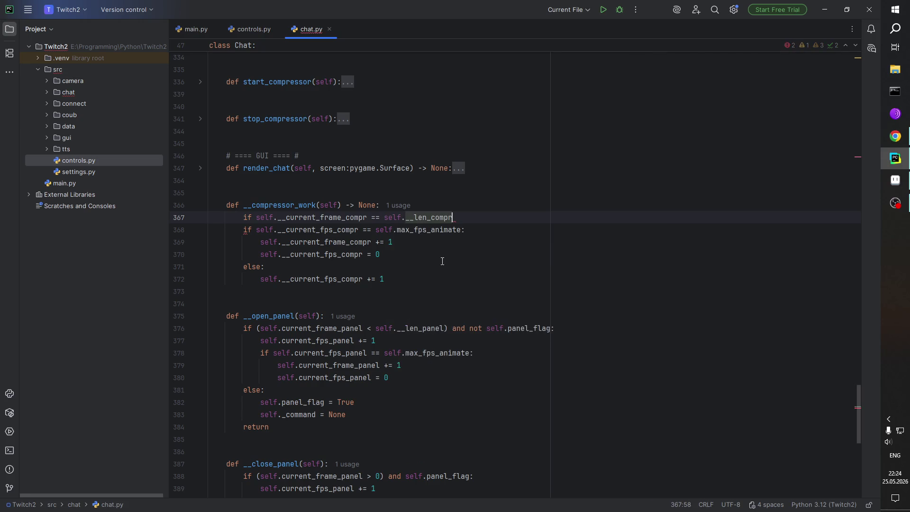
{"action": "type", "text": ":"}
Step: Inside the if, set self.__current_frame_compr = 0, followed by a blank line
{"action": "key", "text": "Return"}
{"action": "type", "text": "self"}
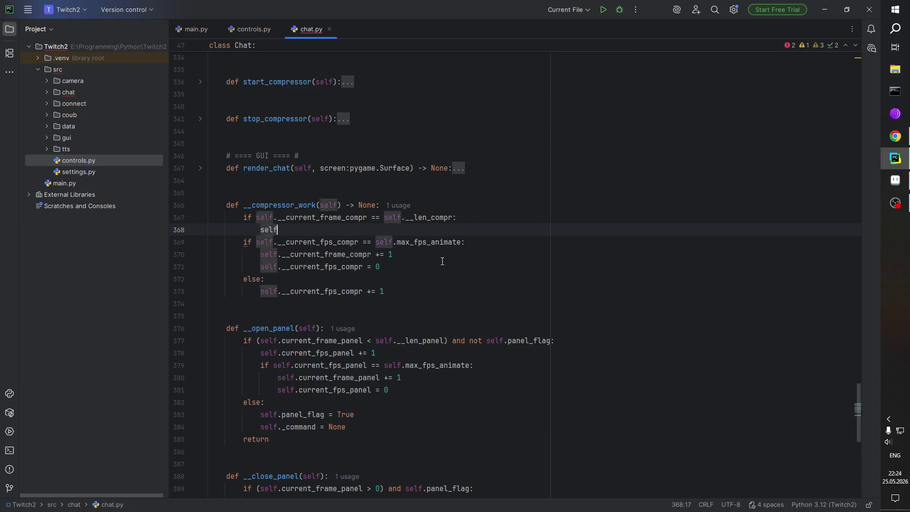
{"action": "type", "text": ".__curre"}
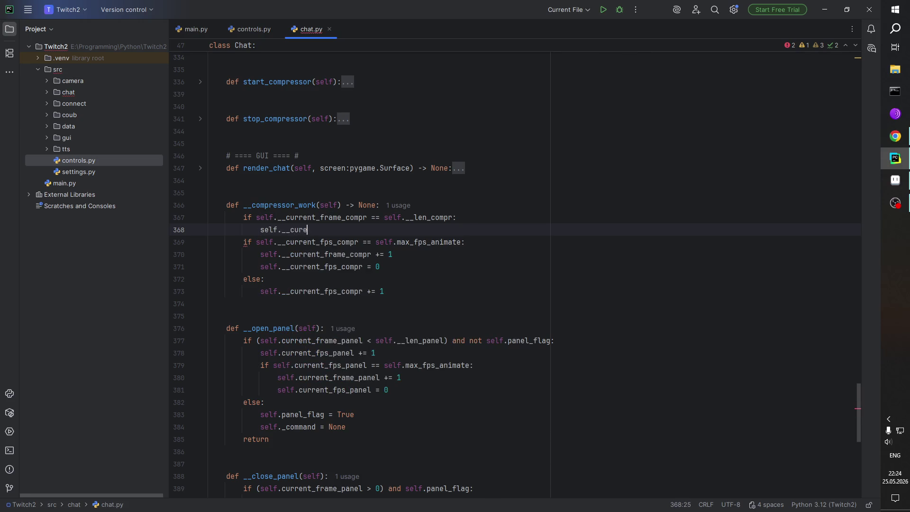
{"action": "key", "text": "Return"}
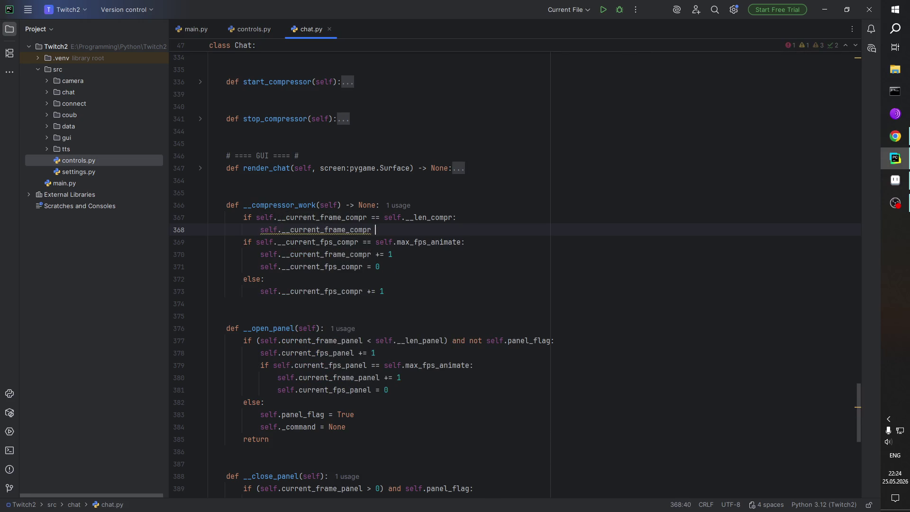
{"action": "type", "text": "= 0"}
{"action": "key", "text": "Return"}
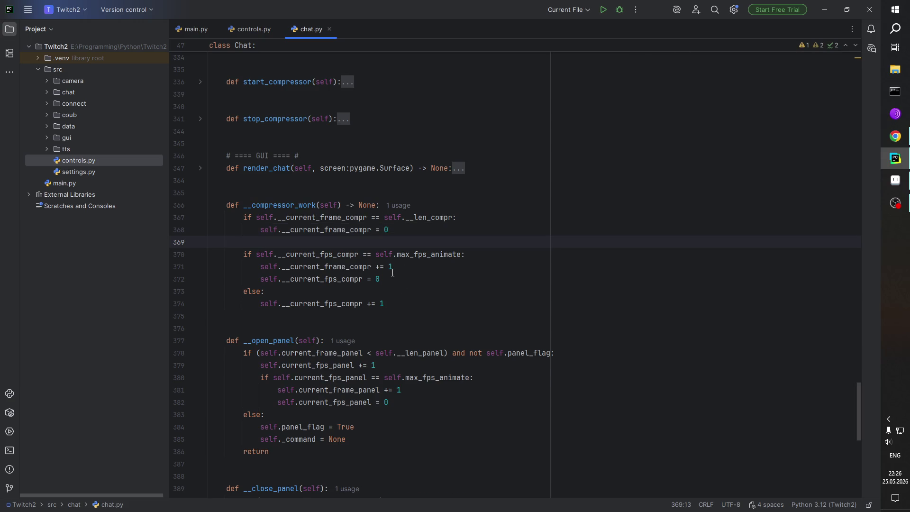